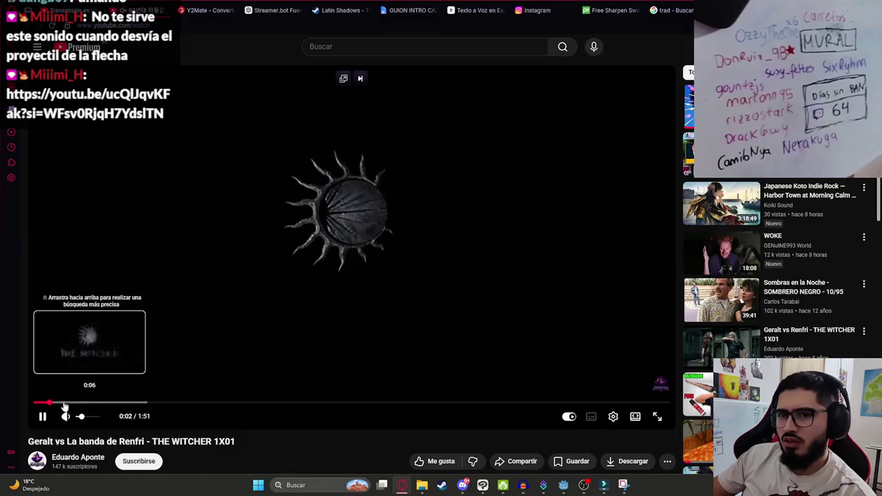
- Skip ahead through the Geralt vs La banda de Renfri clip, pause it at 1:30, and return to Godot
{"action": "left_click", "coordinate": [91, 403]}
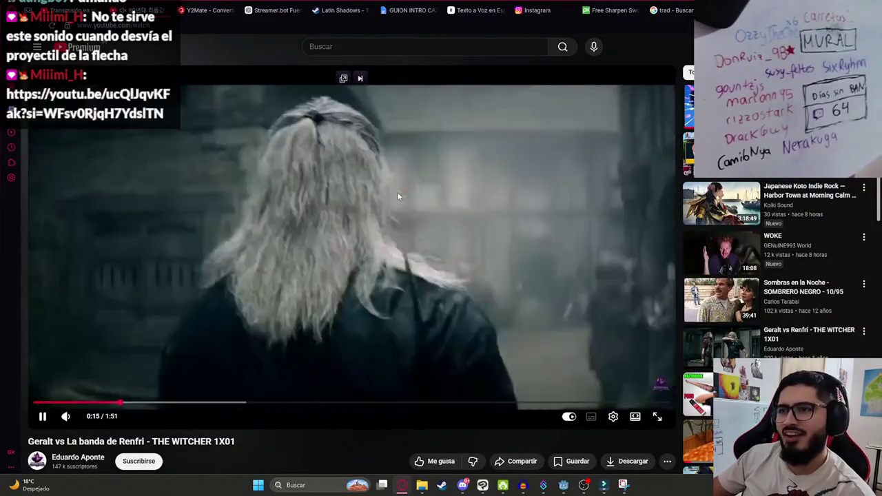
{"action": "left_click", "coordinate": [344, 232]}
{"action": "left_click", "coordinate": [193, 371]}
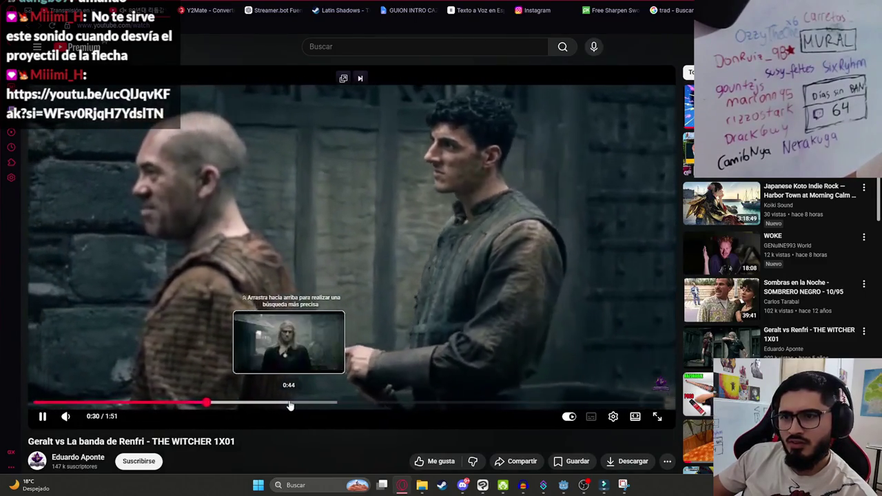
{"action": "left_click", "coordinate": [271, 406]}
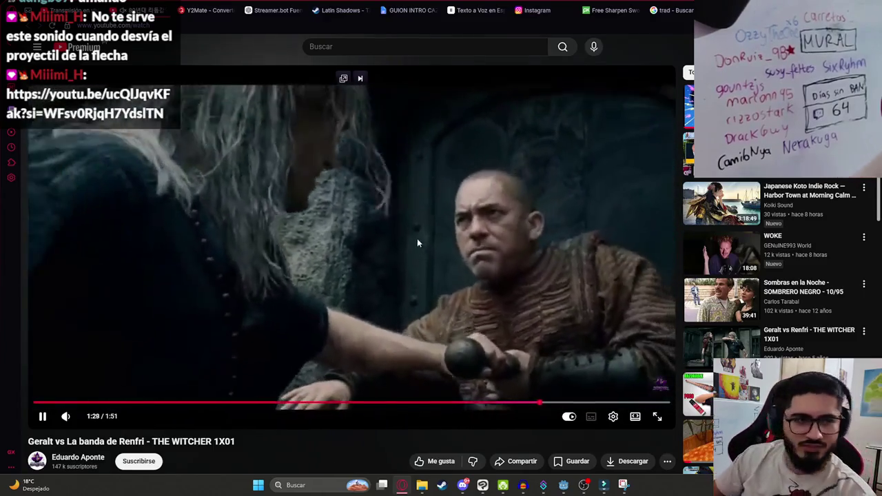
{"action": "left_click", "coordinate": [366, 142]}
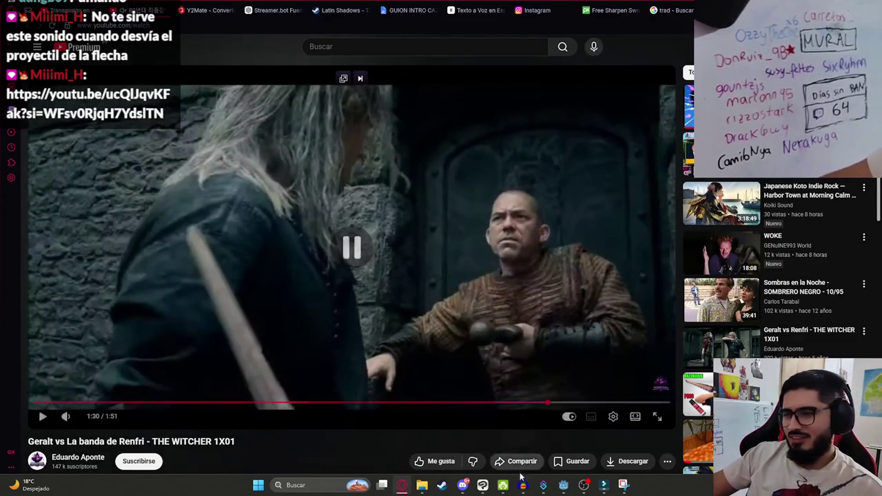
{"action": "left_click", "coordinate": [563, 485]}
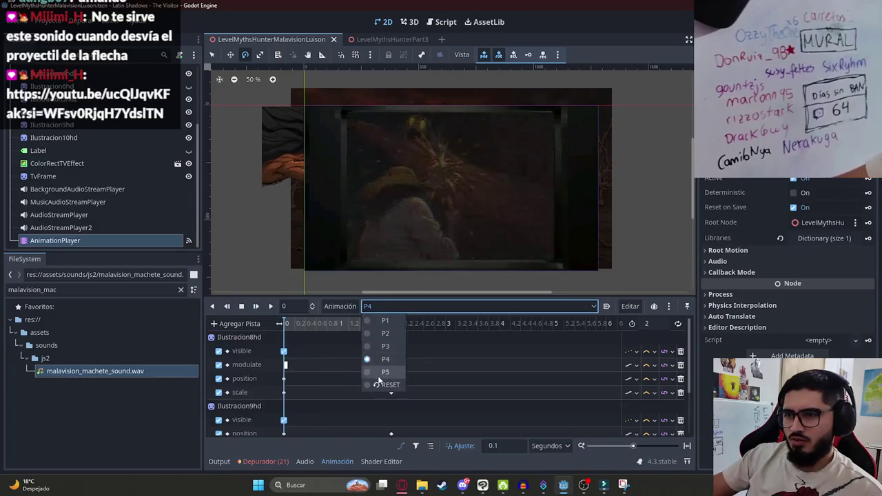
- Preview the P5 animation twice, rewind it, and select its audio clips track
{"action": "left_click", "coordinate": [384, 372]}
{"action": "left_click", "coordinate": [271, 307]}
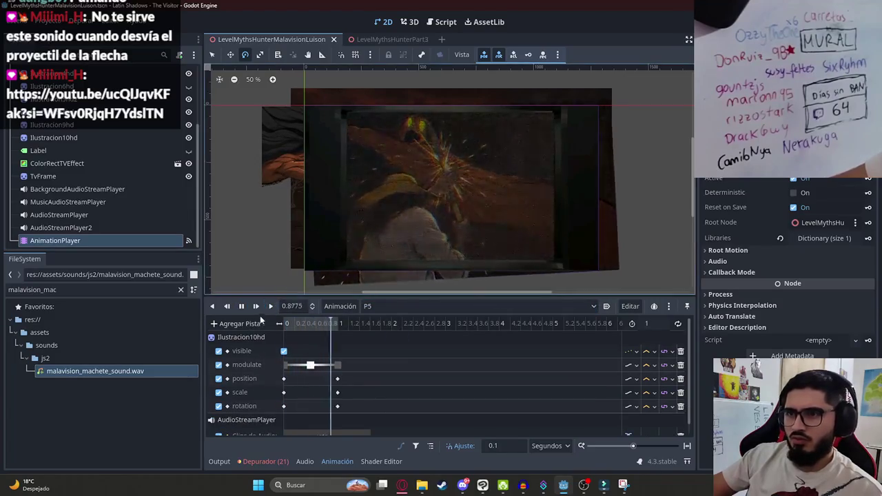
{"action": "left_click", "coordinate": [271, 306]}
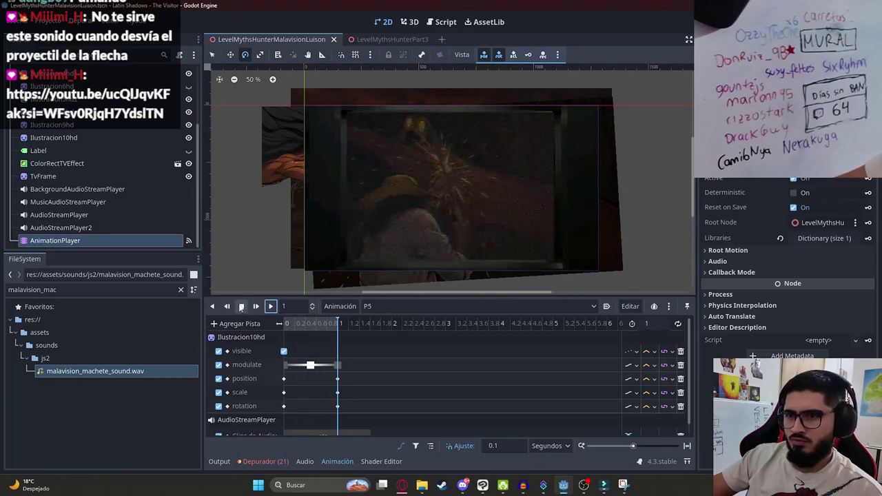
{"action": "left_click", "coordinate": [290, 328]}
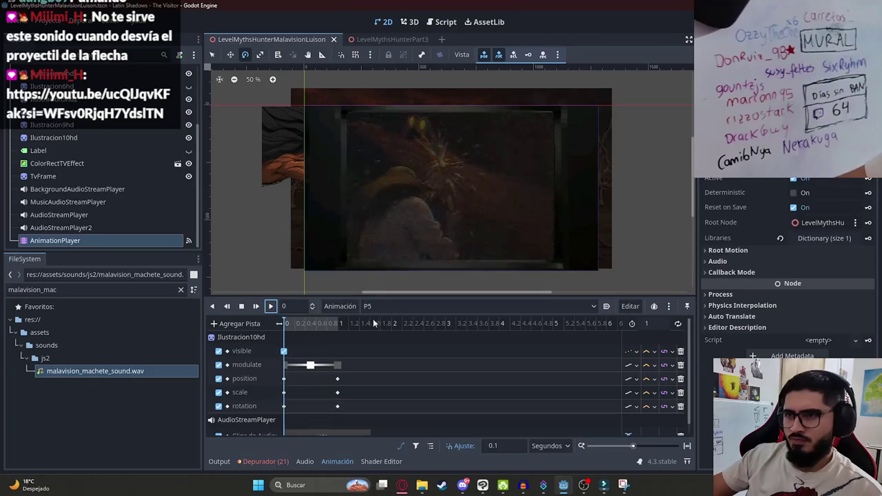
{"action": "scroll", "coordinate": [337, 403], "scroll_direction": "down", "scroll_amount": 1}
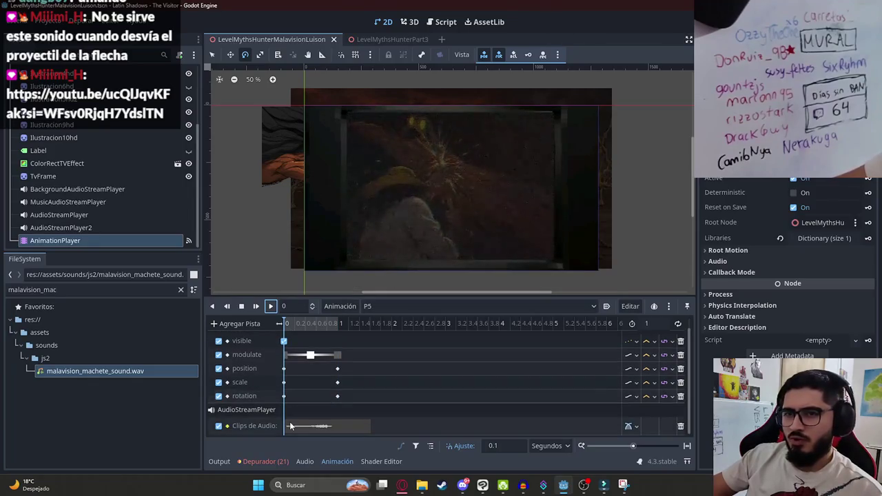
{"action": "left_click", "coordinate": [290, 422]}
- Compare P4 and P3, then back in P5 add an audio playback track
{"action": "left_click", "coordinate": [379, 307]}
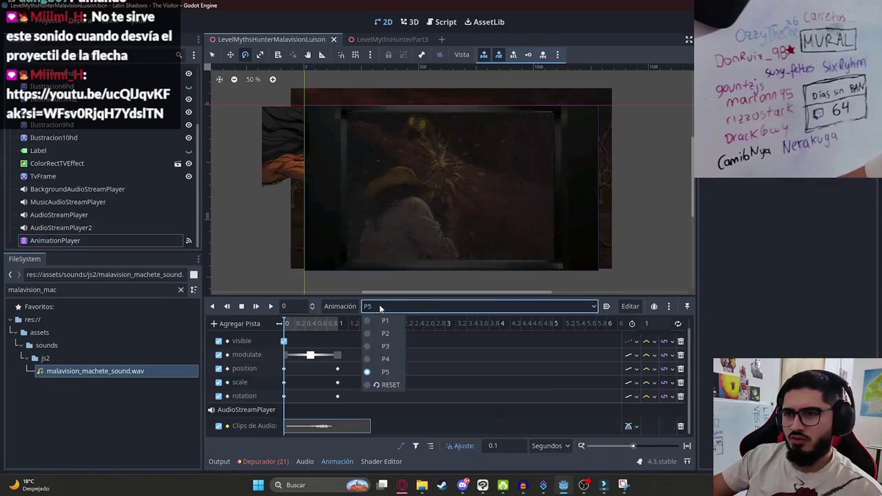
{"action": "left_click", "coordinate": [382, 359]}
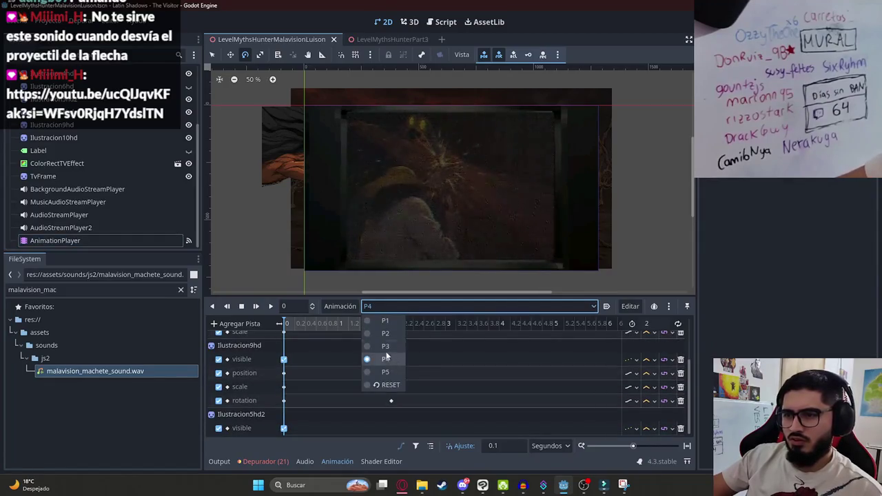
{"action": "left_click", "coordinate": [386, 346]}
{"action": "scroll", "coordinate": [455, 414], "scroll_direction": "down", "scroll_amount": 3}
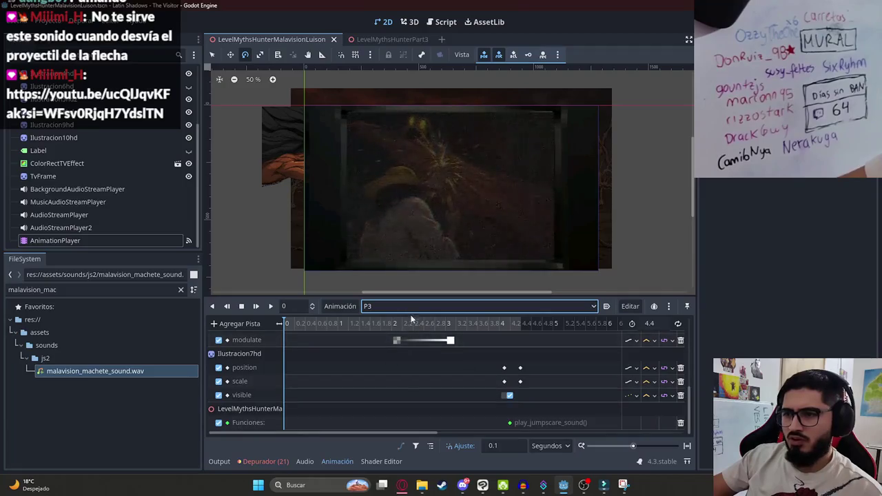
{"action": "left_click", "coordinate": [386, 372]}
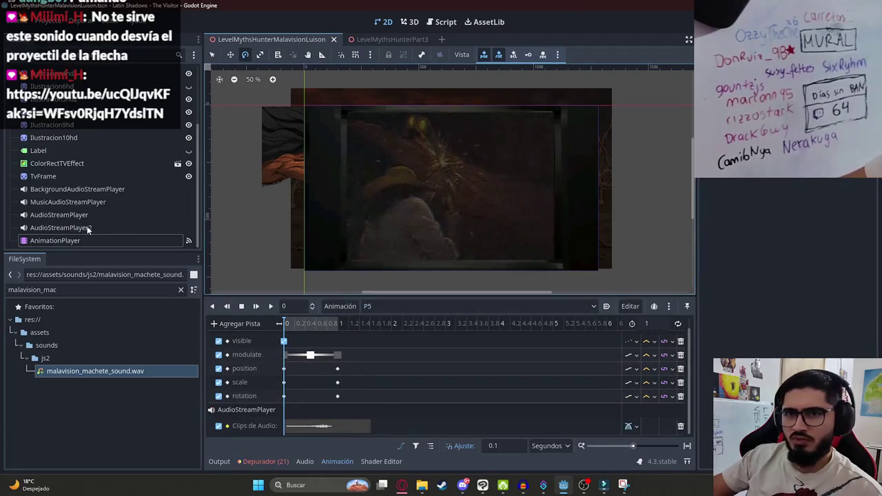
{"action": "left_click", "coordinate": [239, 323]}
{"action": "left_click", "coordinate": [287, 428]}
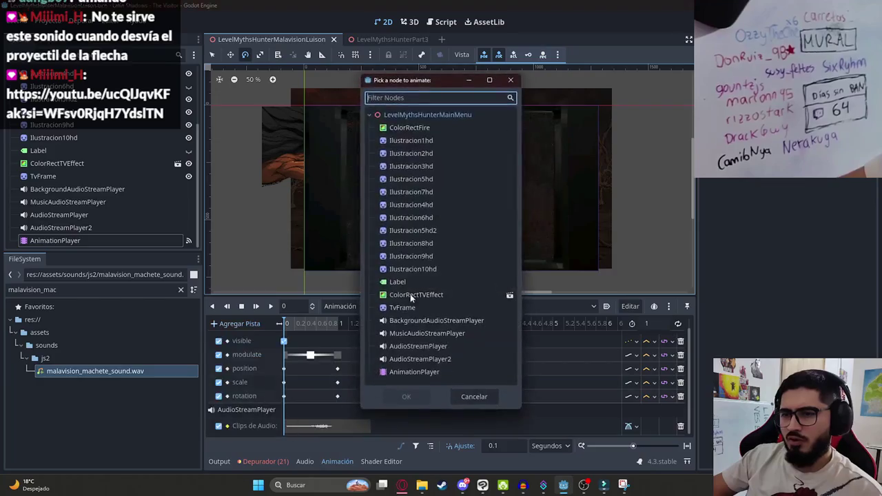
- Bind the new audio track to AudioStreamPlayer2, save the scene, and run it to test the cutscene
{"action": "double_click", "coordinate": [448, 359]}
{"action": "scroll", "coordinate": [313, 378], "scroll_direction": "down", "scroll_amount": 2}
{"action": "key", "text": "ctrl+s"}
{"action": "right_click", "coordinate": [288, 39]}
{"action": "left_click", "coordinate": [350, 116]}
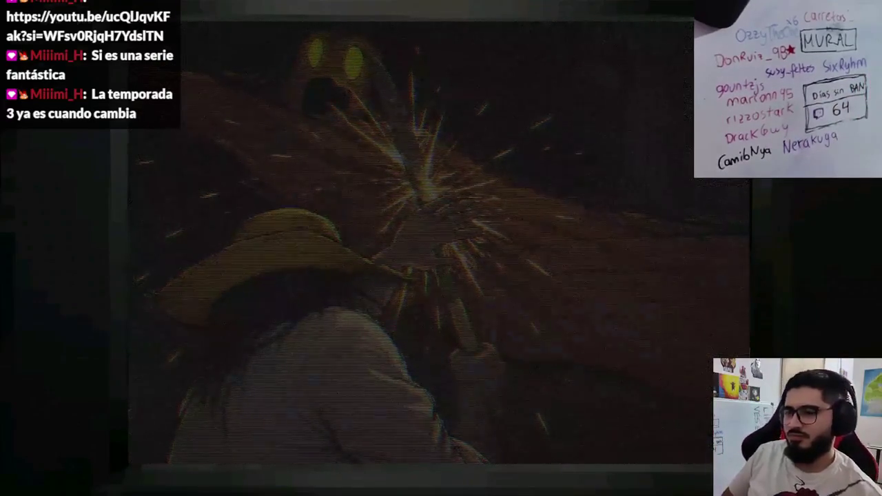
- Close the running game, select the AnimationPlayer node, and move P5's playhead to 1 second
{"action": "key", "text": "alt+F4"}
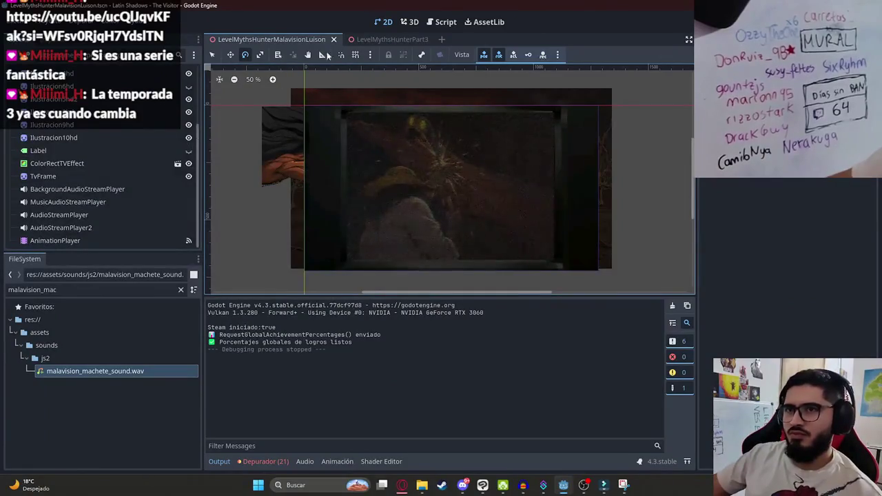
{"action": "left_click", "coordinate": [71, 240]}
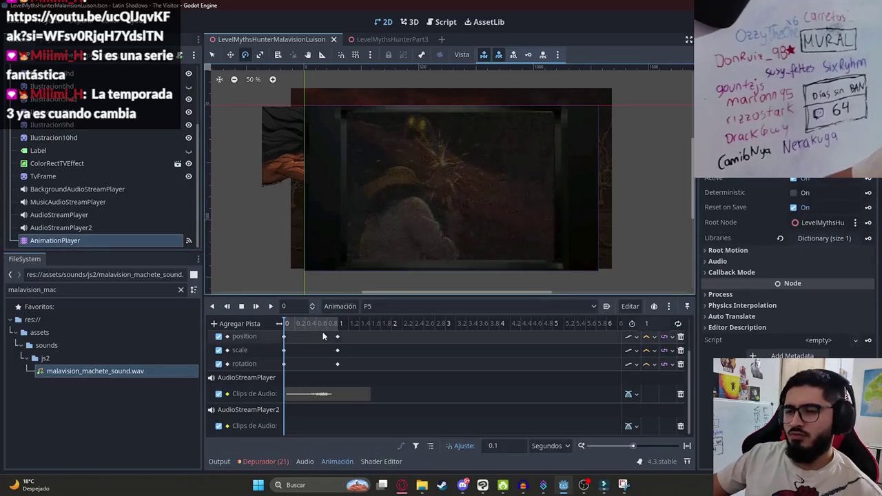
{"action": "mouse_move", "coordinate": [300, 327]}
{"action": "left_mouse_down"}
{"action": "mouse_move", "coordinate": [337, 332]}
{"action": "mouse_move", "coordinate": [257, 333]}
{"action": "left_mouse_up"}
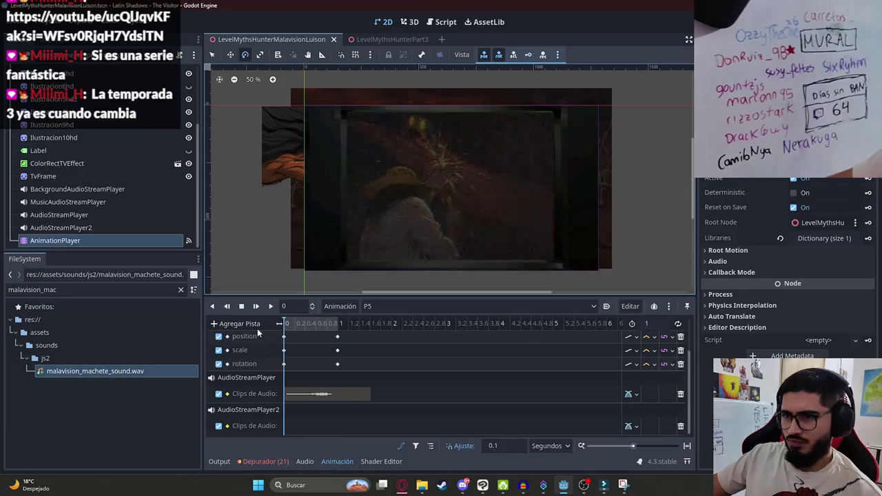
{"action": "left_click", "coordinate": [384, 307]}
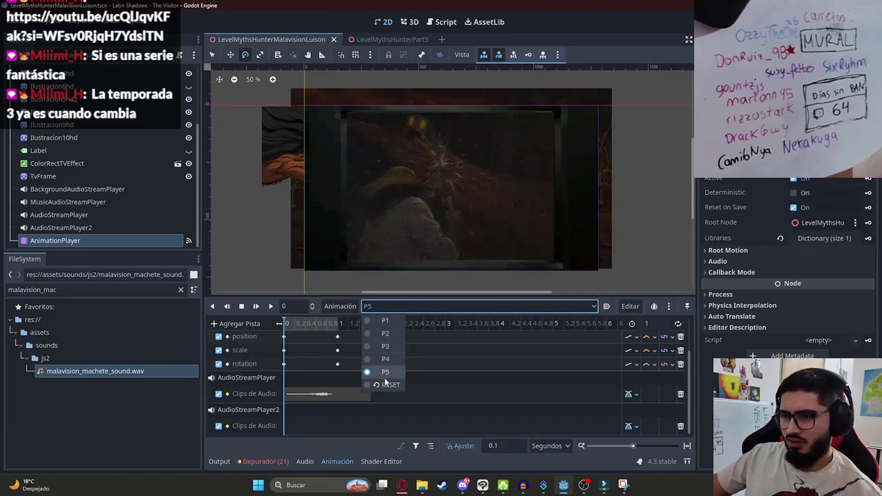
- Browse the RESET, P1, P2 and P3 animations, scrubbing P1 to its end and P3 past the monster
{"action": "left_click", "coordinate": [388, 384]}
{"action": "left_click", "coordinate": [393, 307]}
{"action": "left_click", "coordinate": [384, 322]}
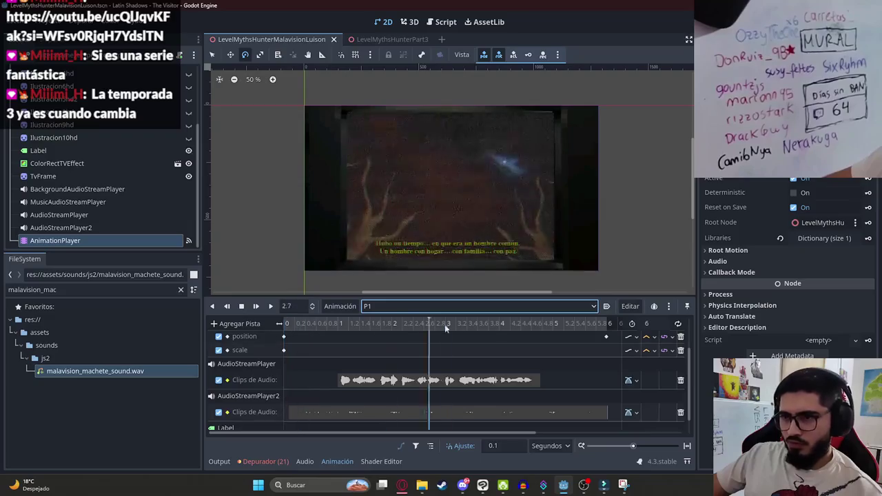
{"action": "mouse_move", "coordinate": [364, 324]}
{"action": "left_mouse_down"}
{"action": "mouse_move", "coordinate": [451, 306]}
{"action": "mouse_move", "coordinate": [606, 324]}
{"action": "left_mouse_up"}
{"action": "left_click", "coordinate": [386, 335]}
{"action": "left_click", "coordinate": [403, 308]}
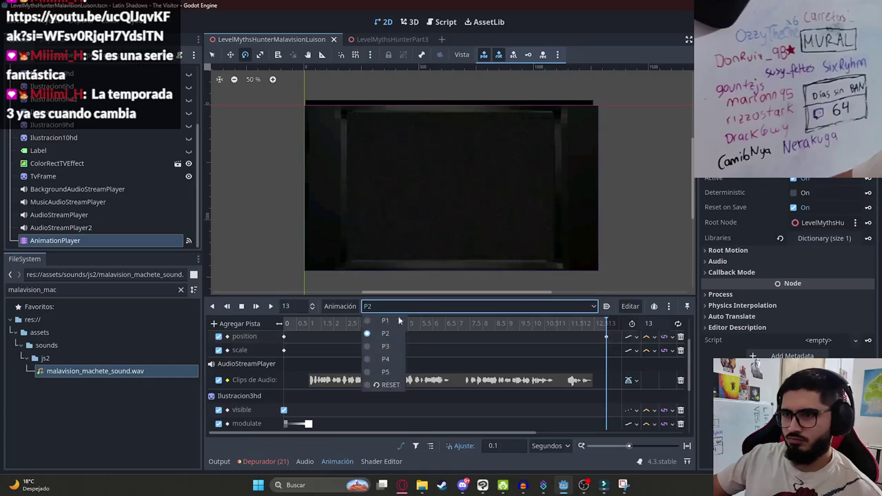
{"action": "left_click", "coordinate": [385, 346]}
{"action": "mouse_move", "coordinate": [287, 321]}
{"action": "left_mouse_down"}
{"action": "mouse_move", "coordinate": [351, 324]}
{"action": "mouse_move", "coordinate": [178, 331]}
{"action": "mouse_move", "coordinate": [390, 333]}
{"action": "left_mouse_up"}
- Save, delete P3's function-call track, and add an audio playback track in its place
{"action": "scroll", "coordinate": [395, 414], "scroll_direction": "down", "scroll_amount": 5}
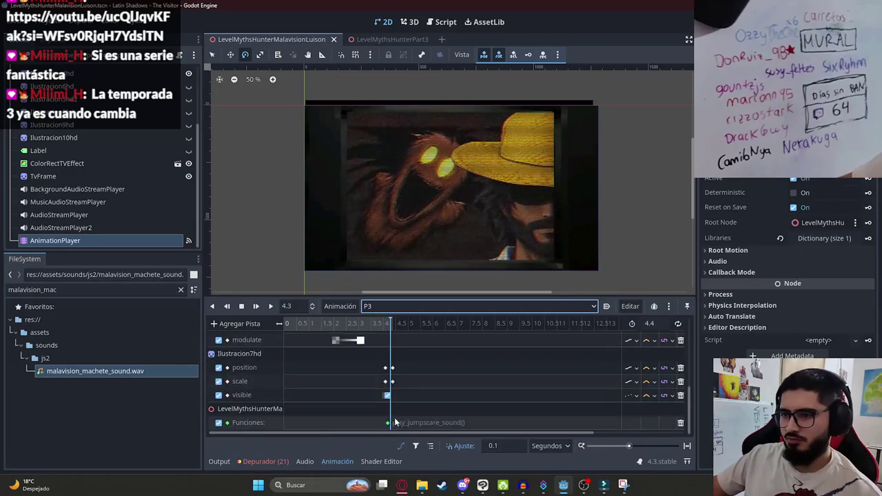
{"action": "left_click", "coordinate": [389, 423]}
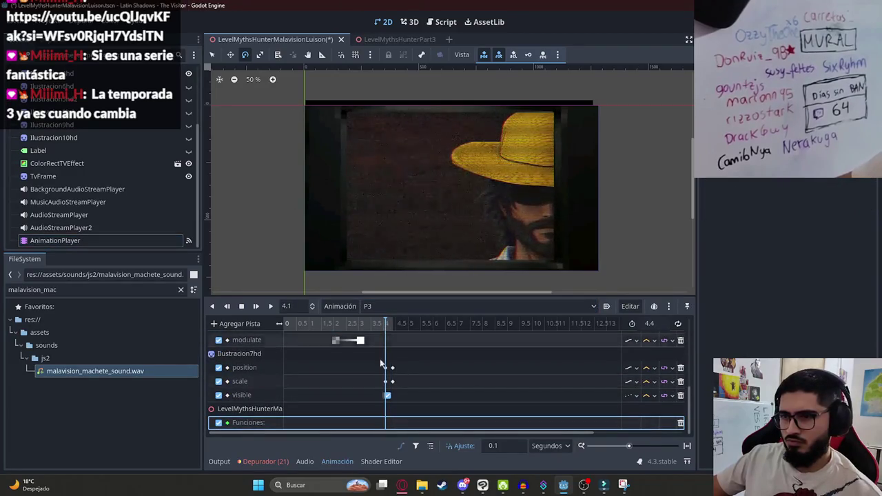
{"action": "key", "text": "ctrl+s"}
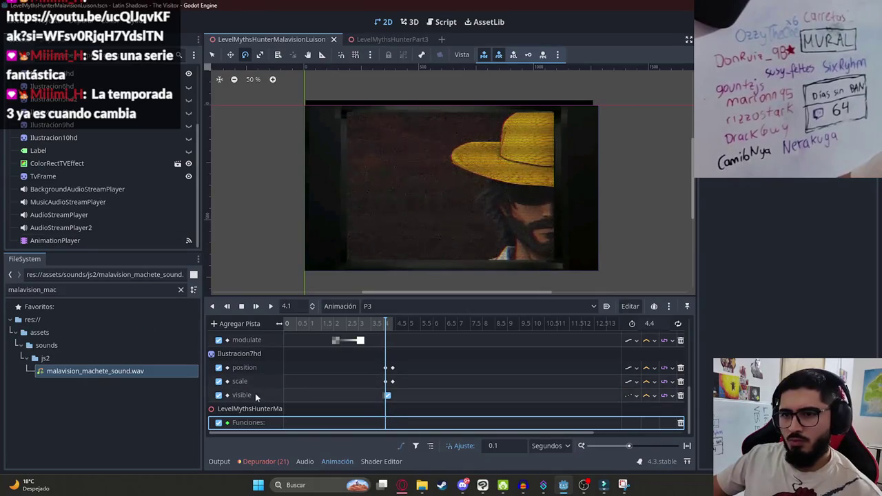
{"action": "left_click", "coordinate": [679, 424]}
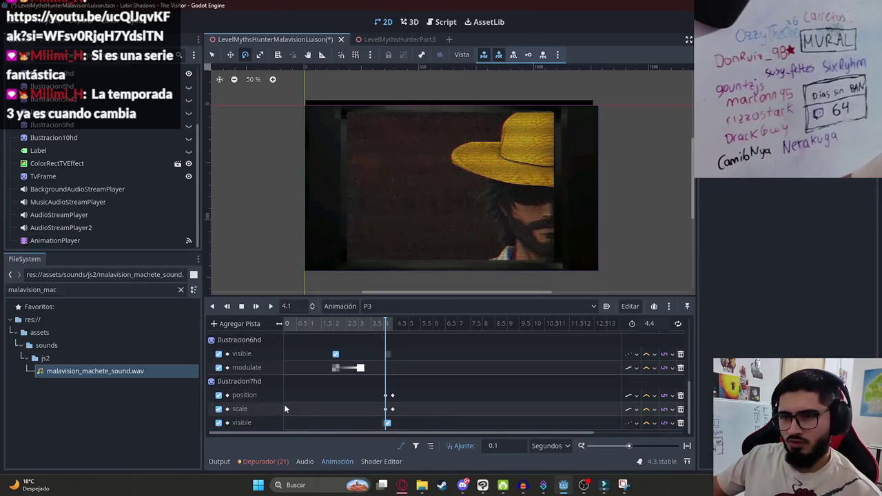
{"action": "scroll", "coordinate": [284, 404], "scroll_direction": "up", "scroll_amount": 3}
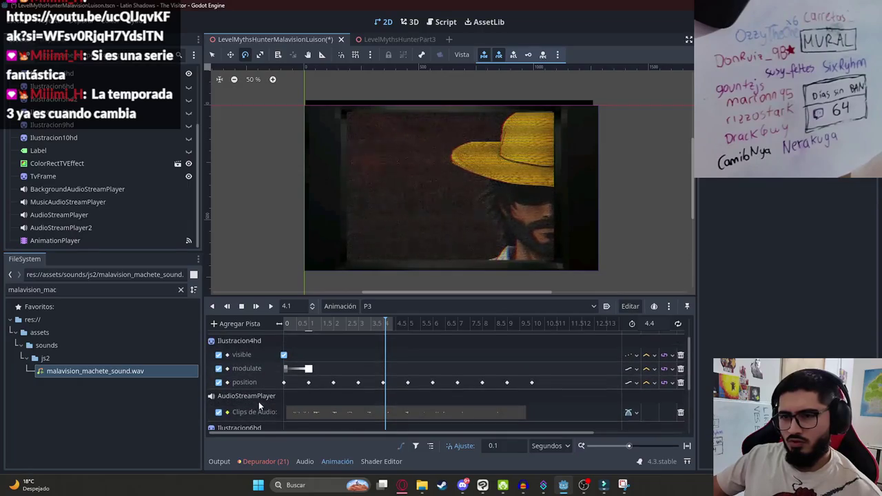
{"action": "scroll", "coordinate": [254, 398], "scroll_direction": "down", "scroll_amount": 2}
{"action": "scroll", "coordinate": [253, 396], "scroll_direction": "down", "scroll_amount": 2}
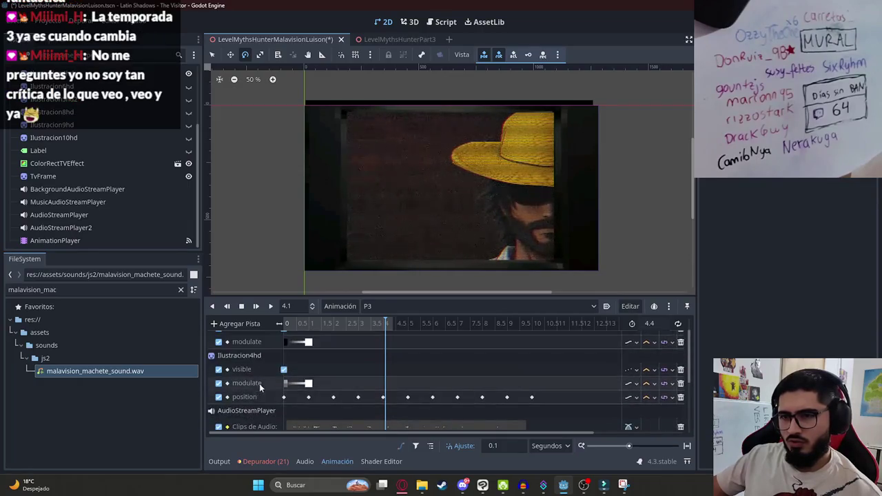
{"action": "scroll", "coordinate": [271, 387], "scroll_direction": "down", "scroll_amount": 1}
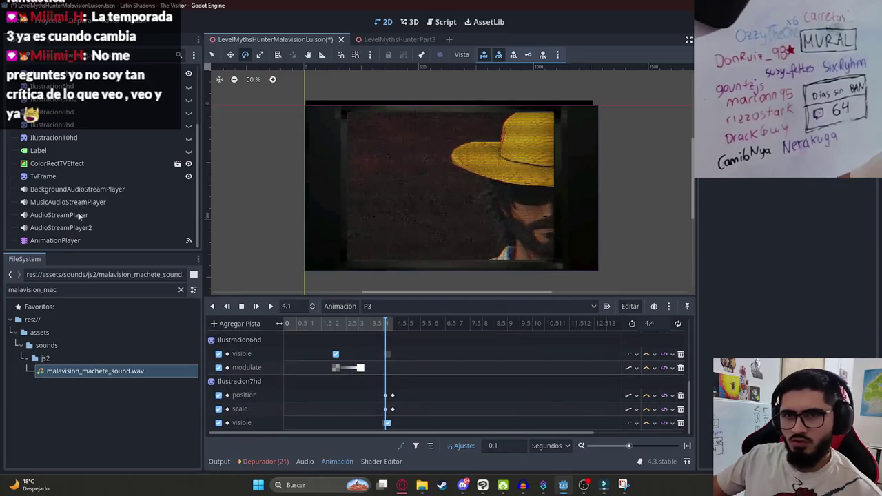
{"action": "left_click", "coordinate": [240, 324]}
{"action": "left_click", "coordinate": [275, 428]}
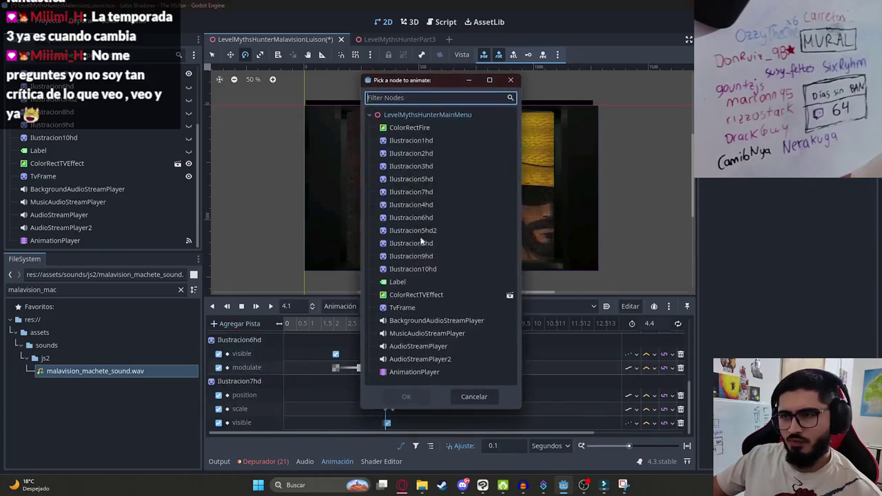
- Assign P3's audio track to AudioStreamPlayer2, then inspect the scary_violin.wav and violin.wav files
{"action": "double_click", "coordinate": [428, 359]}
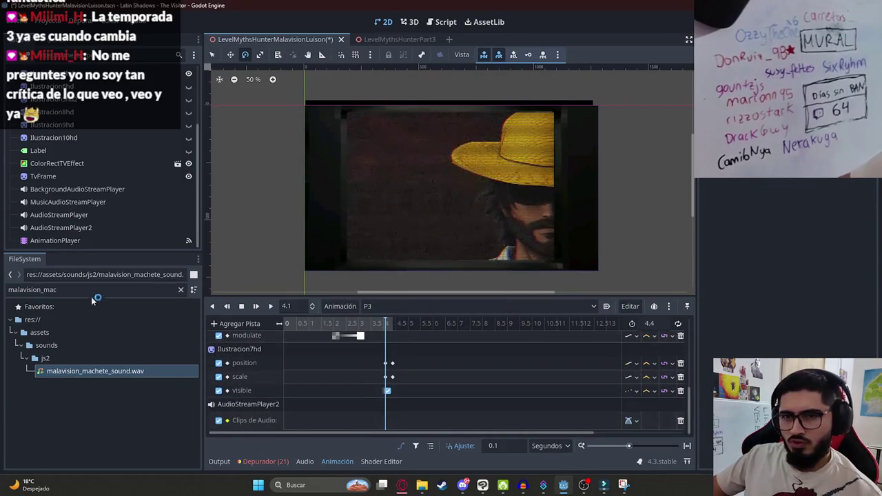
{"action": "type", "text": "vio"}
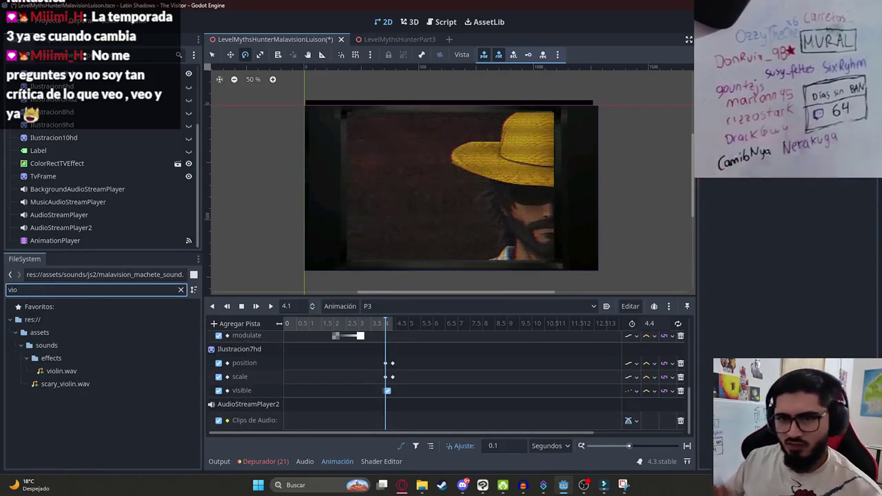
{"action": "left_click", "coordinate": [65, 384]}
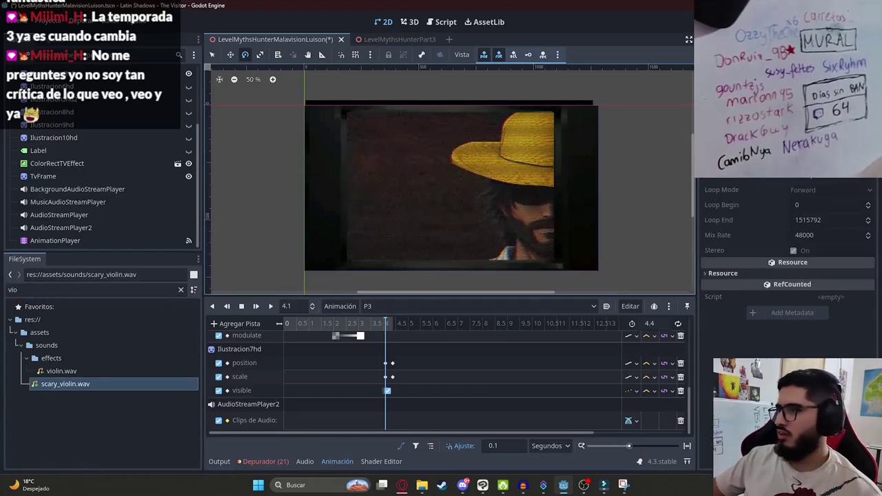
{"action": "left_click", "coordinate": [104, 366]}
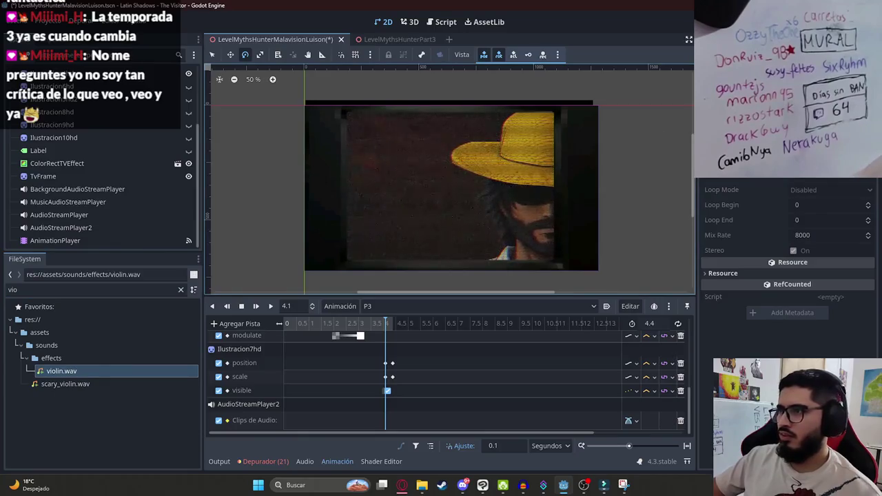
{"action": "left_click", "coordinate": [404, 486]}
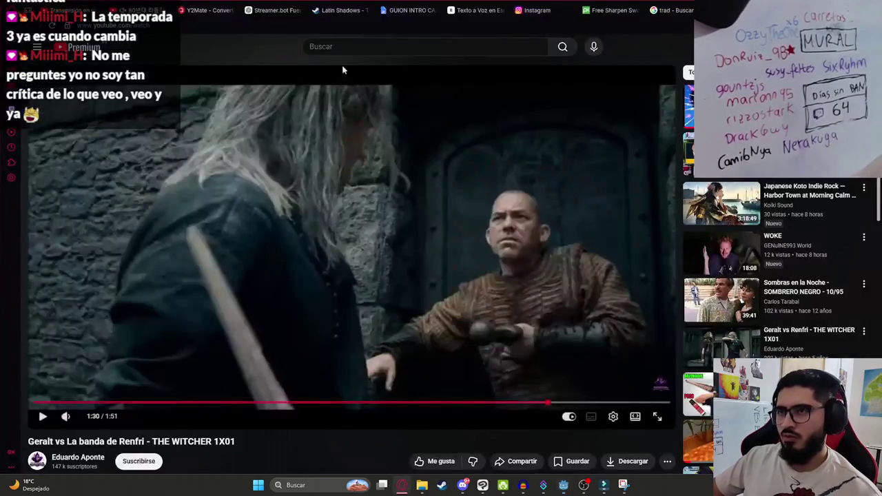
- On Pixabay, preview Classical Violin Music, then search for 'violin terror'
{"action": "left_click", "coordinate": [611, 7]}
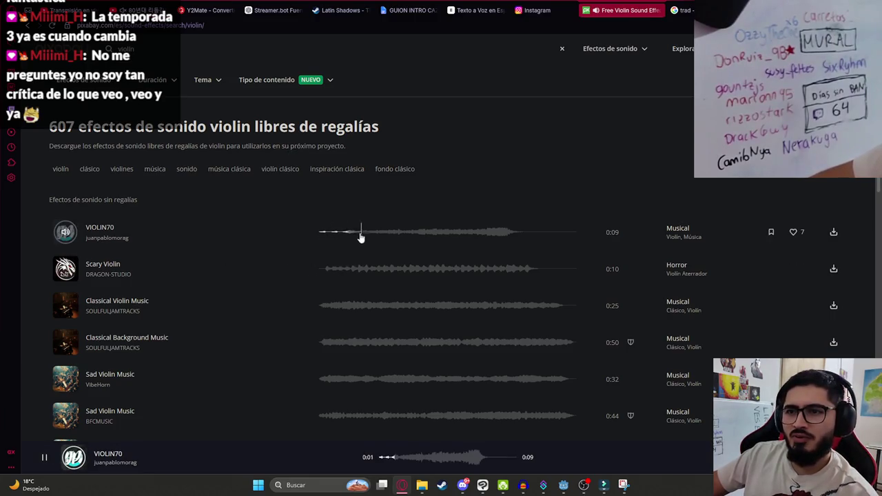
{"action": "left_click", "coordinate": [321, 313]}
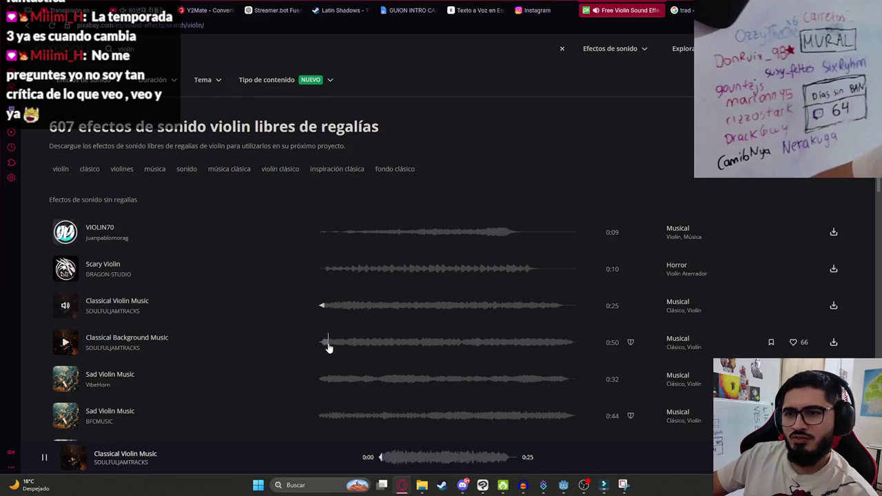
{"action": "scroll", "coordinate": [329, 348], "scroll_direction": "down", "scroll_amount": 2}
{"action": "left_click", "coordinate": [222, 47]}
{"action": "type", "text": "terror"}
{"action": "key", "text": "Return"}
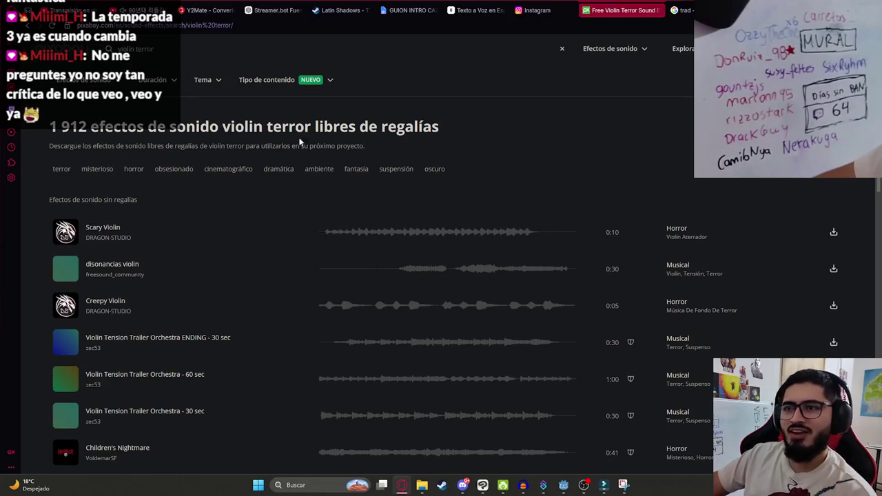
- Audition the violin terror results, from disonancias and Creepy Violin through Harcore Terror Kick
{"action": "left_click", "coordinate": [396, 276]}
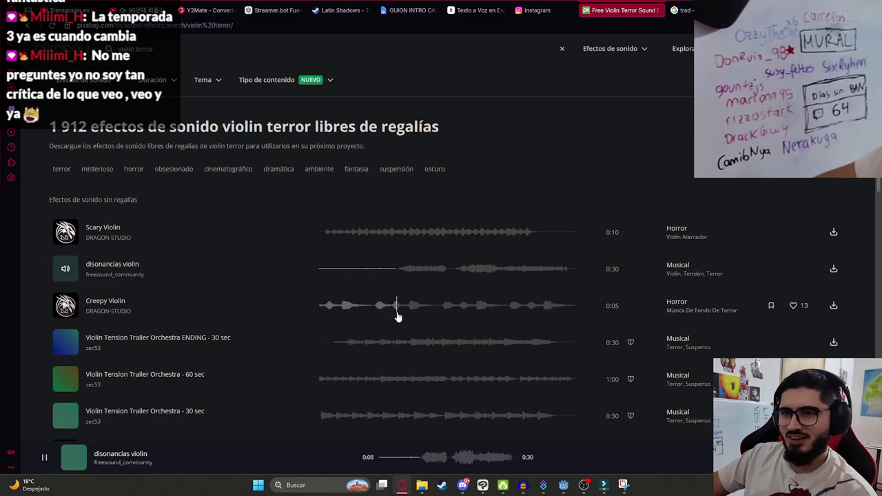
{"action": "left_click", "coordinate": [321, 307]}
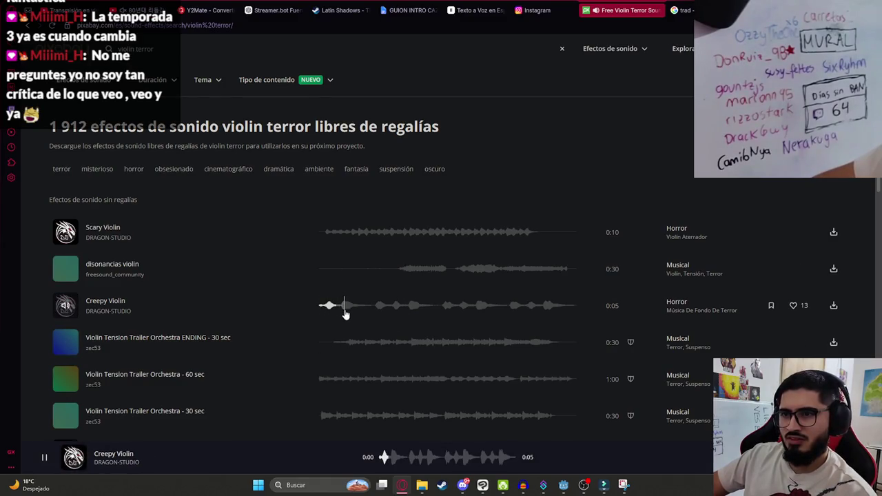
{"action": "scroll", "coordinate": [345, 314], "scroll_direction": "down", "scroll_amount": 3}
{"action": "left_click", "coordinate": [341, 208]}
{"action": "scroll", "coordinate": [320, 241], "scroll_direction": "down", "scroll_amount": 5}
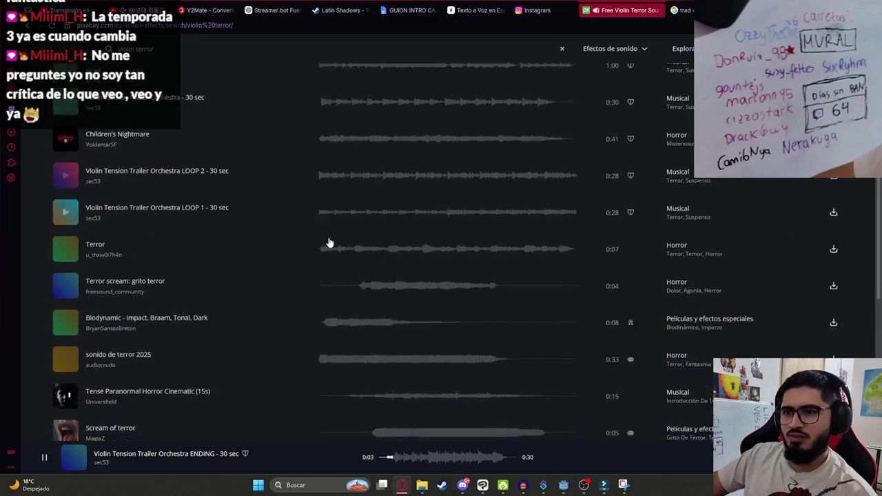
{"action": "left_click", "coordinate": [361, 232]}
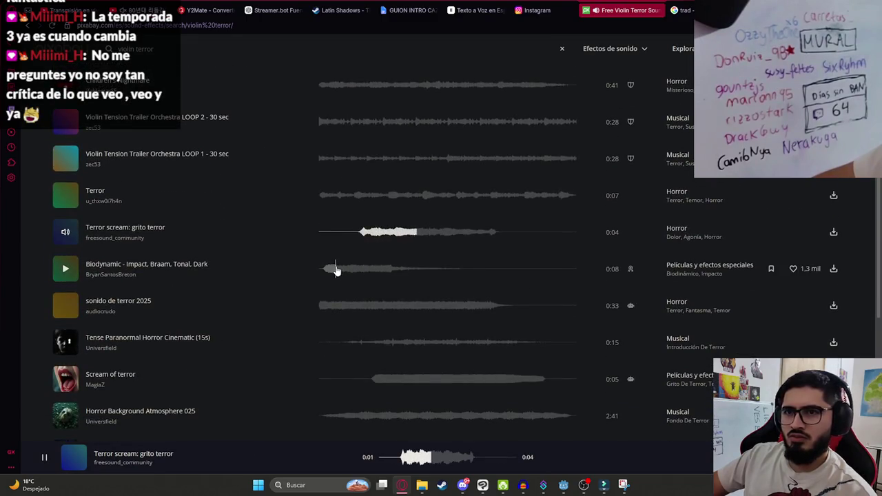
{"action": "left_click", "coordinate": [329, 270]}
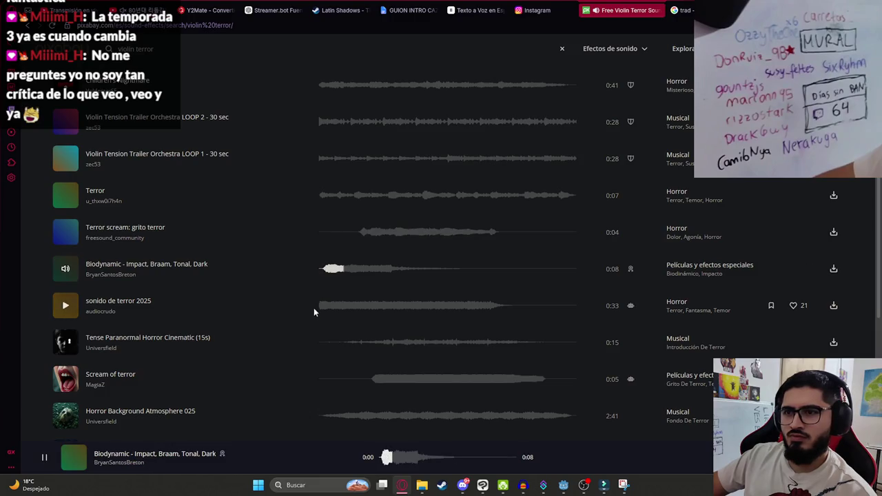
{"action": "left_click", "coordinate": [330, 310]}
{"action": "left_click", "coordinate": [372, 378]}
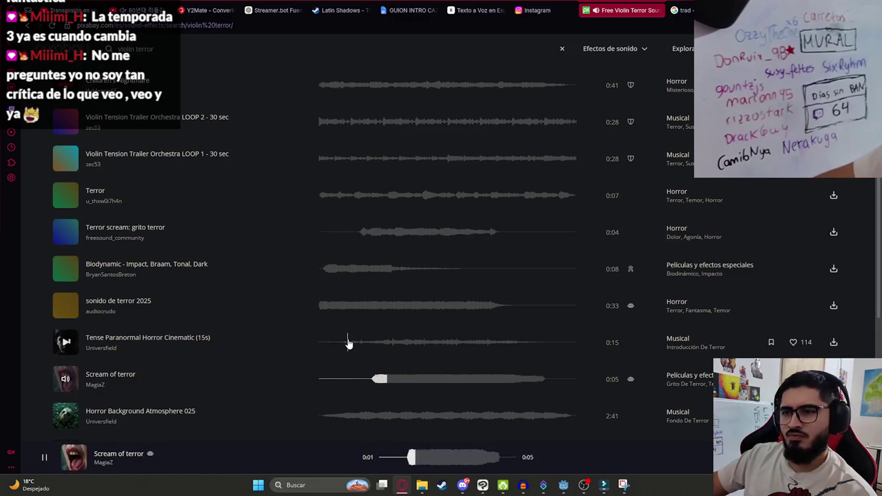
{"action": "left_click", "coordinate": [348, 343]}
{"action": "scroll", "coordinate": [347, 325], "scroll_direction": "down", "scroll_amount": 3}
{"action": "left_click", "coordinate": [352, 279]}
{"action": "left_click", "coordinate": [355, 319]}
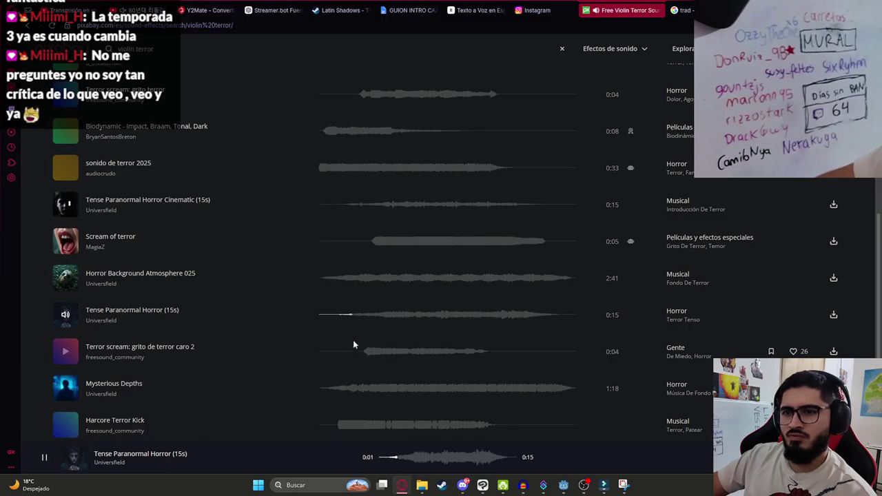
{"action": "left_click", "coordinate": [355, 350]}
{"action": "scroll", "coordinate": [342, 358], "scroll_direction": "down", "scroll_amount": 1}
{"action": "scroll", "coordinate": [342, 359], "scroll_direction": "down", "scroll_amount": 3}
{"action": "left_click", "coordinate": [347, 255]}
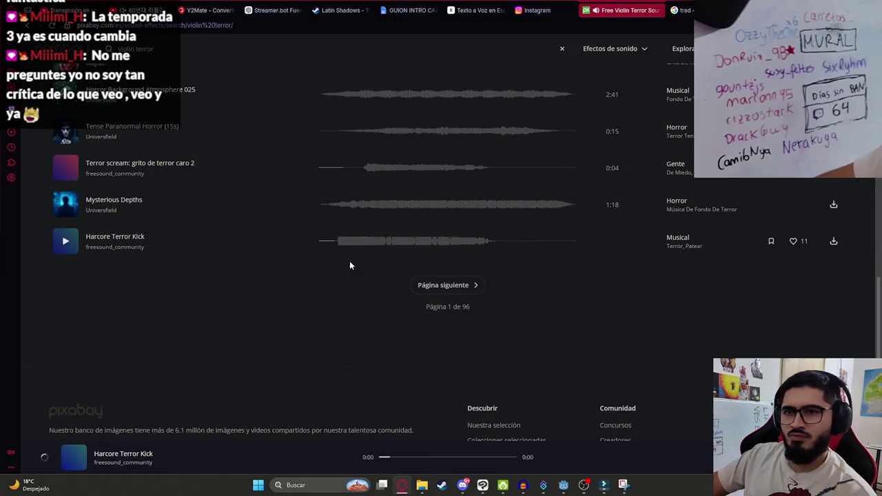
- On the next results page, preview Sad Violin Music and Horror Background Atmosphere for Suspense
{"action": "left_click", "coordinate": [445, 286]}
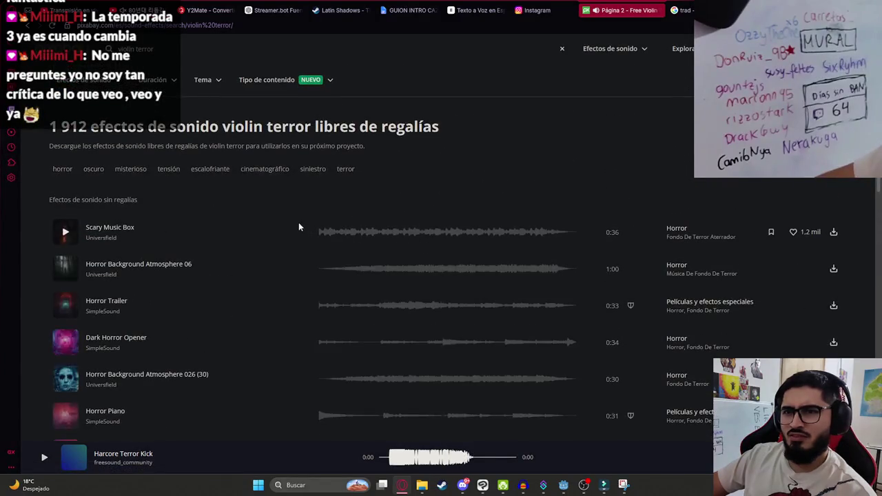
{"action": "scroll", "coordinate": [249, 309], "scroll_direction": "down", "scroll_amount": 2}
{"action": "scroll", "coordinate": [271, 273], "scroll_direction": "down", "scroll_amount": 4}
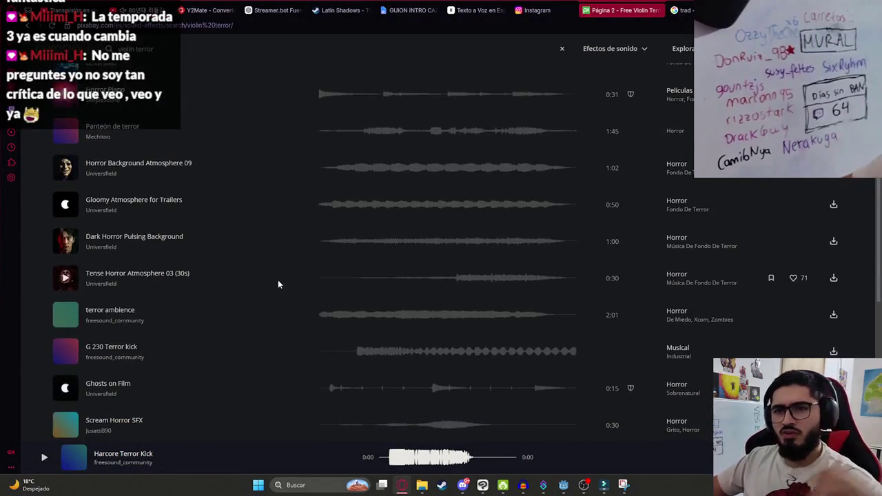
{"action": "scroll", "coordinate": [276, 282], "scroll_direction": "down", "scroll_amount": 3}
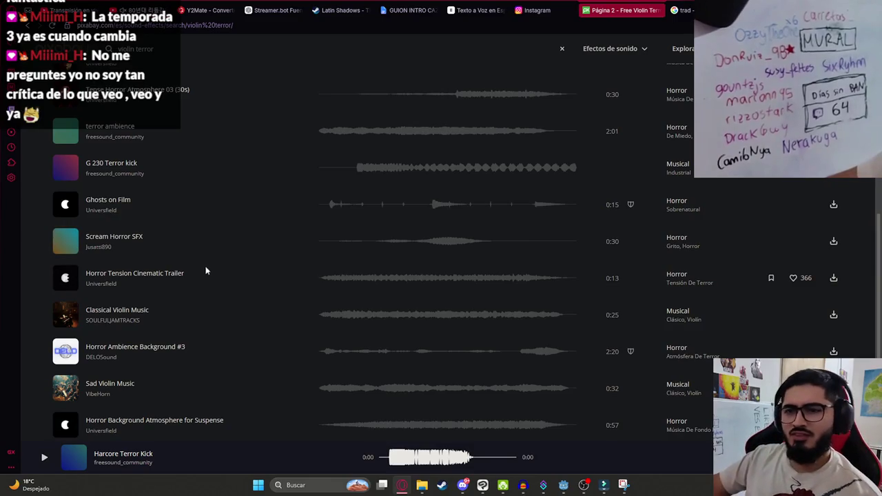
{"action": "scroll", "coordinate": [307, 272], "scroll_direction": "down", "scroll_amount": 2}
{"action": "left_click", "coordinate": [331, 252]}
{"action": "left_click", "coordinate": [331, 286]}
{"action": "scroll", "coordinate": [330, 281], "scroll_direction": "up", "scroll_amount": 5}
- Change the search to 'violin jumpscare'
{"action": "left_click", "coordinate": [138, 49]}
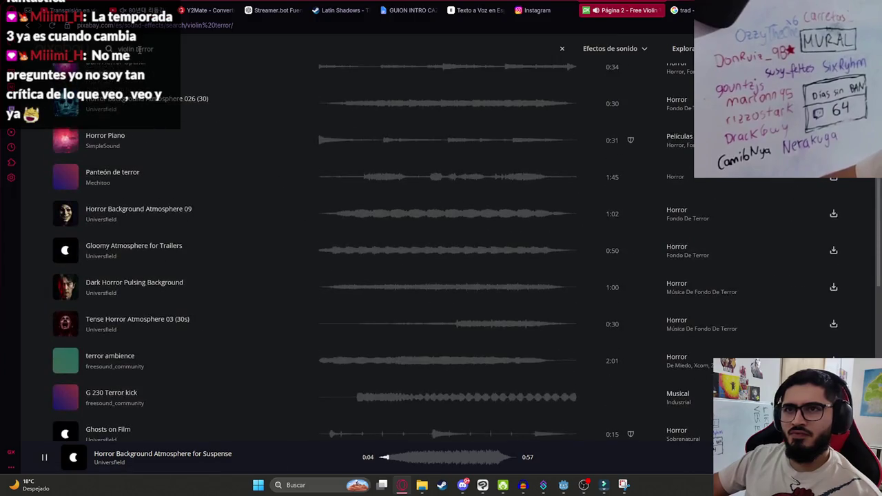
{"action": "key", "text": "BackSpace"}
{"action": "key", "text": "BackSpace"}
{"action": "key", "text": "BackSpace"}
{"action": "type", "text": "jumpscare"}
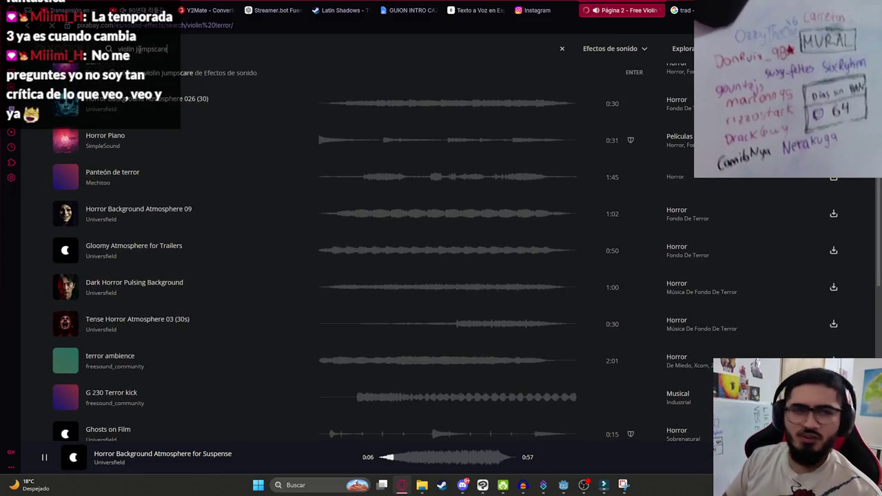
{"action": "key", "text": "Return"}
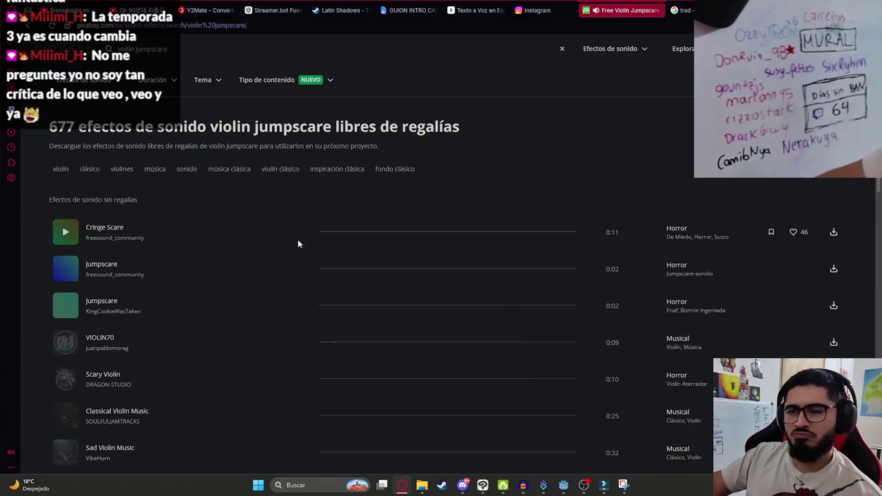
- Preview the Cringe Scare, two Jumpscare, VIOLIN70, Scary Violin and Classical Violin Music clips
{"action": "left_click", "coordinate": [311, 237]}
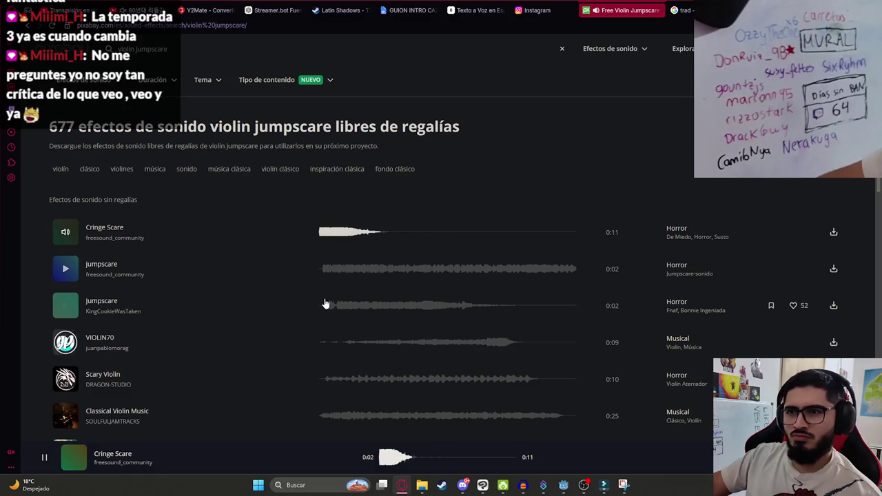
{"action": "left_click", "coordinate": [323, 274]}
{"action": "left_click", "coordinate": [329, 305]}
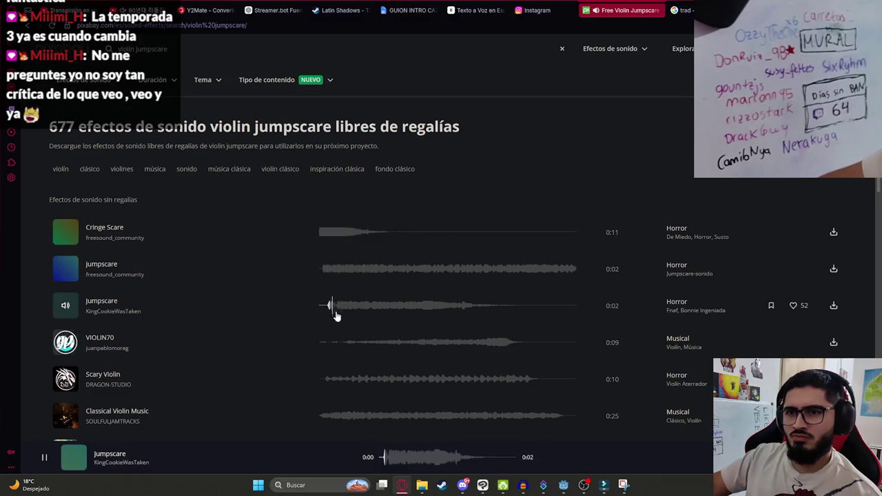
{"action": "left_click", "coordinate": [320, 347]}
{"action": "scroll", "coordinate": [331, 343], "scroll_direction": "down", "scroll_amount": 1}
{"action": "left_click", "coordinate": [327, 335]}
{"action": "scroll", "coordinate": [327, 289], "scroll_direction": "down", "scroll_amount": 2}
{"action": "left_click", "coordinate": [320, 237]}
- Audition Hell's Kitchen Violin, el violin long note flanger, 8 Bit, Violin Screech and violin glissando 10
{"action": "scroll", "coordinate": [329, 279], "scroll_direction": "down", "scroll_amount": 3}
{"action": "left_click", "coordinate": [409, 187]}
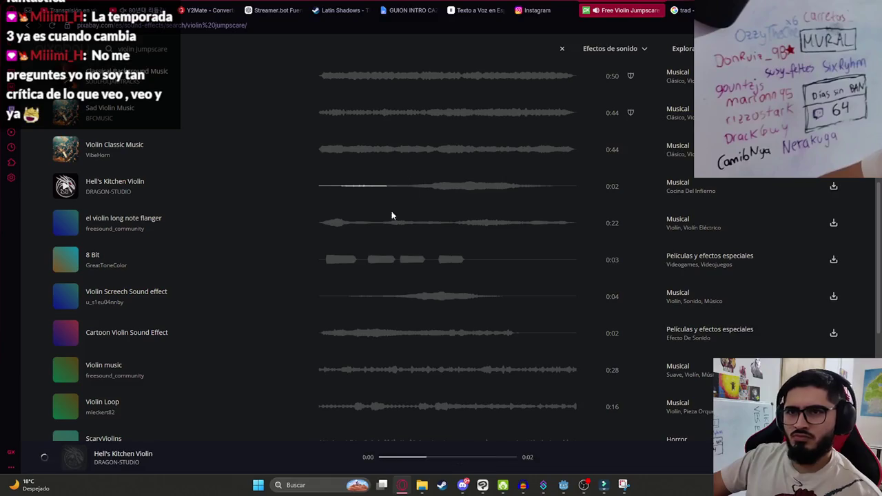
{"action": "left_click", "coordinate": [324, 224]}
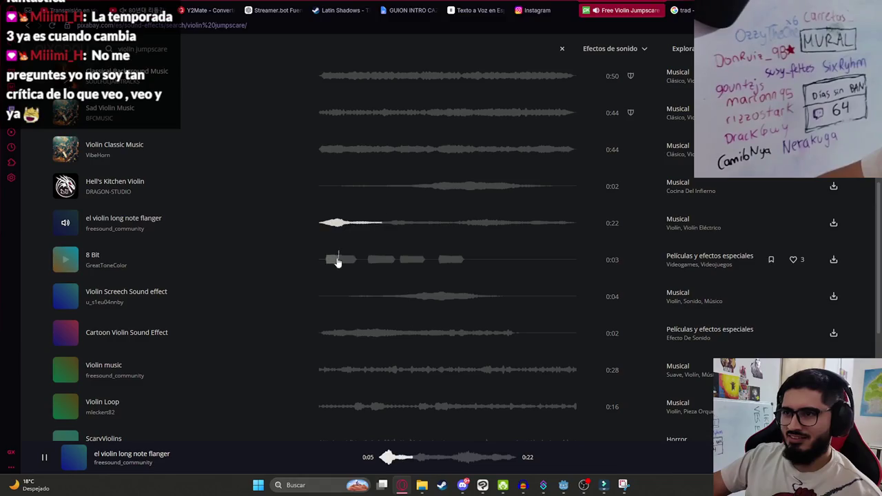
{"action": "left_click", "coordinate": [329, 260]}
{"action": "left_click", "coordinate": [365, 298]}
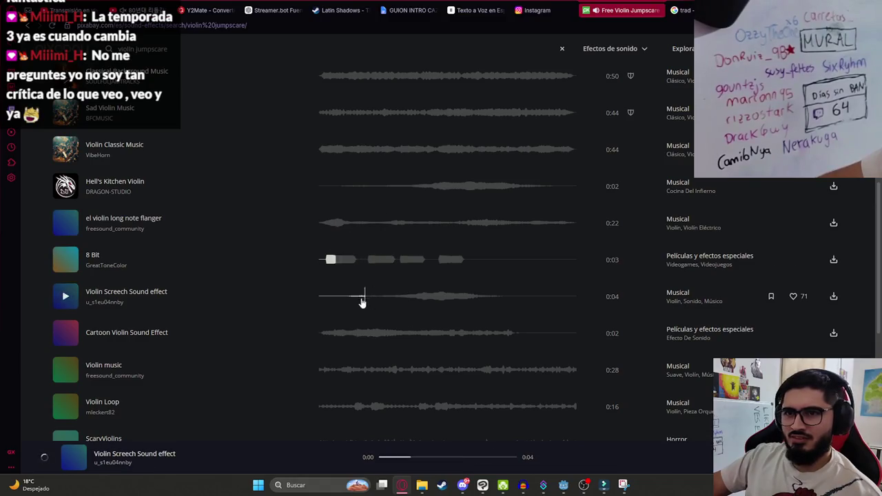
{"action": "scroll", "coordinate": [337, 321], "scroll_direction": "down", "scroll_amount": 2}
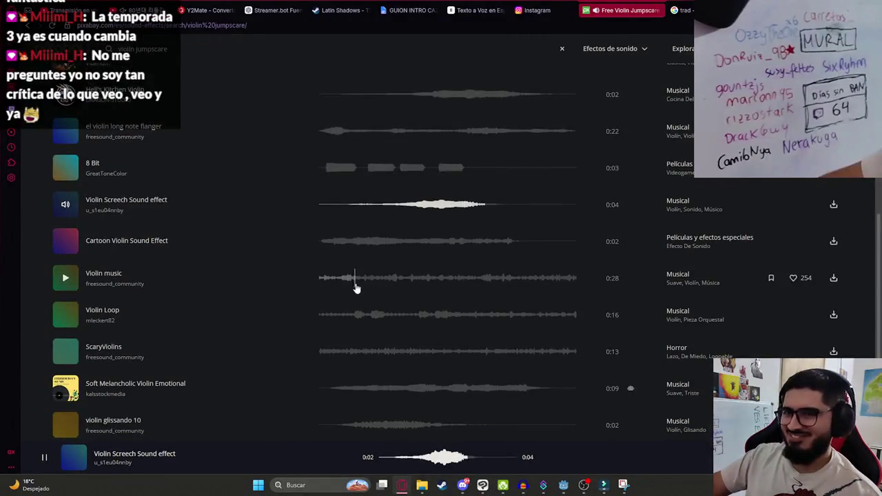
{"action": "scroll", "coordinate": [343, 300], "scroll_direction": "down", "scroll_amount": 3}
{"action": "left_click", "coordinate": [343, 245]}
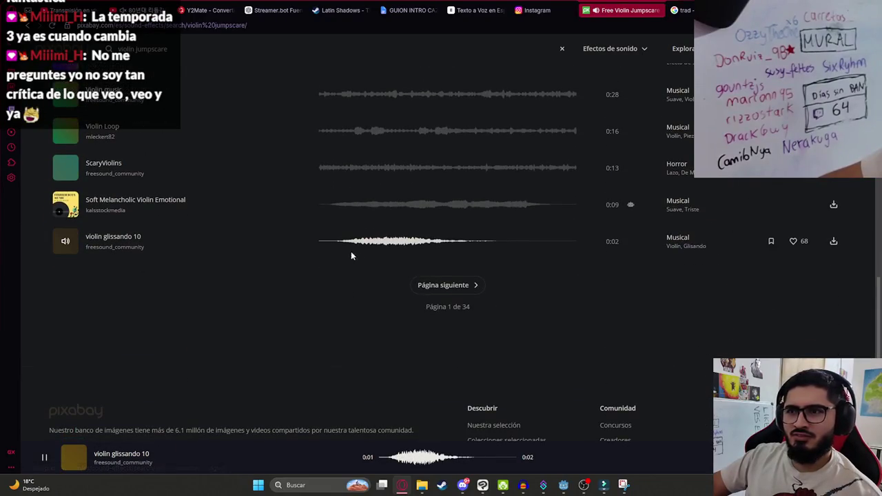
{"action": "left_click", "coordinate": [335, 243]}
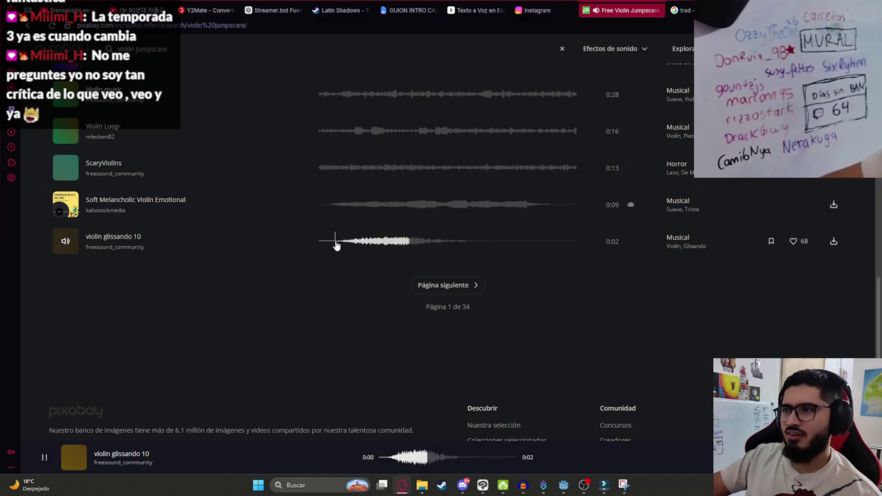
{"action": "left_click", "coordinate": [336, 243]}
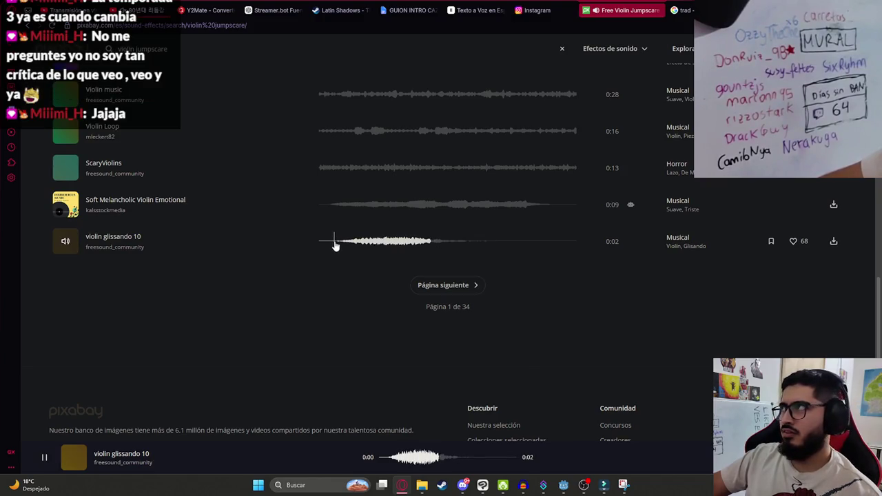
- On the next page, preview Violin Abuse and bring the downloaded file into Audacity
{"action": "left_click", "coordinate": [441, 285]}
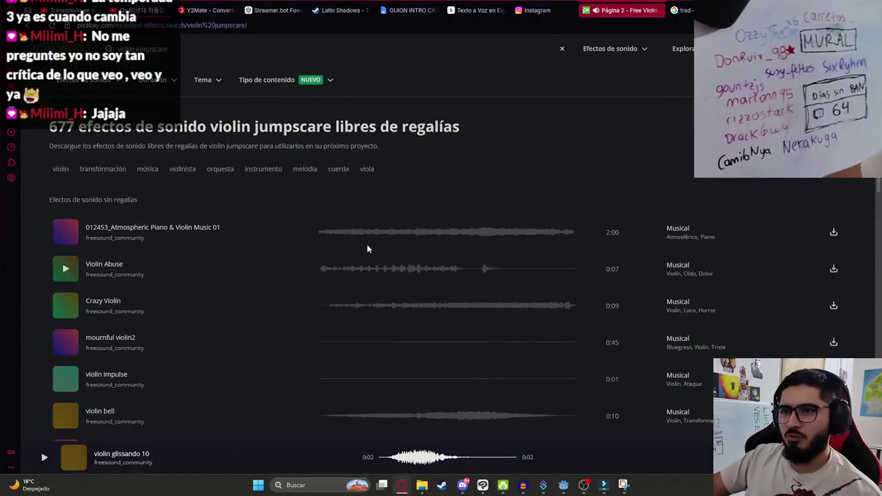
{"action": "left_click", "coordinate": [479, 268]}
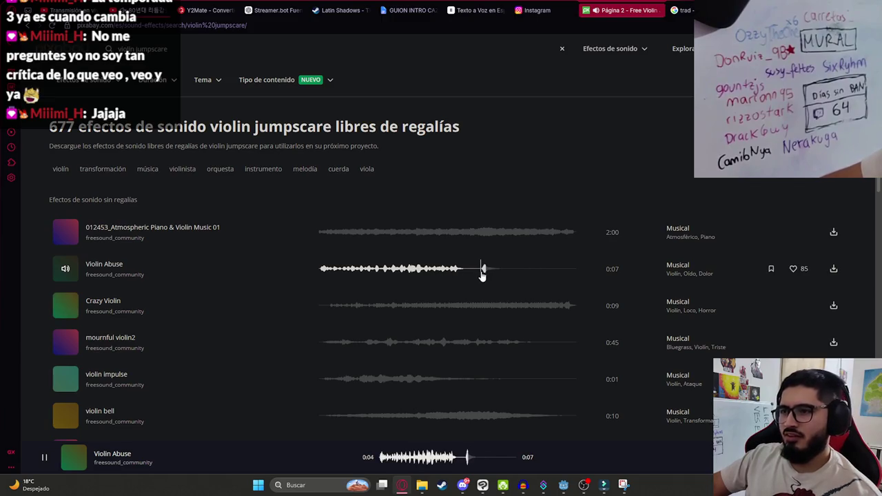
{"action": "left_click", "coordinate": [320, 270]}
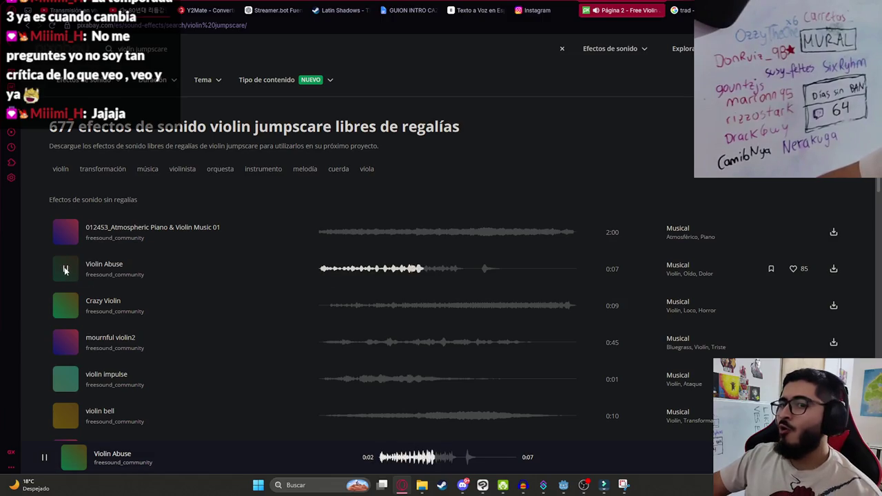
{"action": "key", "text": "space"}
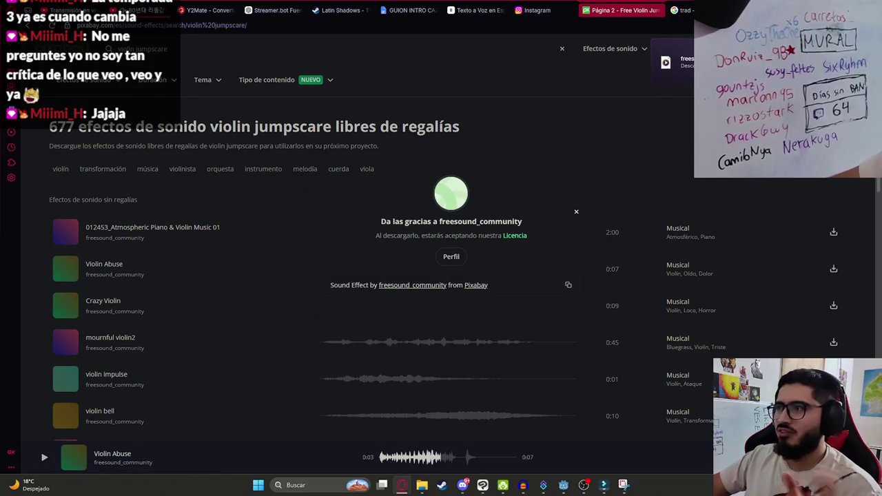
{"action": "mouse_move", "coordinate": [665, 62]}
{"action": "left_mouse_down"}
{"action": "mouse_move", "coordinate": [498, 421]}
{"action": "mouse_move", "coordinate": [523, 484]}
{"action": "mouse_move", "coordinate": [523, 472]}
{"action": "mouse_move", "coordinate": [147, 178]}
{"action": "left_mouse_up"}
- Remove the scythe track, resample the violin track to 8000 Hz, and play it back
{"action": "scroll", "coordinate": [174, 167], "scroll_direction": "up", "scroll_amount": 1}
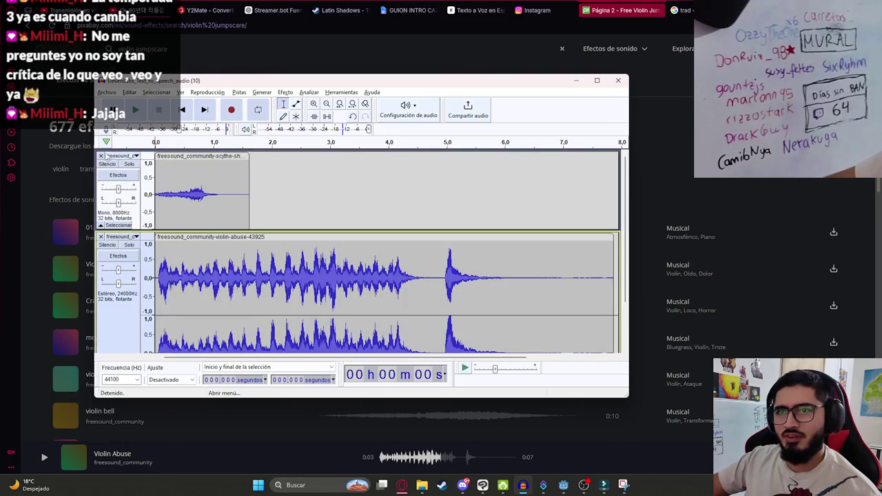
{"action": "left_click", "coordinate": [101, 155]}
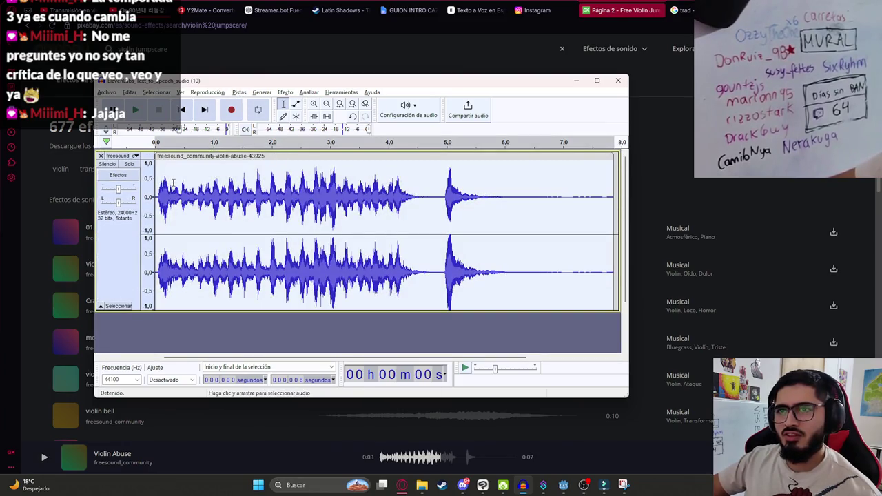
{"action": "left_click", "coordinate": [174, 183]}
{"action": "left_click", "coordinate": [158, 197]}
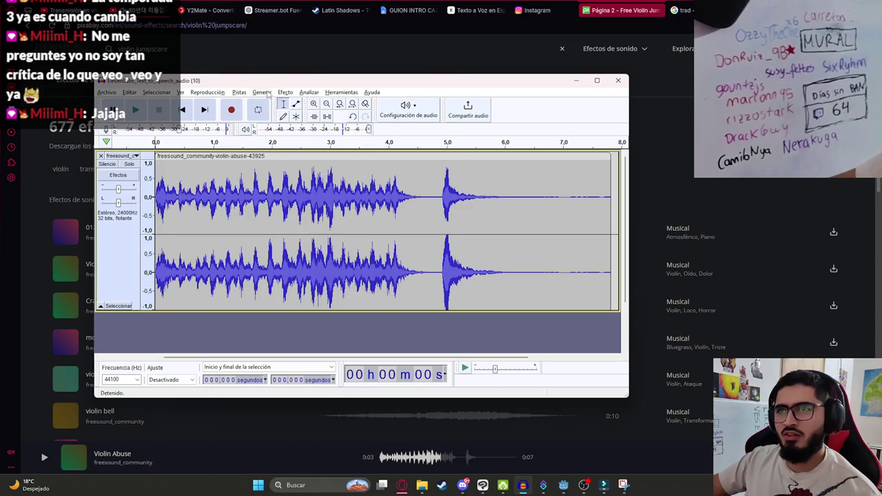
{"action": "left_click", "coordinate": [239, 92]}
{"action": "left_click", "coordinate": [286, 126]}
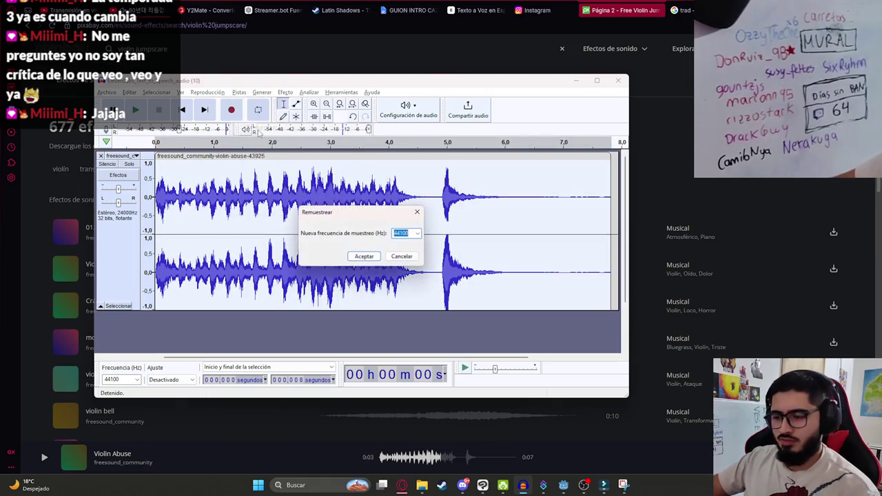
{"action": "type", "text": "800"}
{"action": "left_click", "coordinate": [358, 257]}
{"action": "key", "text": "space"}
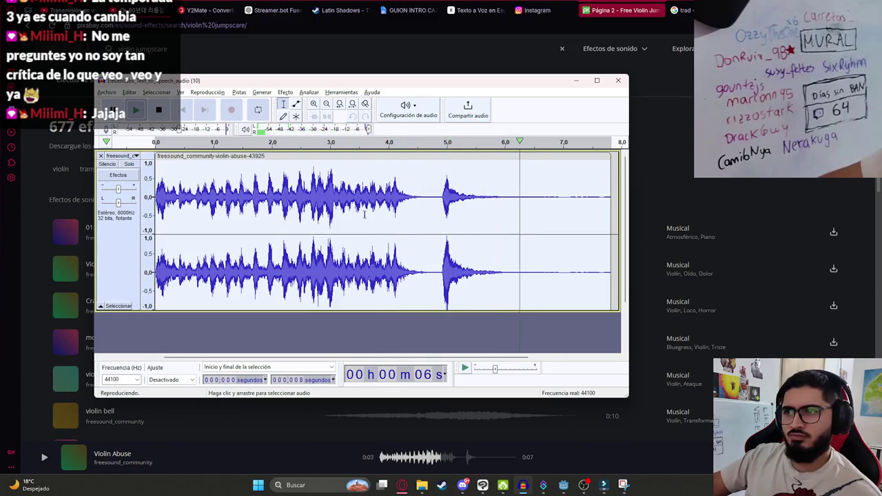
- Export the audio as the WAV file malavision_violin_jumpscare.wav
{"action": "left_click", "coordinate": [112, 93]}
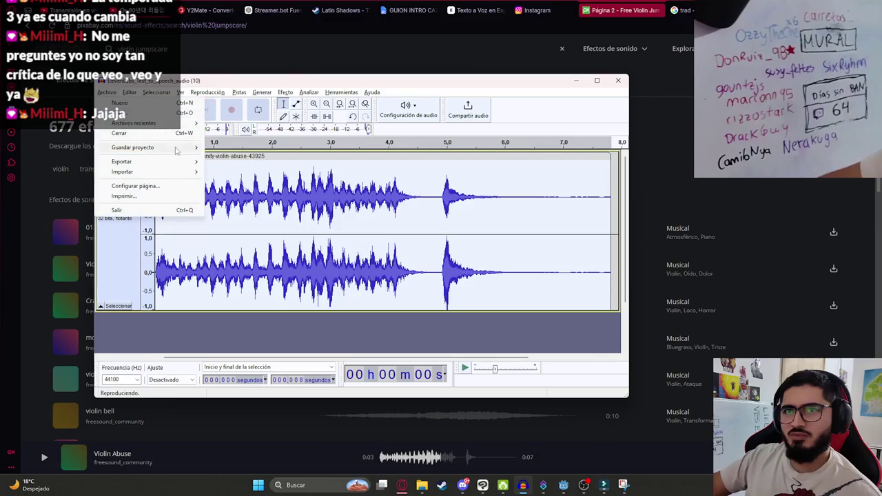
{"action": "mouse_move", "coordinate": [138, 161]}
{"action": "left_click", "coordinate": [262, 174]}
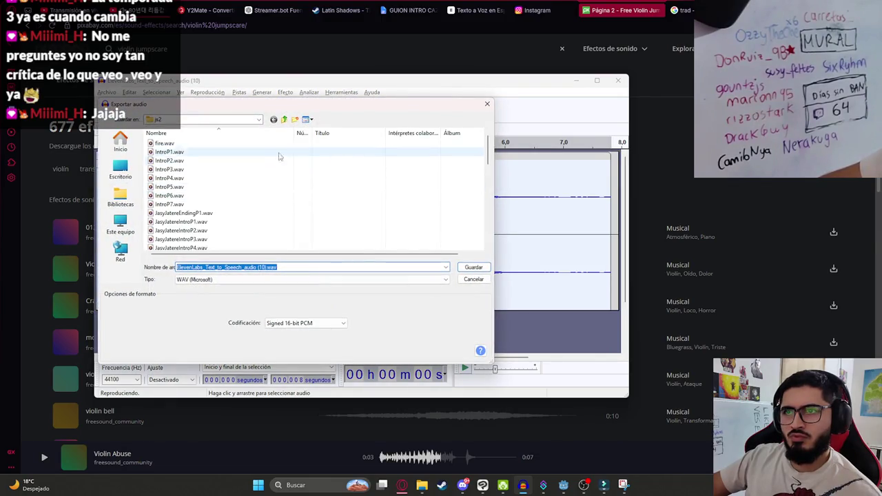
{"action": "scroll", "coordinate": [204, 228], "scroll_direction": "down", "scroll_amount": 3}
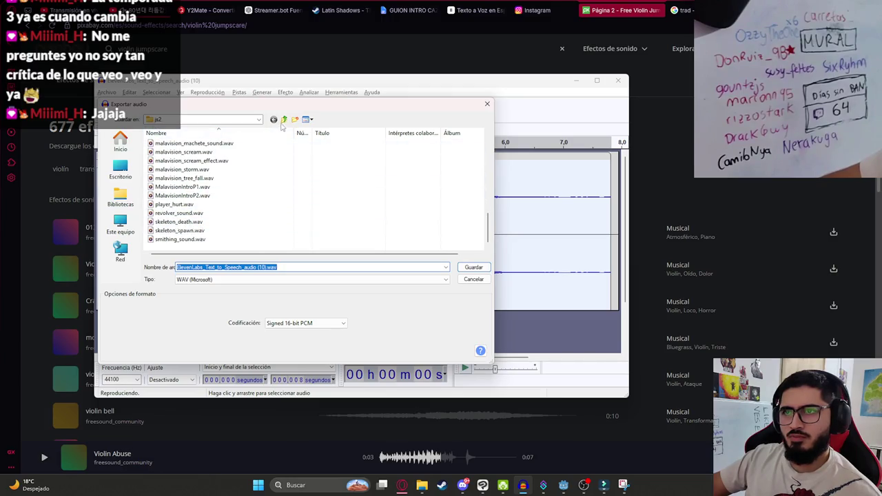
{"action": "type", "text": "malavision_violin_j"}
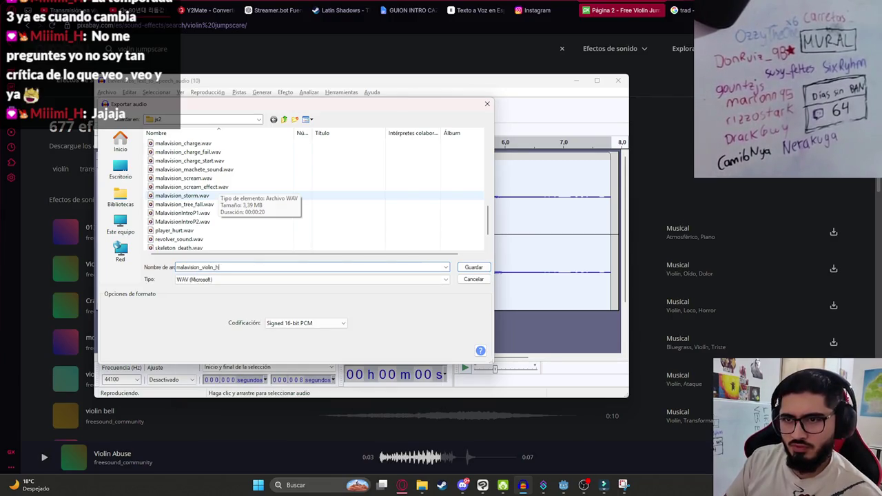
{"action": "type", "text": "mpscare"}
{"action": "key", "text": "Return"}
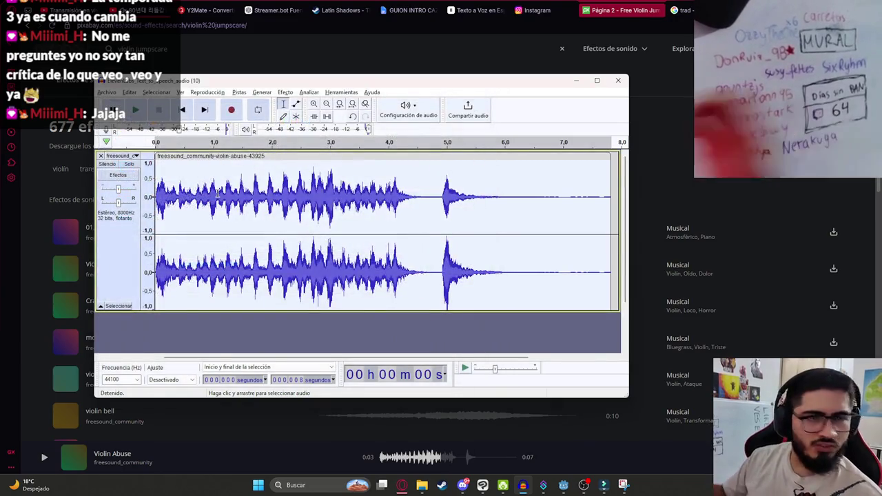
- Add malavision_violin_jumpscare.wav to the P3 audio track, shift it to about 2 seconds, and play it
{"action": "key", "text": "alt+Tab"}
{"action": "left_click", "coordinate": [412, 359]}
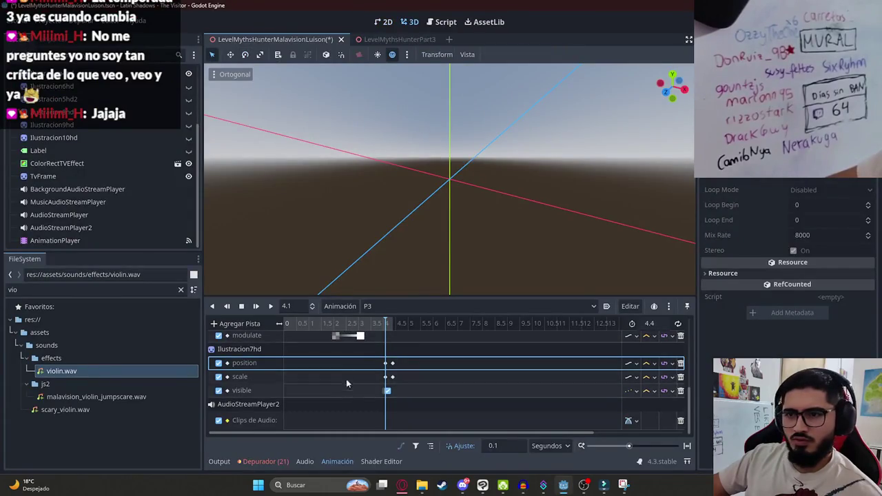
{"action": "left_click", "coordinate": [394, 26]}
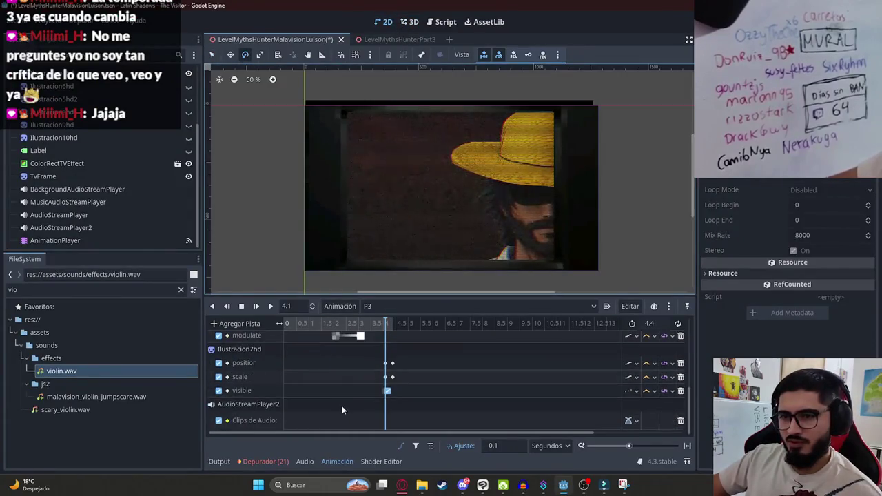
{"action": "left_click_drag", "start_coordinate": [340, 323], "coordinate": [284, 323]}
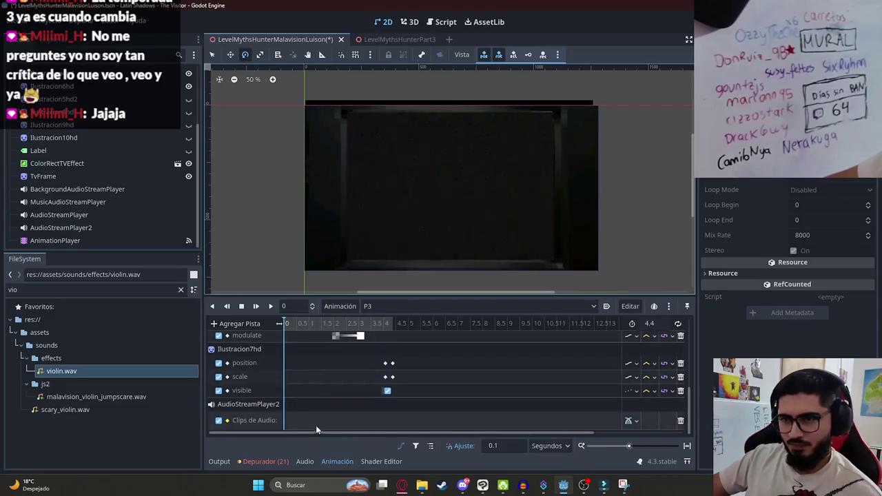
{"action": "left_click", "coordinate": [70, 292]}
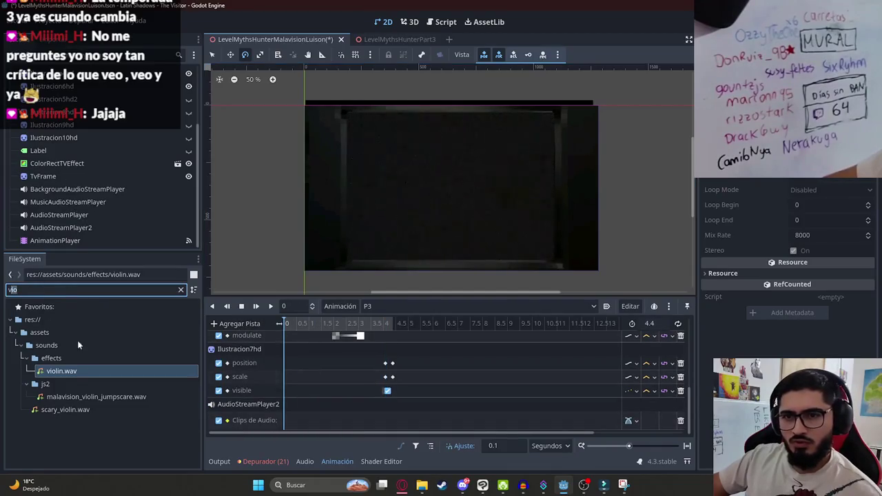
{"action": "left_click_drag", "start_coordinate": [104, 397], "coordinate": [311, 421]}
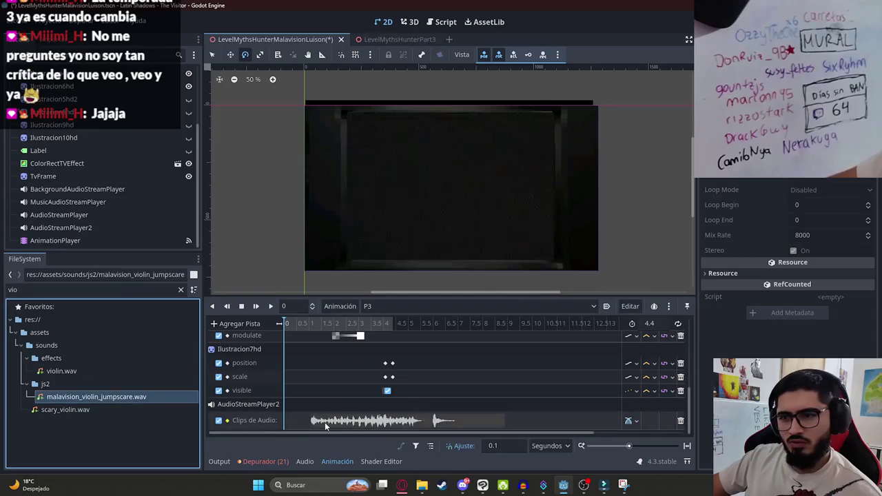
{"action": "left_click", "coordinate": [307, 325]}
{"action": "left_click_drag", "start_coordinate": [307, 331], "coordinate": [344, 332]}
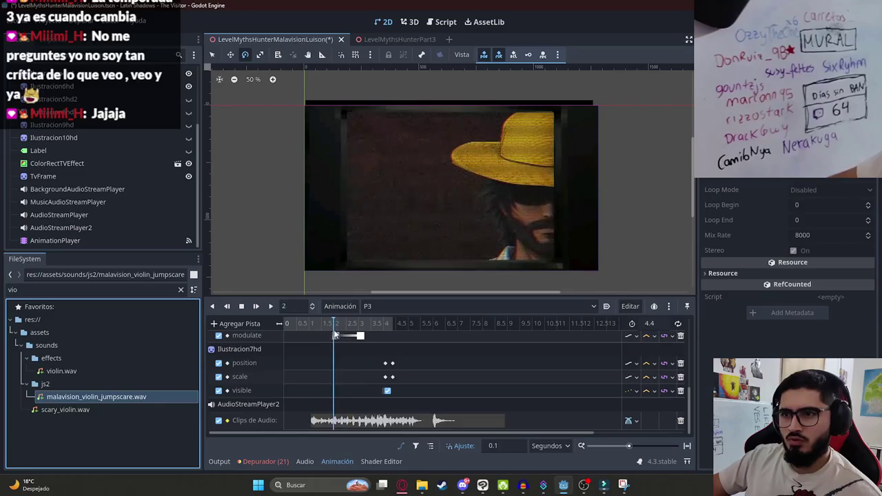
{"action": "left_click_drag", "start_coordinate": [346, 421], "coordinate": [369, 421]}
{"action": "left_click", "coordinate": [271, 307]}
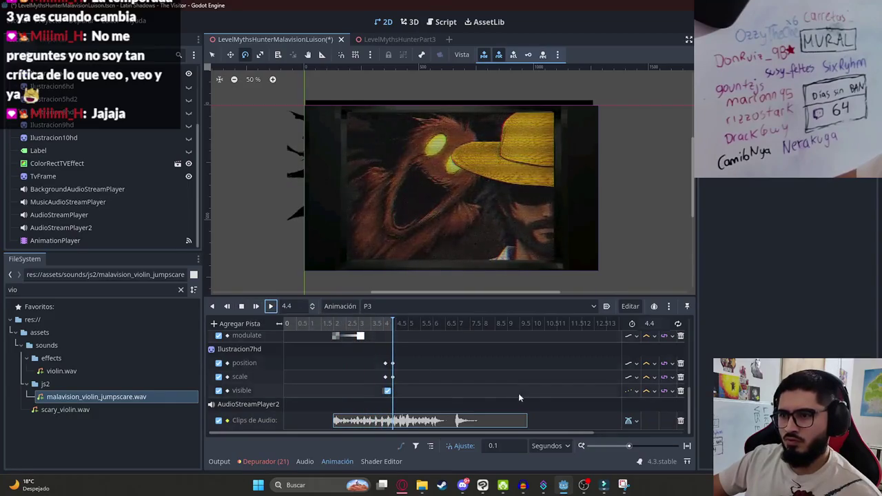
- Lengthen P3 to 10 seconds and move the Ilustracion7hd keyframes to 6.9 s
{"action": "scroll", "coordinate": [412, 396], "scroll_direction": "up", "scroll_amount": 3}
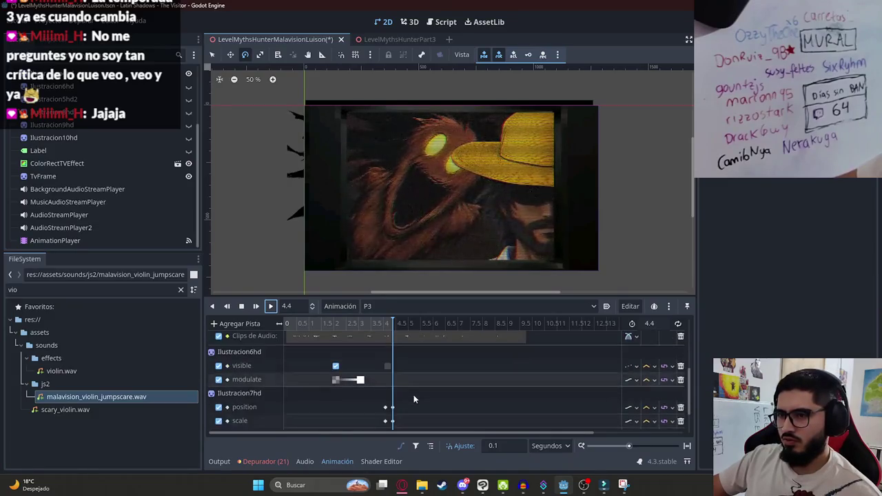
{"action": "scroll", "coordinate": [413, 399], "scroll_direction": "down", "scroll_amount": 1}
{"action": "mouse_move", "coordinate": [405, 397]}
{"action": "left_mouse_down"}
{"action": "mouse_move", "coordinate": [379, 359]}
{"action": "mouse_move", "coordinate": [375, 413]}
{"action": "mouse_move", "coordinate": [386, 426]}
{"action": "mouse_move", "coordinate": [397, 398]}
{"action": "left_mouse_up"}
{"action": "scroll", "coordinate": [397, 398], "scroll_direction": "down", "scroll_amount": 1}
{"action": "scroll", "coordinate": [397, 398], "scroll_direction": "up", "scroll_amount": 3}
{"action": "scroll", "coordinate": [397, 398], "scroll_direction": "down", "scroll_amount": 3}
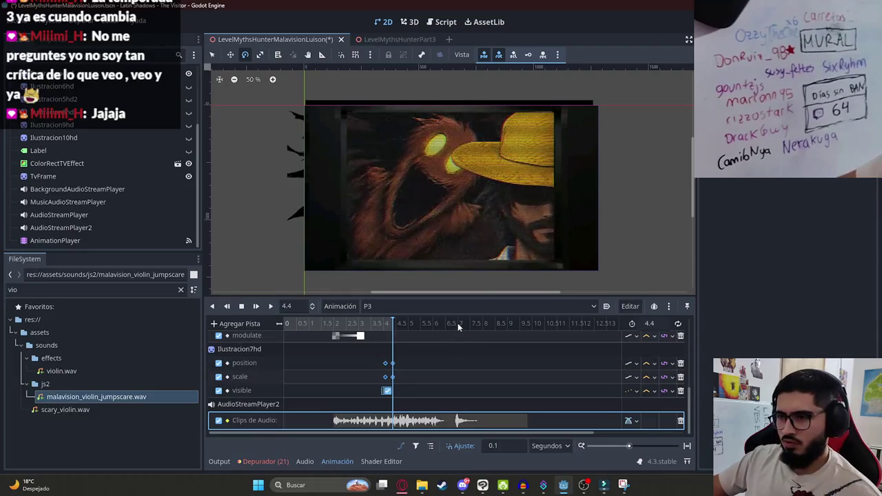
{"action": "left_click", "coordinate": [650, 323]}
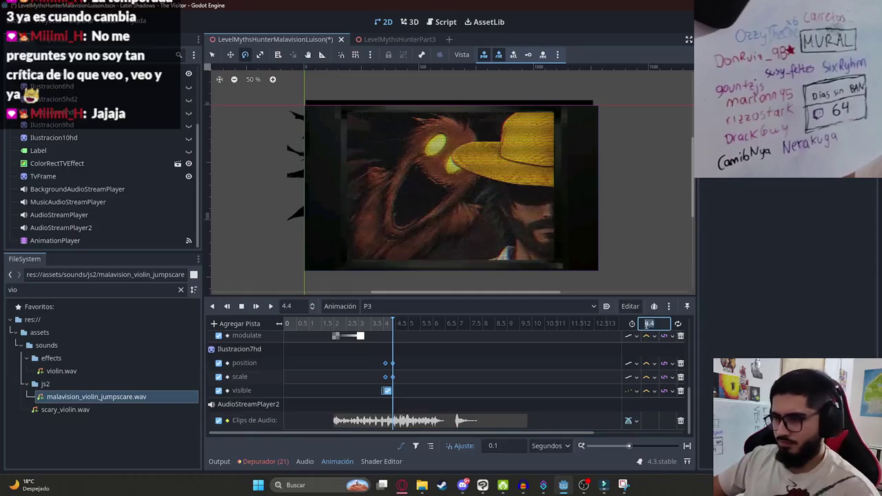
{"action": "type", "text": "10"}
{"action": "key", "text": "Return"}
{"action": "left_click", "coordinate": [455, 324]}
{"action": "left_click_drag", "start_coordinate": [388, 391], "coordinate": [446, 398]}
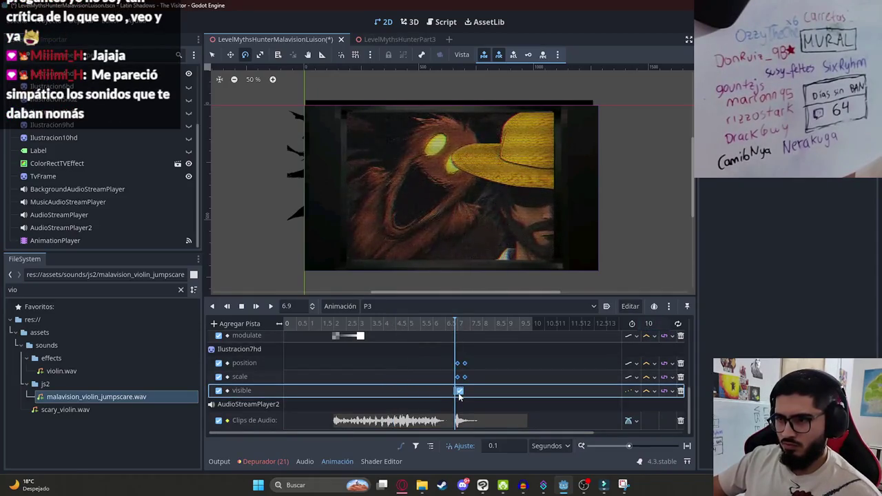
- Preview P3 from 6.4 s and 6.6 s to check the Ilustracion keyframe timing
{"action": "scroll", "coordinate": [459, 396], "scroll_direction": "up", "scroll_amount": 5}
{"action": "scroll", "coordinate": [459, 393], "scroll_direction": "down", "scroll_amount": 2}
{"action": "left_click", "coordinate": [457, 368]}
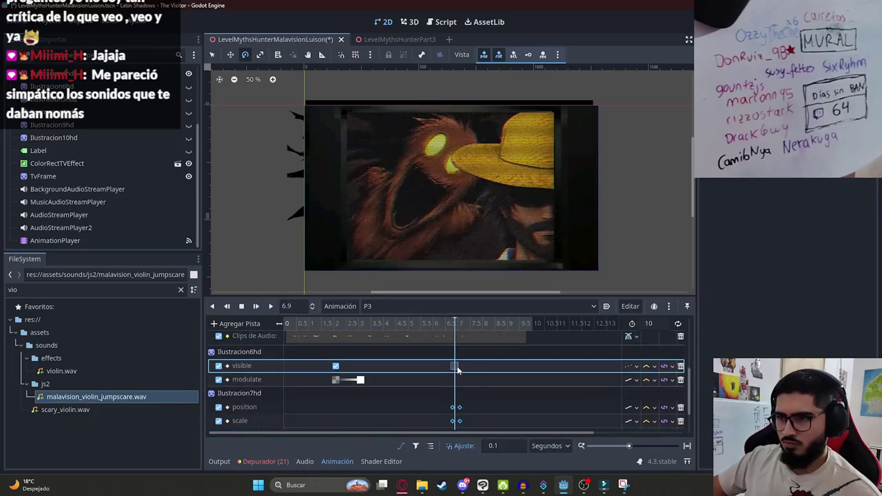
{"action": "left_click", "coordinate": [442, 323]}
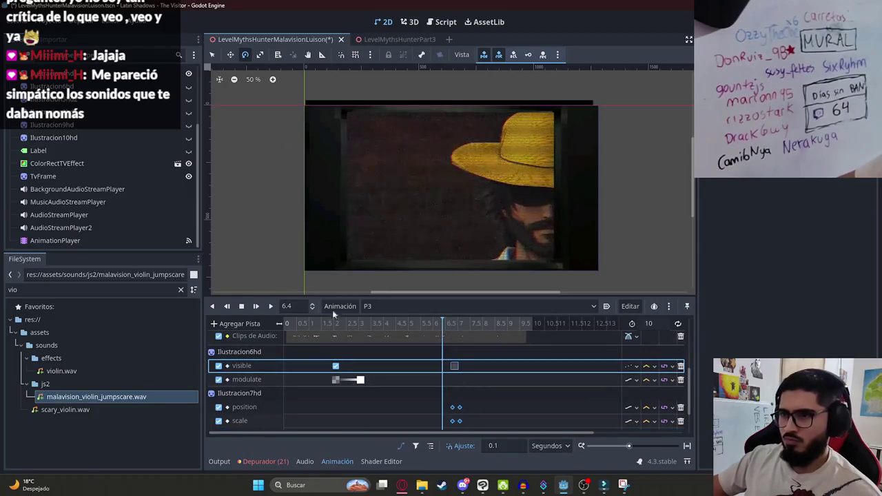
{"action": "left_click", "coordinate": [270, 306]}
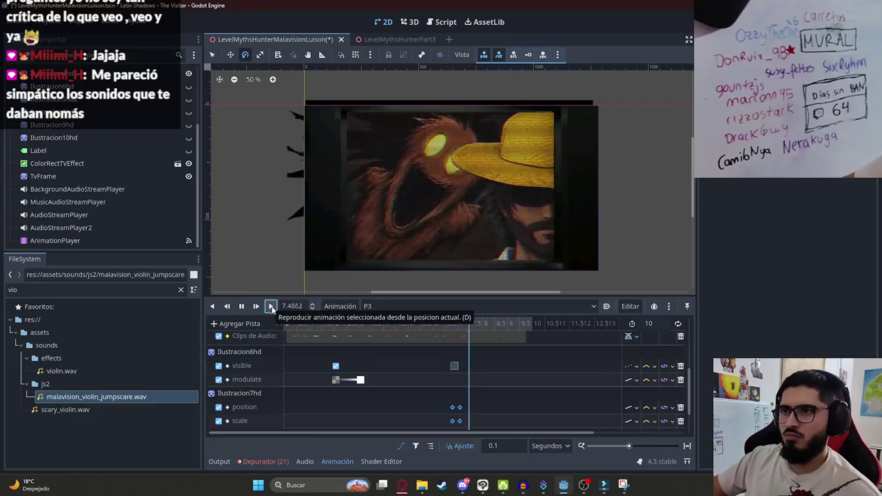
{"action": "left_click", "coordinate": [448, 324]}
{"action": "left_click", "coordinate": [270, 306]}
- Set the P3 length to 7.5 seconds, preview it from the start, and save the scene
{"action": "scroll", "coordinate": [474, 382], "scroll_direction": "down", "scroll_amount": 3}
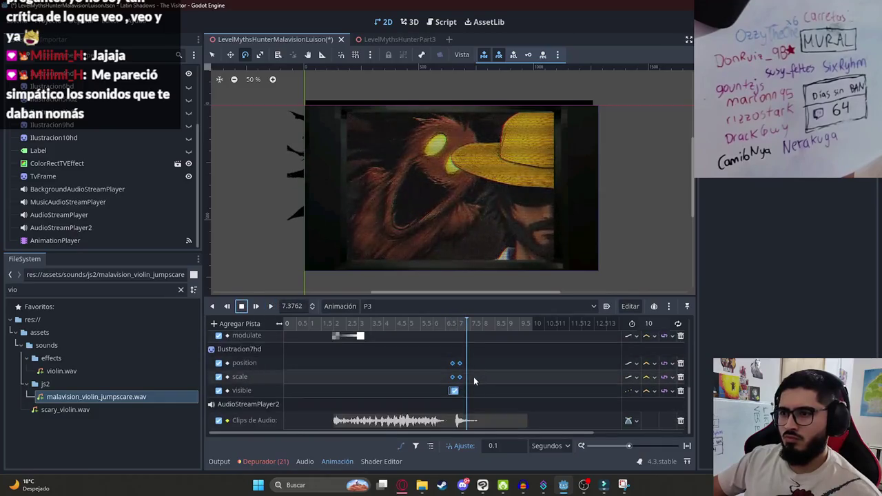
{"action": "left_click", "coordinate": [470, 326]}
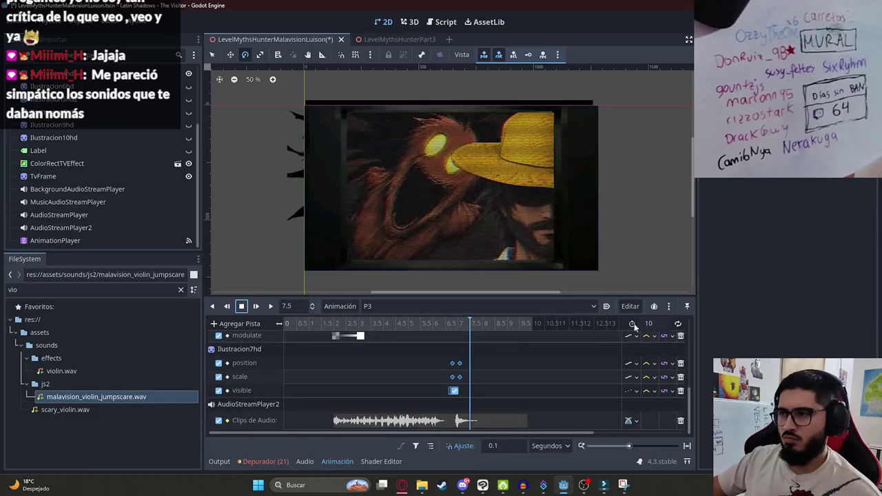
{"action": "type", "text": "7.5"}
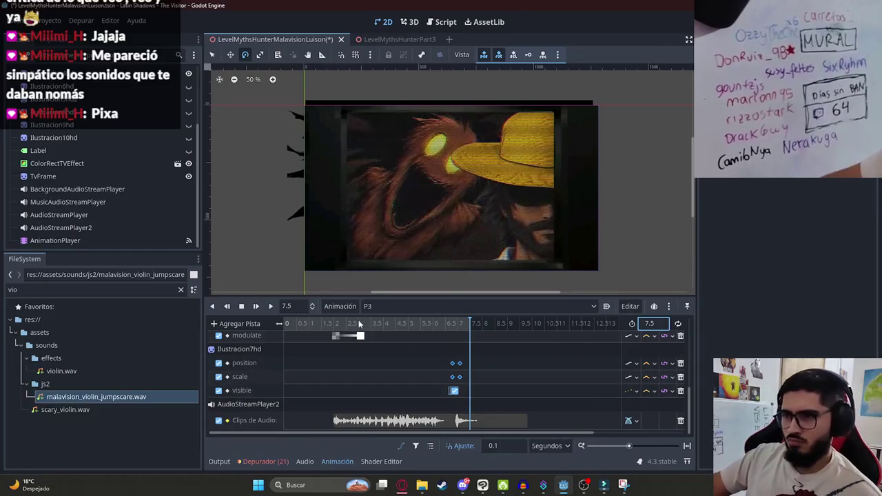
{"action": "left_click", "coordinate": [374, 325]}
{"action": "mouse_move", "coordinate": [379, 328]}
{"action": "left_mouse_down"}
{"action": "mouse_move", "coordinate": [469, 326]}
{"action": "mouse_move", "coordinate": [325, 332]}
{"action": "mouse_move", "coordinate": [335, 331]}
{"action": "left_mouse_up"}
{"action": "scroll", "coordinate": [364, 364], "scroll_direction": "up", "scroll_amount": 2}
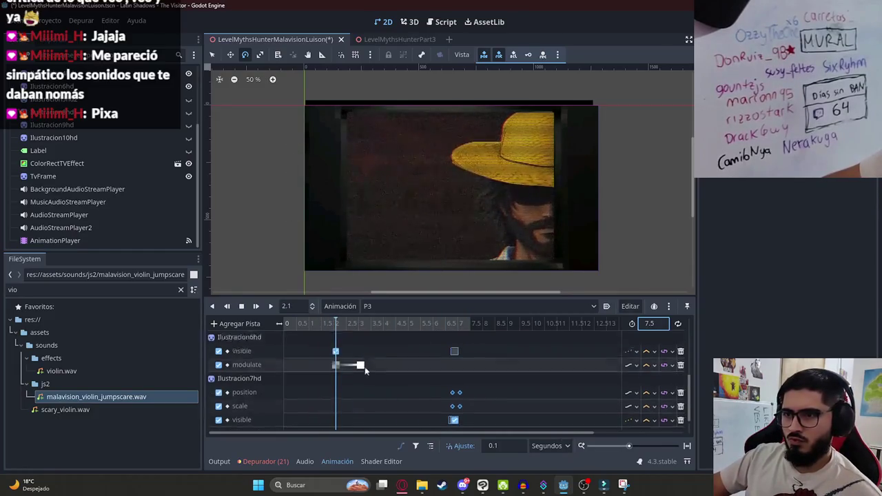
{"action": "left_click", "coordinate": [418, 378]}
{"action": "left_click", "coordinate": [270, 306]}
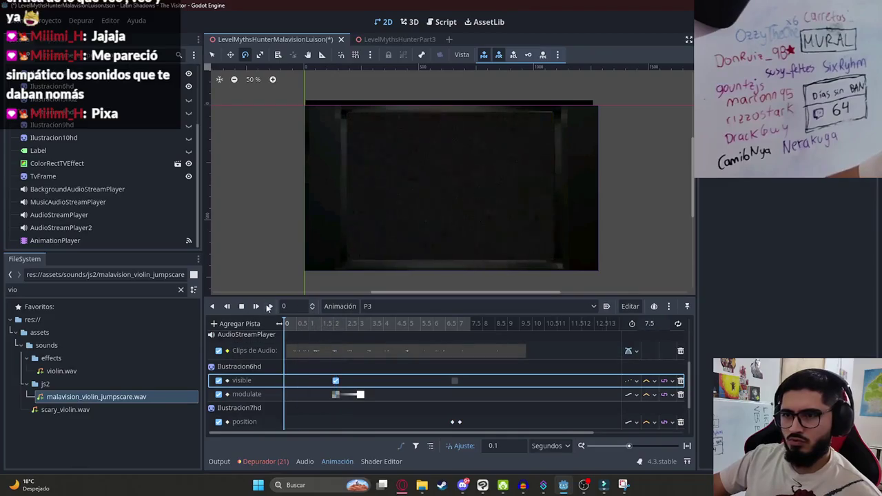
{"action": "scroll", "coordinate": [384, 258], "scroll_direction": "up", "scroll_amount": 1}
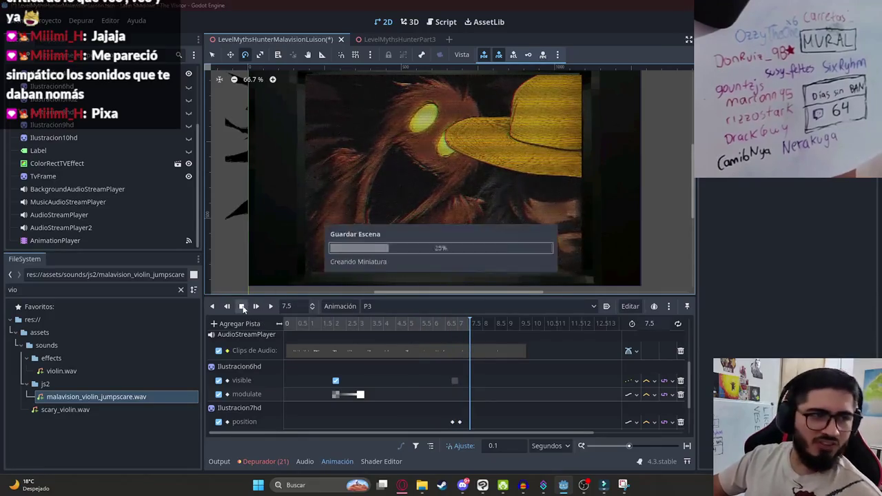
{"action": "key", "text": "ctrl+s"}
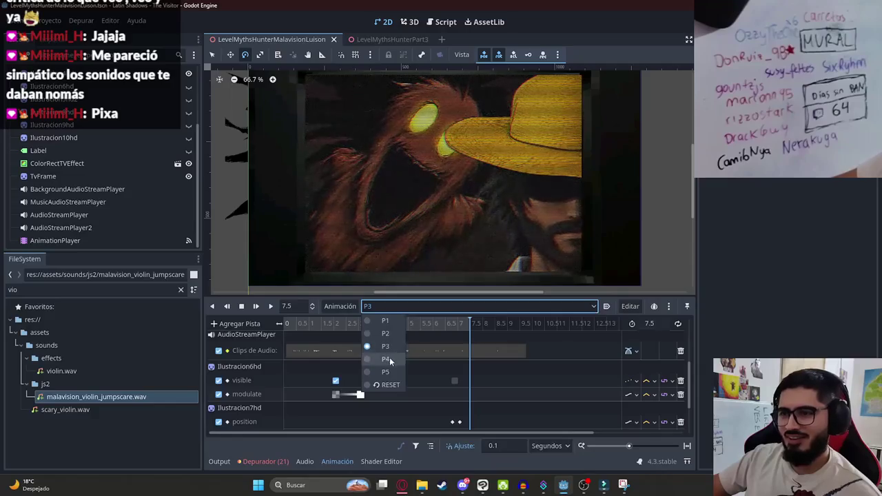
- Switch to P4, add a Call Method track for the root node, then undo it
{"action": "left_click", "coordinate": [390, 358]}
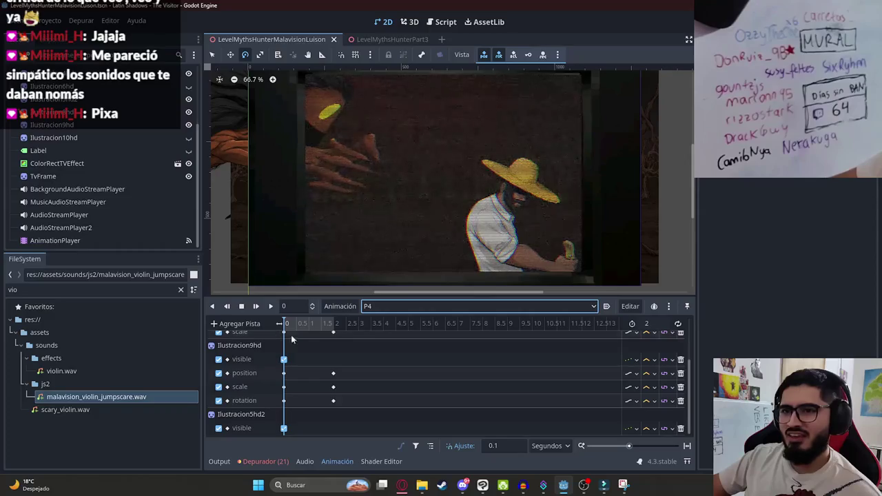
{"action": "left_click", "coordinate": [125, 189]}
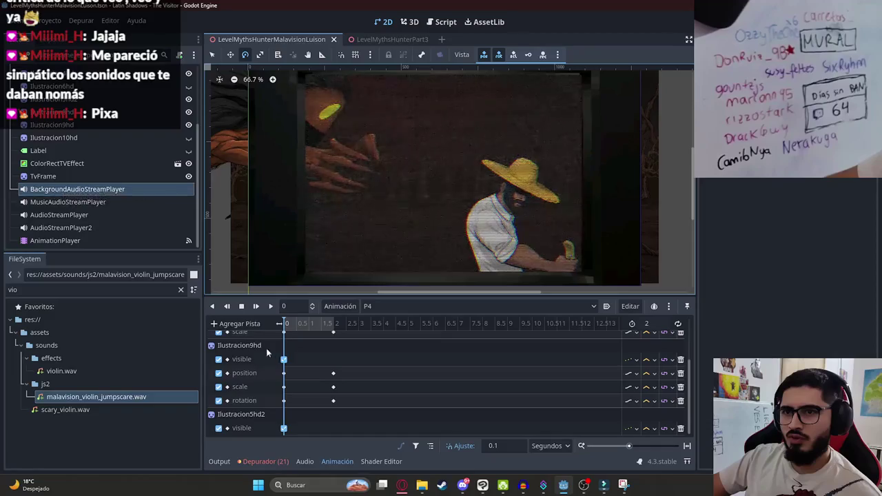
{"action": "left_click", "coordinate": [254, 324]}
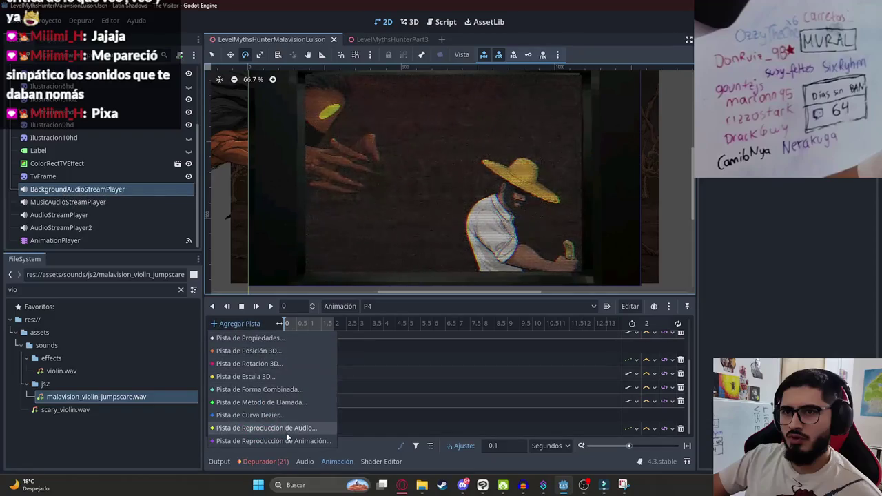
{"action": "left_click", "coordinate": [260, 402]}
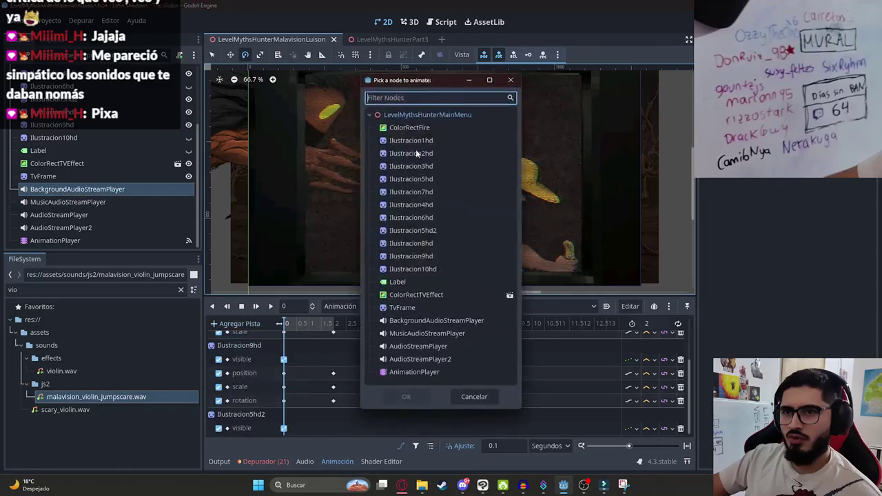
{"action": "double_click", "coordinate": [417, 117]}
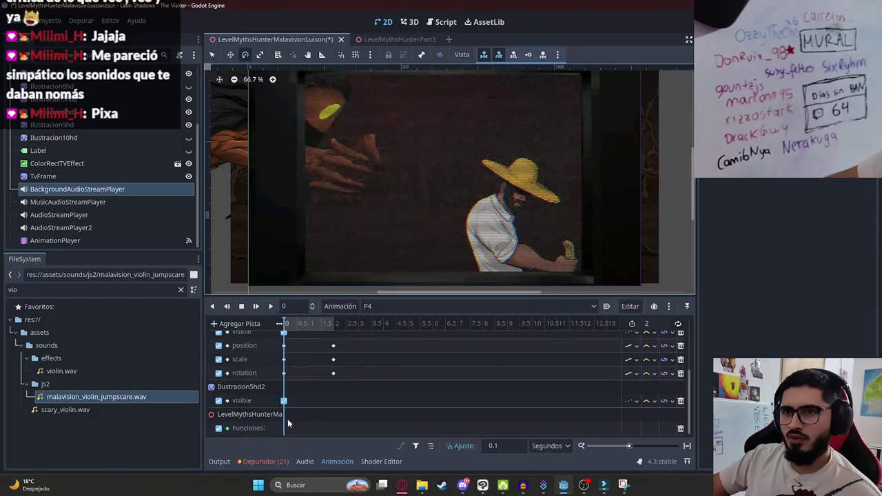
{"action": "key", "text": "ctrl+z"}
- Scrub the P4 preview from 2 seconds back to 0.6 seconds
{"action": "left_click", "coordinate": [328, 328]}
{"action": "left_click_drag", "start_coordinate": [328, 330], "coordinate": [254, 333]}
{"action": "left_click", "coordinate": [309, 329]}
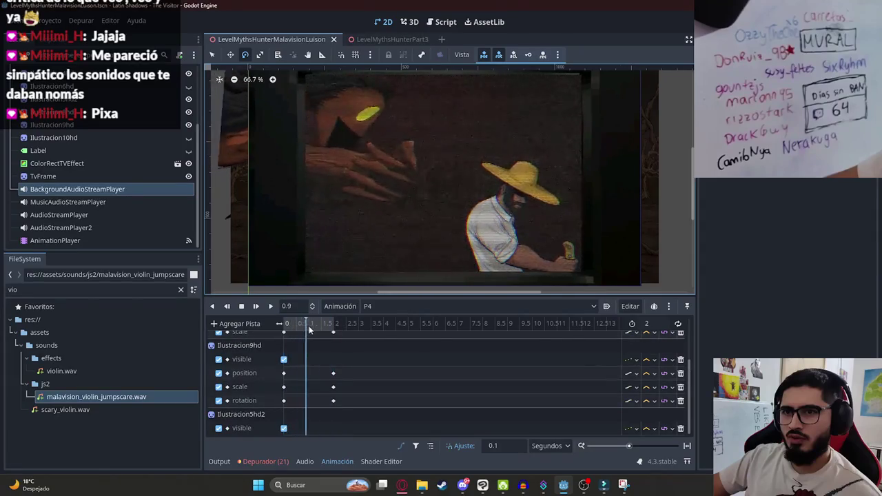
{"action": "mouse_move", "coordinate": [309, 329]}
{"action": "left_mouse_down"}
{"action": "mouse_move", "coordinate": [284, 328]}
{"action": "mouse_move", "coordinate": [302, 345]}
{"action": "mouse_move", "coordinate": [281, 344]}
{"action": "left_mouse_up"}
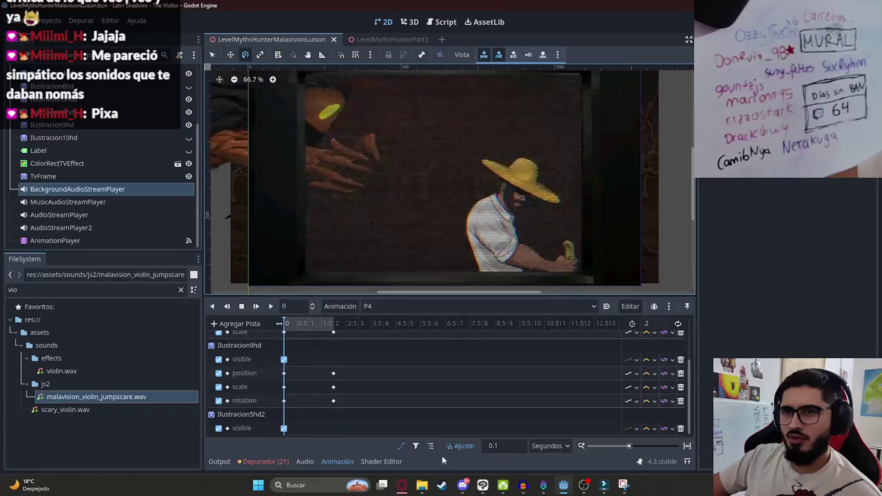
{"action": "key", "text": "alt+Tab"}
- Search Pixabay for 'camera slow' and preview Camera Blip, Camera Flash, Shocked, CAMERA SHUTTER and others
{"action": "left_click", "coordinate": [288, 52]}
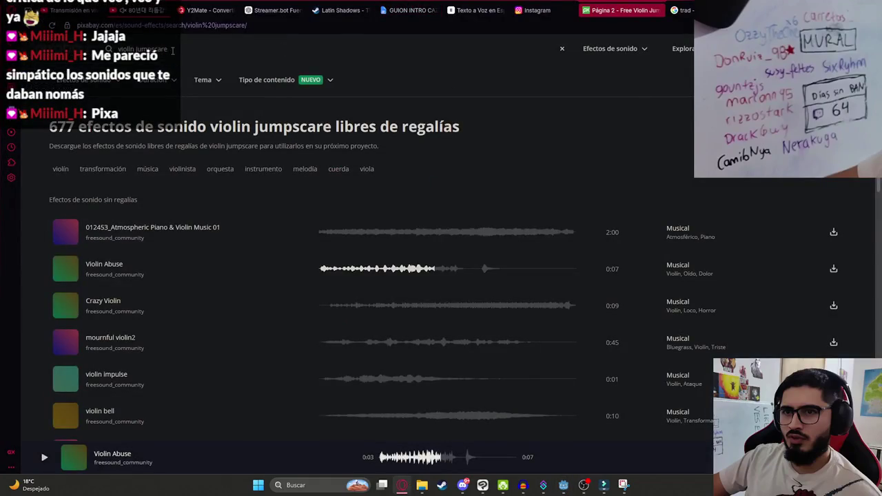
{"action": "type", "text": "camera slow"}
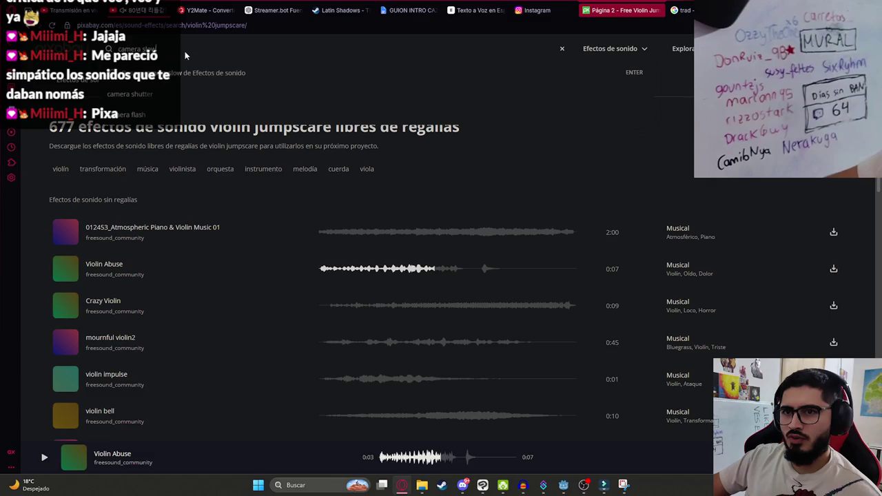
{"action": "key", "text": "Return"}
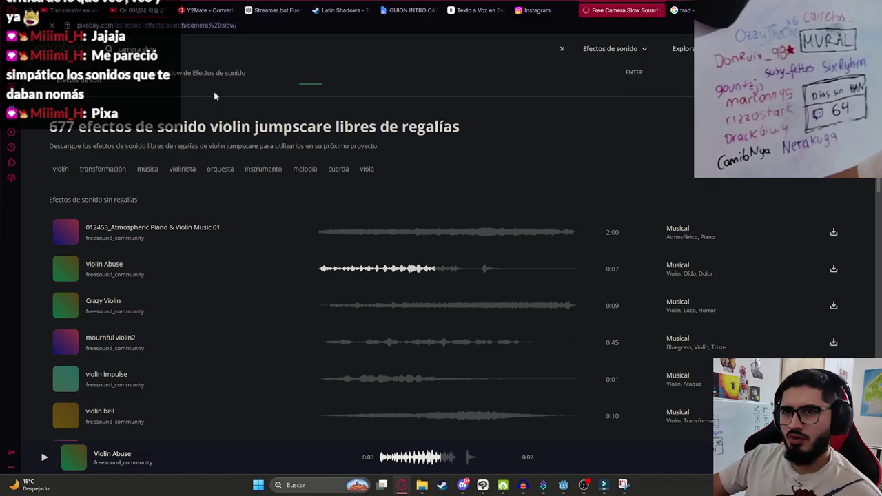
{"action": "left_click", "coordinate": [341, 269]}
{"action": "left_click", "coordinate": [346, 233]}
{"action": "left_click", "coordinate": [323, 342]}
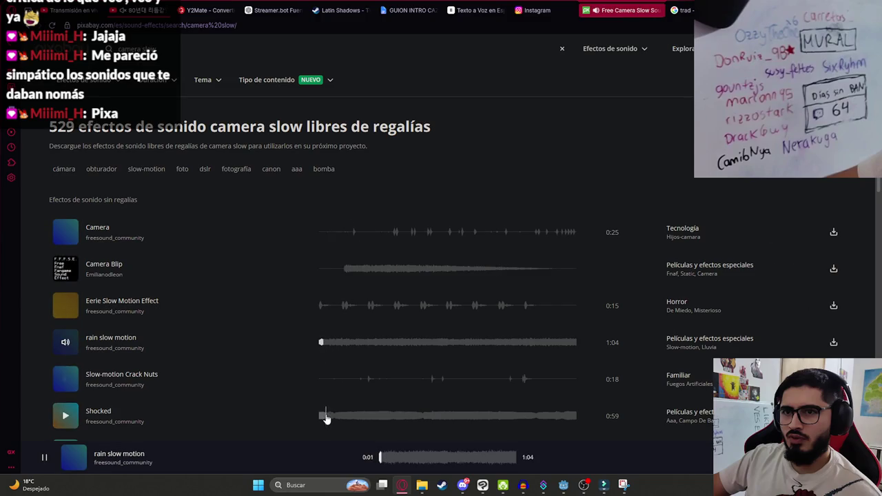
{"action": "scroll", "coordinate": [325, 407], "scroll_direction": "down", "scroll_amount": 2}
{"action": "left_click", "coordinate": [322, 278]}
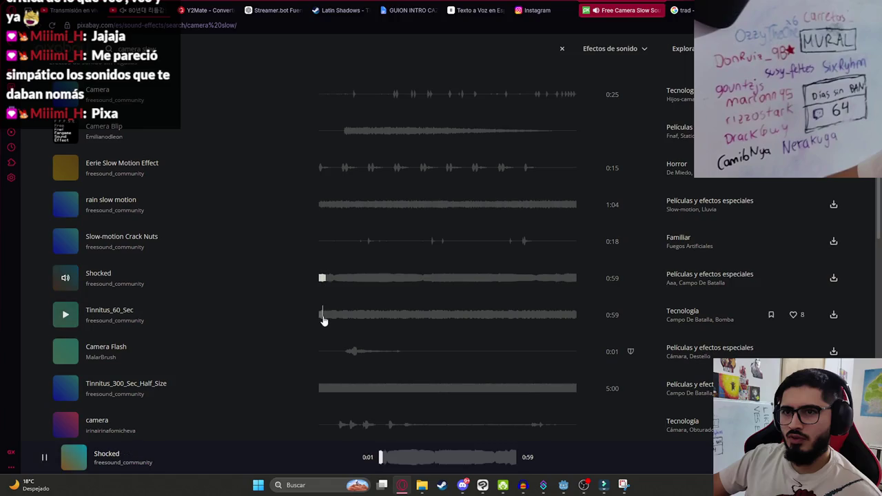
{"action": "left_click", "coordinate": [318, 316]}
{"action": "left_click", "coordinate": [336, 352]}
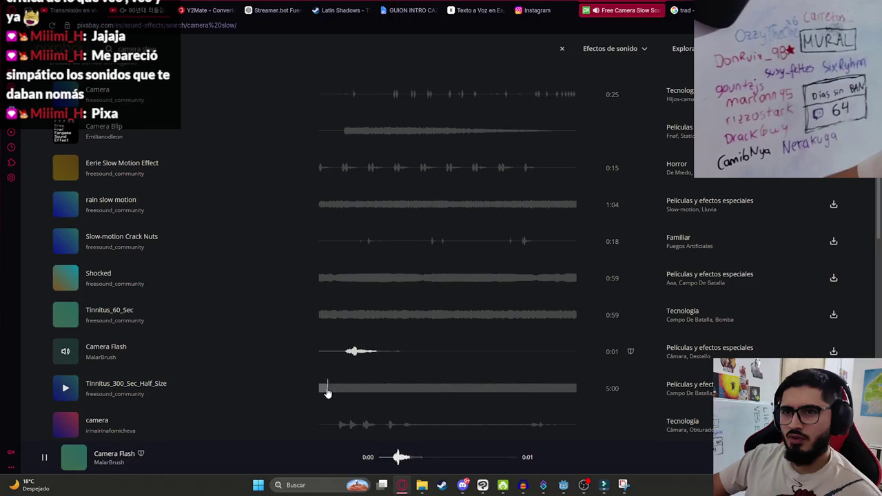
{"action": "scroll", "coordinate": [321, 375], "scroll_direction": "down", "scroll_amount": 2}
{"action": "left_click", "coordinate": [336, 295]}
{"action": "left_click", "coordinate": [321, 366]}
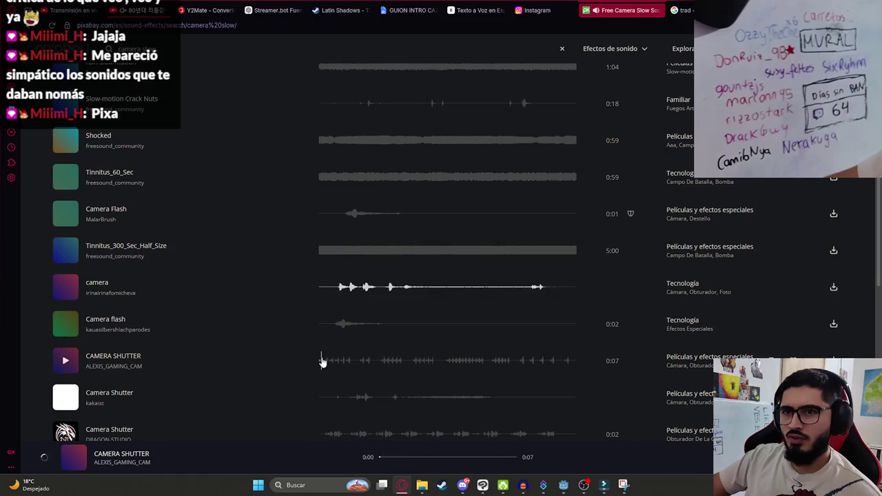
{"action": "scroll", "coordinate": [314, 331], "scroll_direction": "down", "scroll_amount": 2}
- Search 'camera slow effect' and preview Fx Impact Short 16, Signature 05 and Shocked
{"action": "left_click", "coordinate": [214, 52]}
{"action": "type", "text": "effect"}
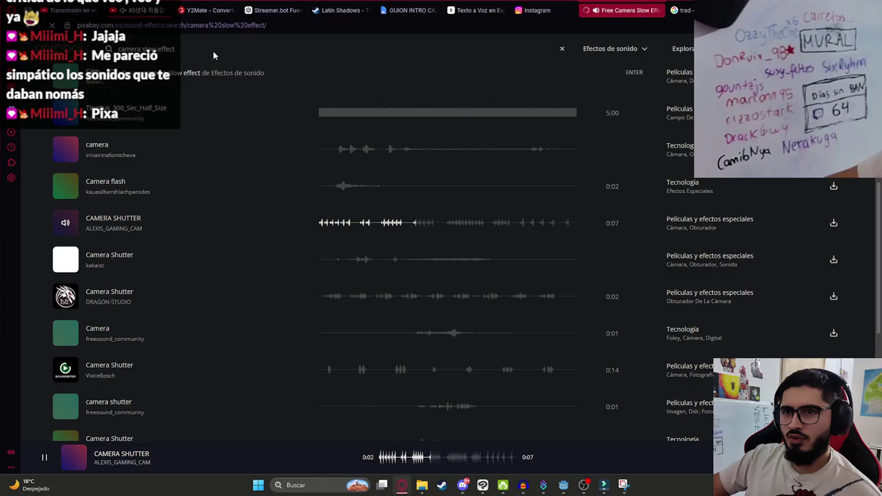
{"action": "key", "text": "Return"}
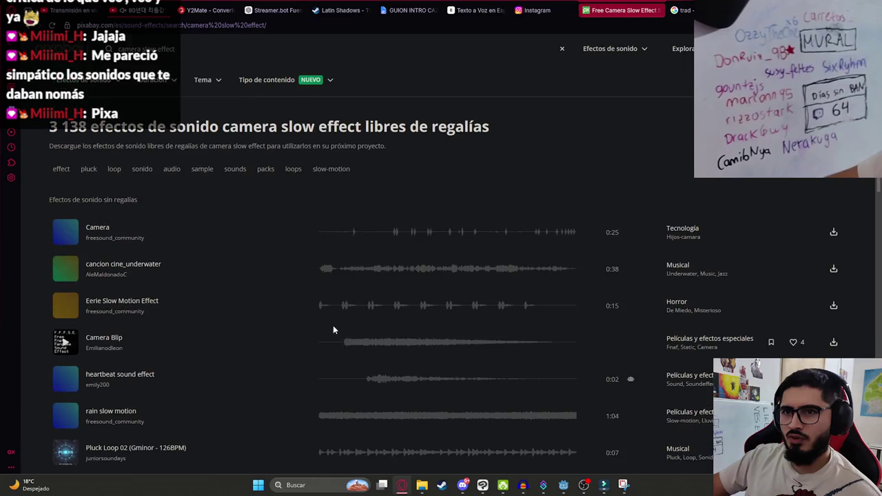
{"action": "scroll", "coordinate": [334, 333], "scroll_direction": "down", "scroll_amount": 2}
{"action": "scroll", "coordinate": [319, 375], "scroll_direction": "down", "scroll_amount": 3}
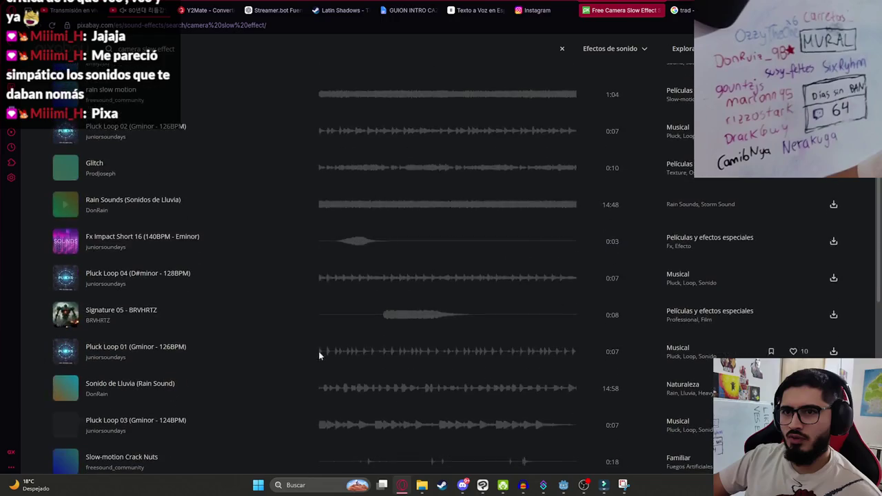
{"action": "left_click", "coordinate": [339, 243]}
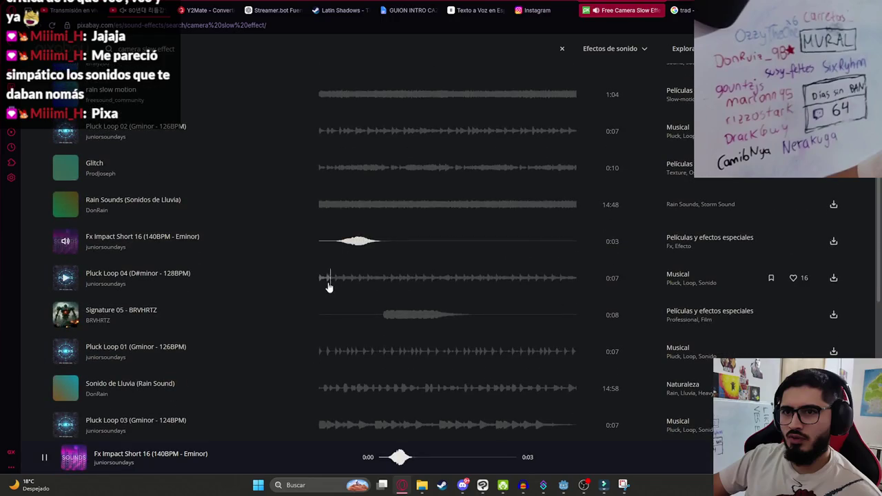
{"action": "left_click", "coordinate": [384, 319]}
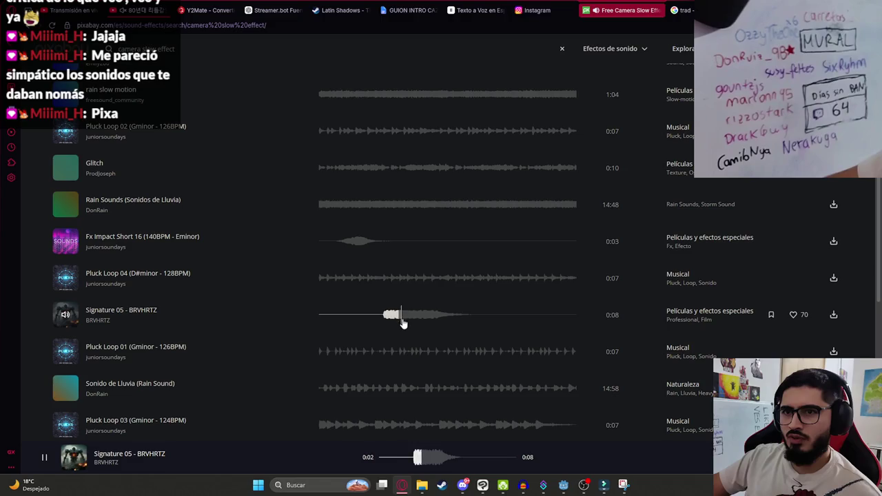
{"action": "scroll", "coordinate": [395, 333], "scroll_direction": "down", "scroll_amount": 3}
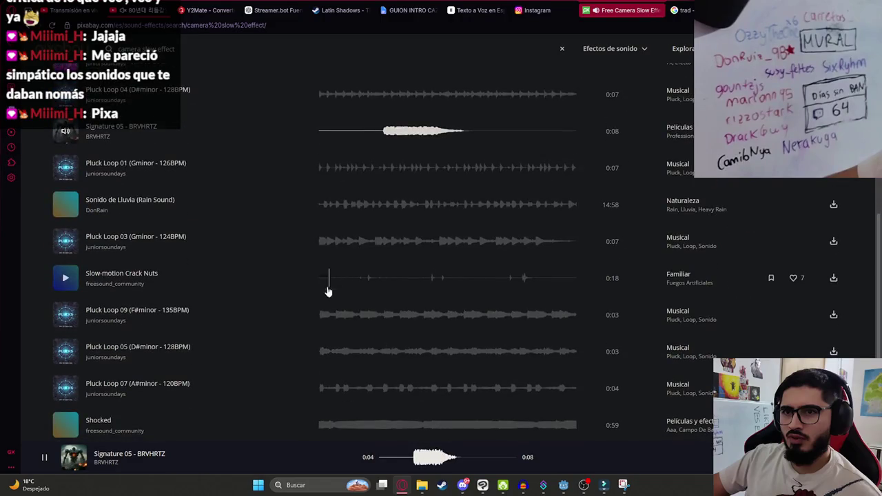
{"action": "scroll", "coordinate": [321, 328], "scroll_direction": "down", "scroll_amount": 3}
{"action": "left_click", "coordinate": [322, 333]}
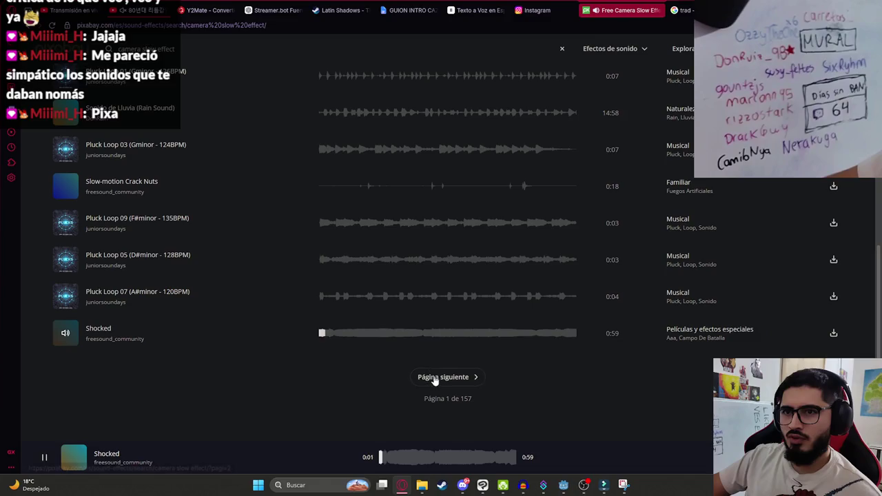
- Go to the next results page and preview the car engine, Lazer glitch and gunshot sounds
{"action": "left_click", "coordinate": [420, 375]}
{"action": "left_click", "coordinate": [355, 245]}
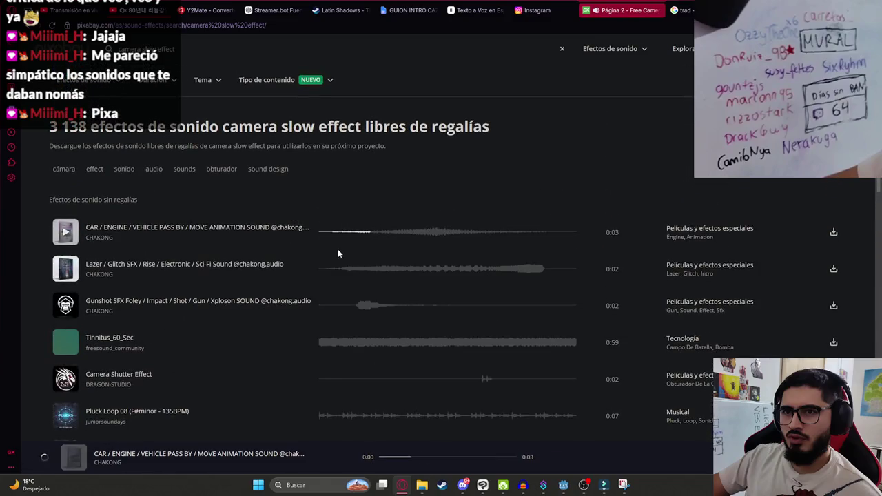
{"action": "left_click", "coordinate": [331, 268]}
{"action": "left_click", "coordinate": [338, 306]}
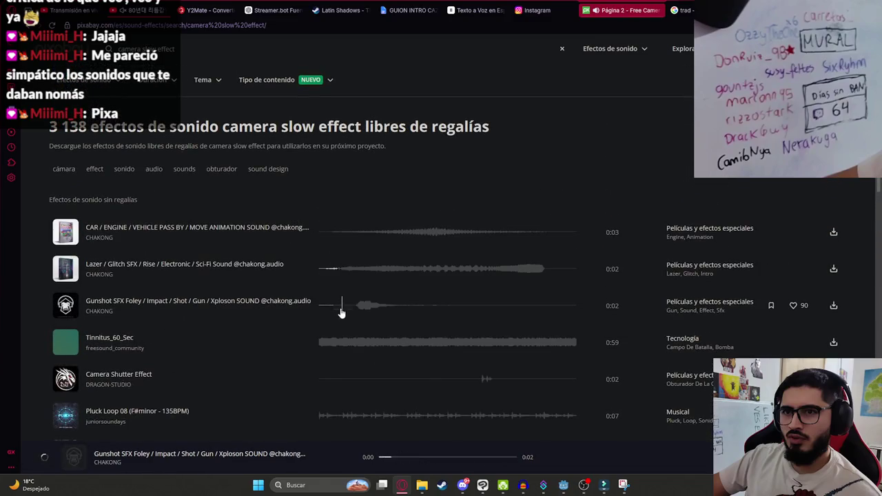
{"action": "scroll", "coordinate": [235, 331], "scroll_direction": "down", "scroll_amount": 1}
{"action": "left_click", "coordinate": [205, 52]}
{"action": "type", "text": "dramatic"}
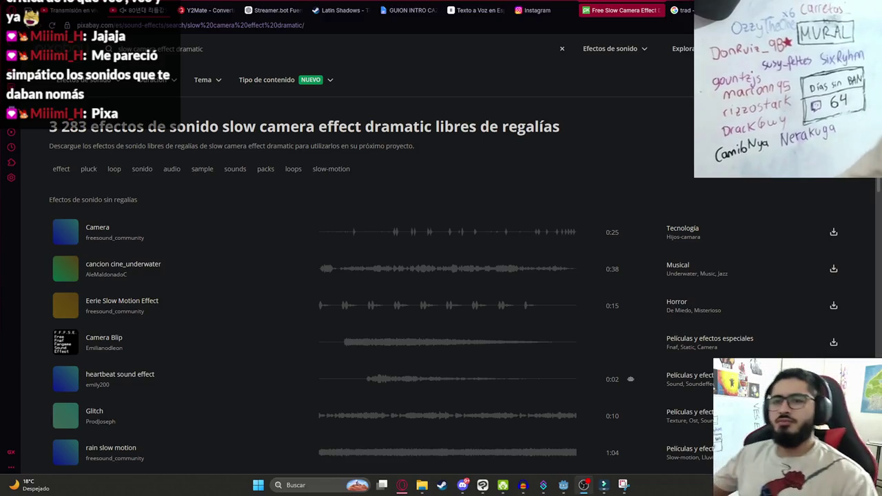
- Preview page 1 results: underwater, Camera Blip, heartbeat, Glitch, Pluck Loops, car engine pass-by
{"action": "left_click", "coordinate": [327, 268]}
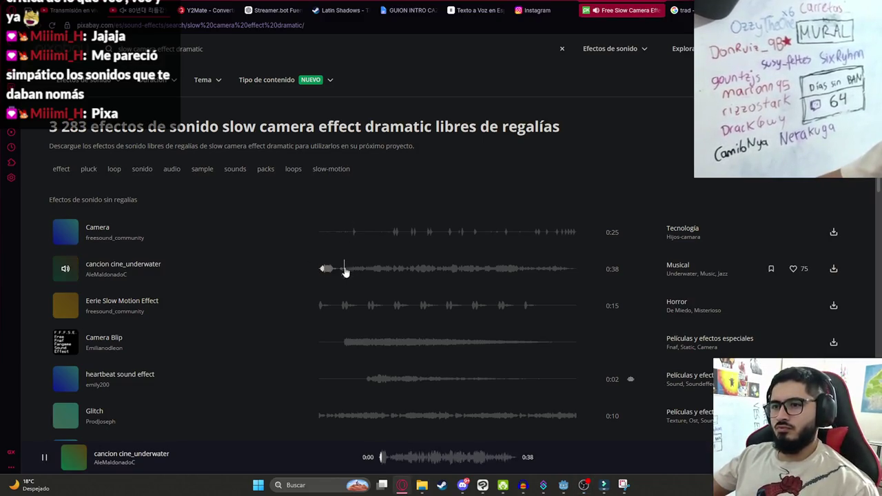
{"action": "left_click", "coordinate": [347, 342]}
{"action": "scroll", "coordinate": [346, 344], "scroll_direction": "down", "scroll_amount": 2}
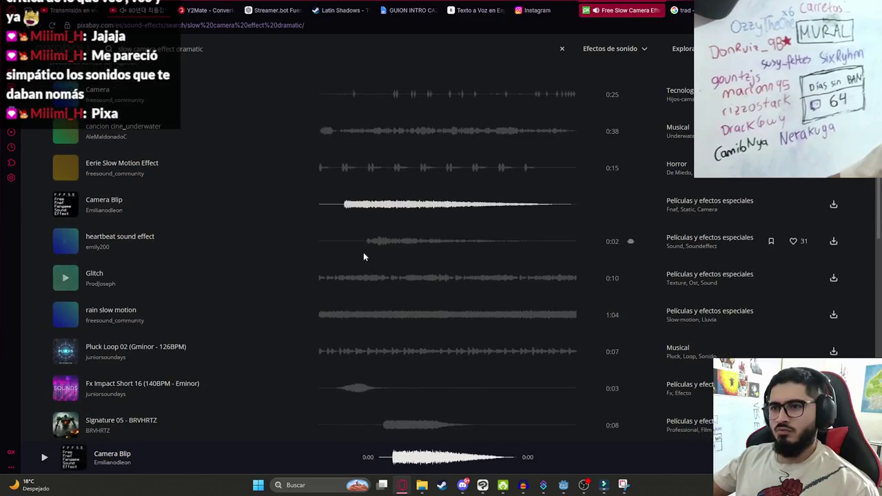
{"action": "left_click", "coordinate": [360, 246]}
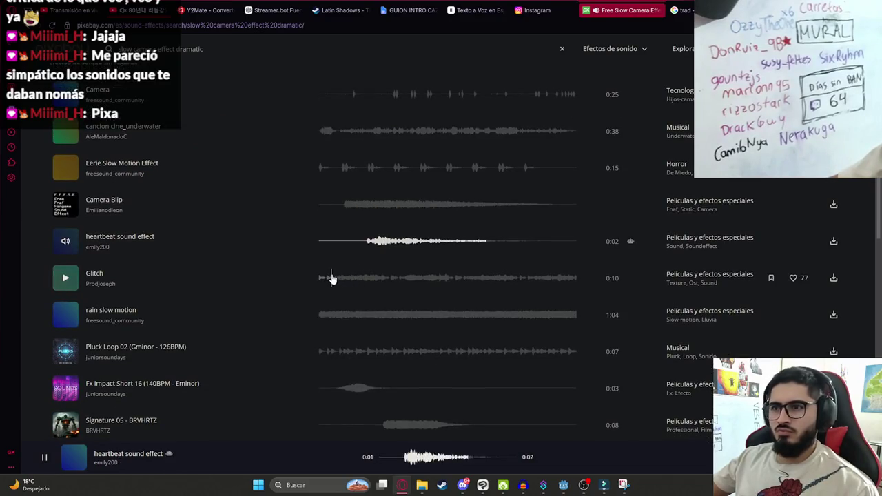
{"action": "left_click", "coordinate": [331, 278]}
{"action": "scroll", "coordinate": [341, 290], "scroll_direction": "down", "scroll_amount": 1}
{"action": "left_click", "coordinate": [327, 222]}
{"action": "left_click", "coordinate": [329, 259]}
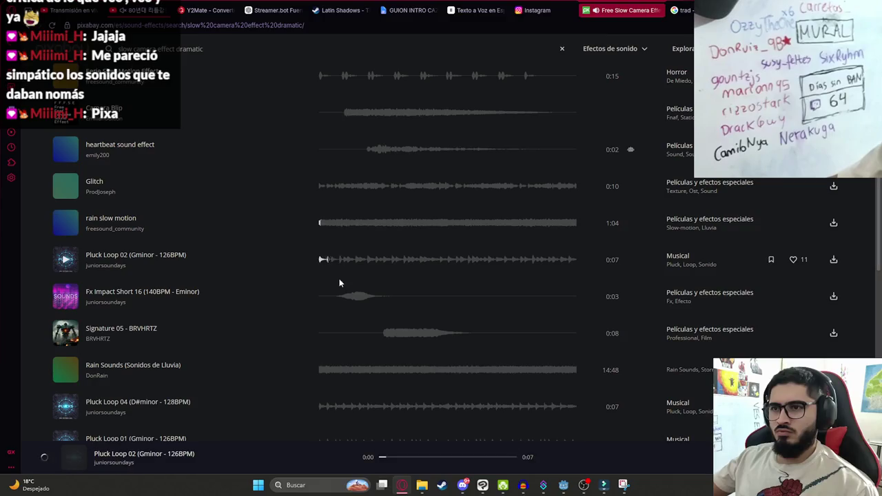
{"action": "left_click", "coordinate": [338, 296]}
{"action": "scroll", "coordinate": [338, 296], "scroll_direction": "down", "scroll_amount": 1}
{"action": "left_click", "coordinate": [383, 242]}
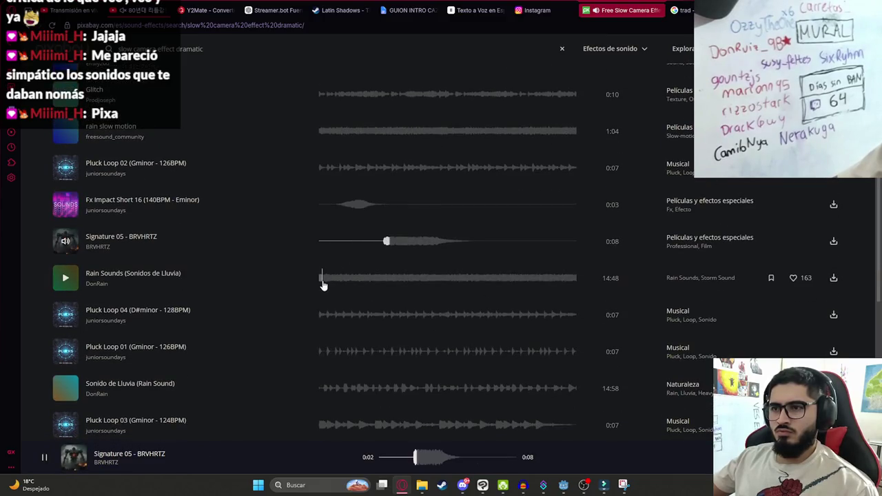
{"action": "scroll", "coordinate": [324, 282], "scroll_direction": "down", "scroll_amount": 3}
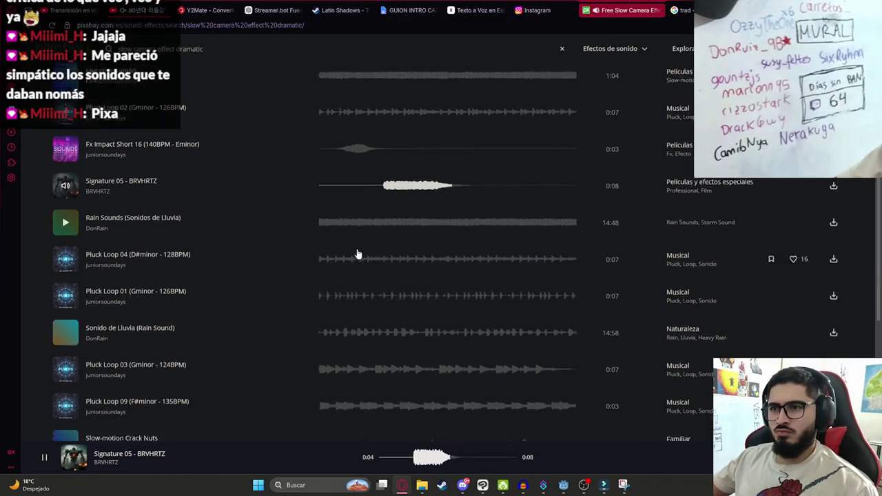
{"action": "left_click", "coordinate": [327, 305]}
{"action": "left_click", "coordinate": [343, 347]}
{"action": "left_click", "coordinate": [376, 379]}
- On page 2, audition Intense Trailer Intro, Dramatic Camera Zoom, Slow Dramatic Orchestra, Slow Wind and others
{"action": "left_click", "coordinate": [423, 423]}
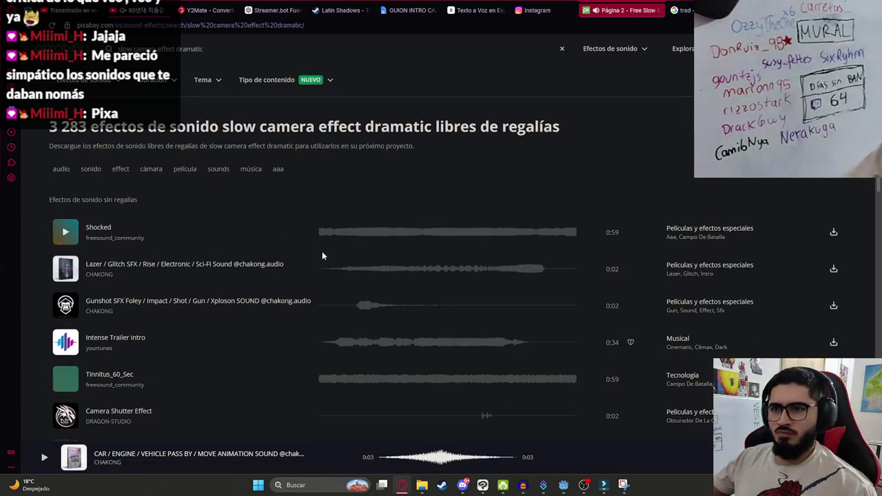
{"action": "left_click", "coordinate": [335, 270]}
{"action": "left_click", "coordinate": [346, 303]}
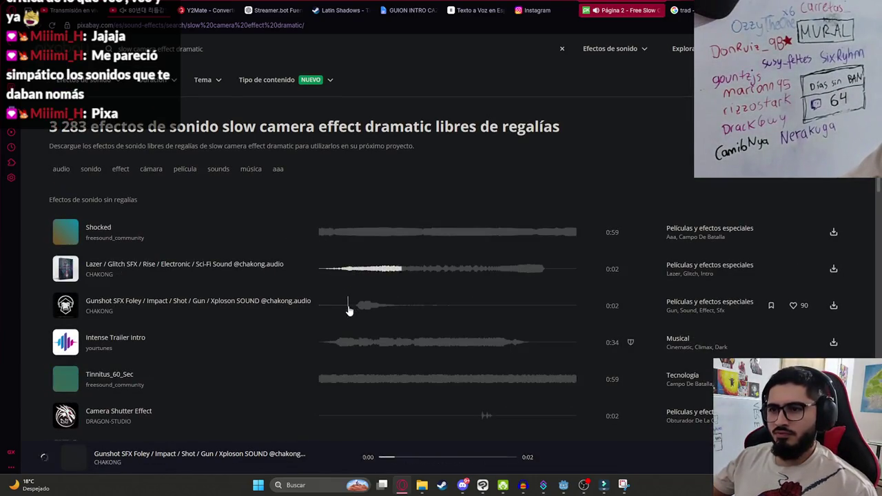
{"action": "left_click", "coordinate": [334, 343]}
{"action": "scroll", "coordinate": [328, 381], "scroll_direction": "down", "scroll_amount": 3}
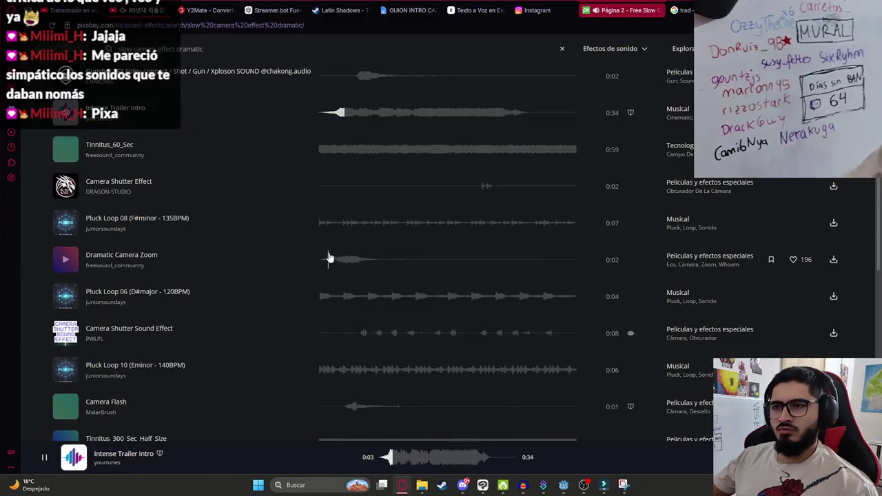
{"action": "left_click", "coordinate": [329, 258]}
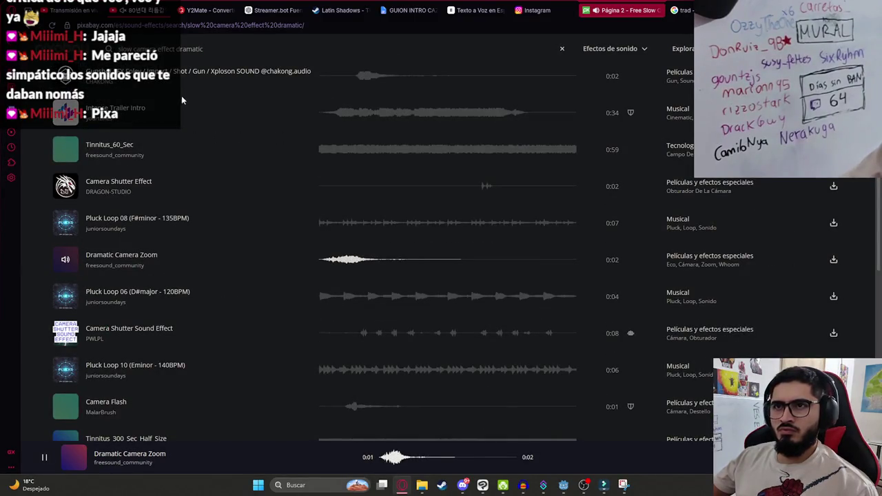
{"action": "left_click", "coordinate": [320, 370]}
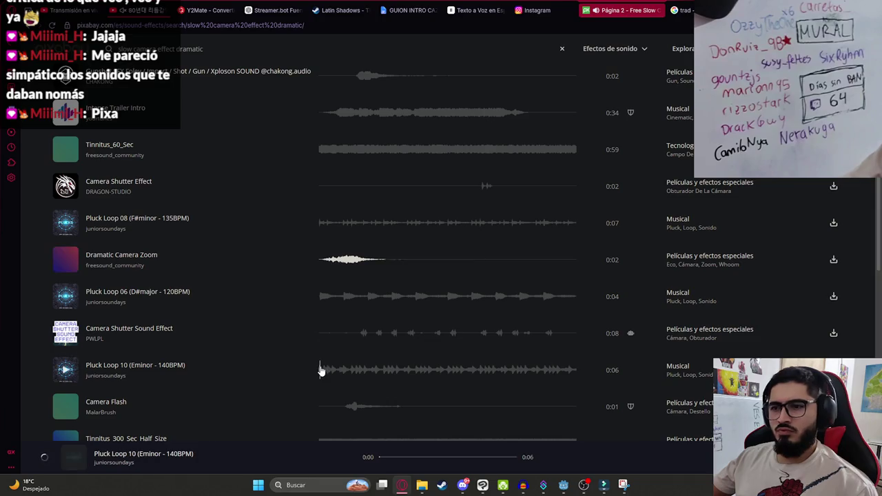
{"action": "scroll", "coordinate": [331, 331], "scroll_direction": "down", "scroll_amount": 3}
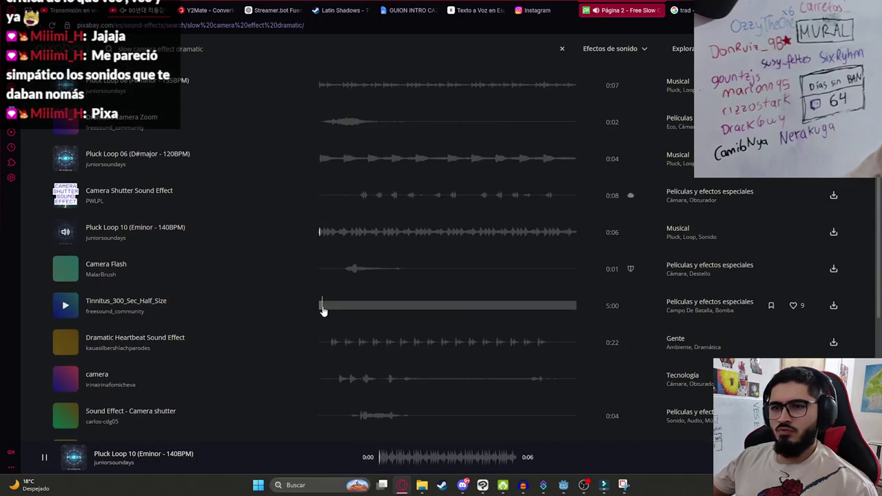
{"action": "scroll", "coordinate": [328, 324], "scroll_direction": "down", "scroll_amount": 1}
{"action": "left_click", "coordinate": [329, 351]}
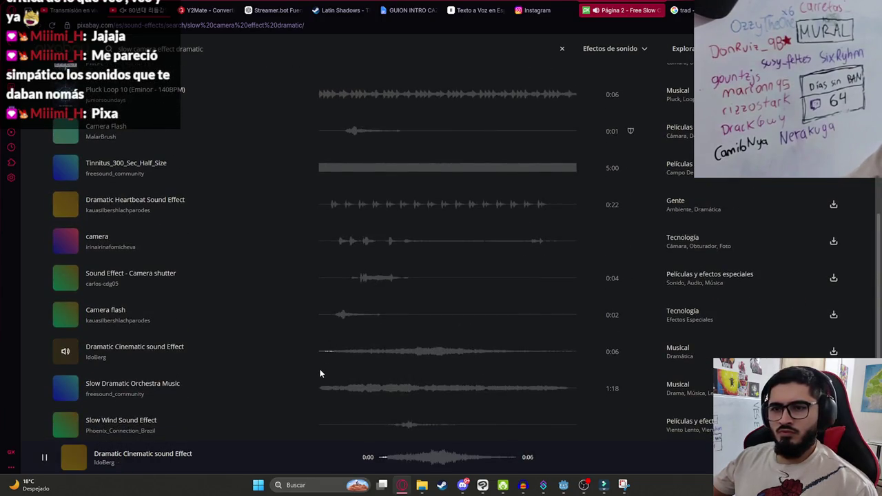
{"action": "left_click", "coordinate": [338, 315]}
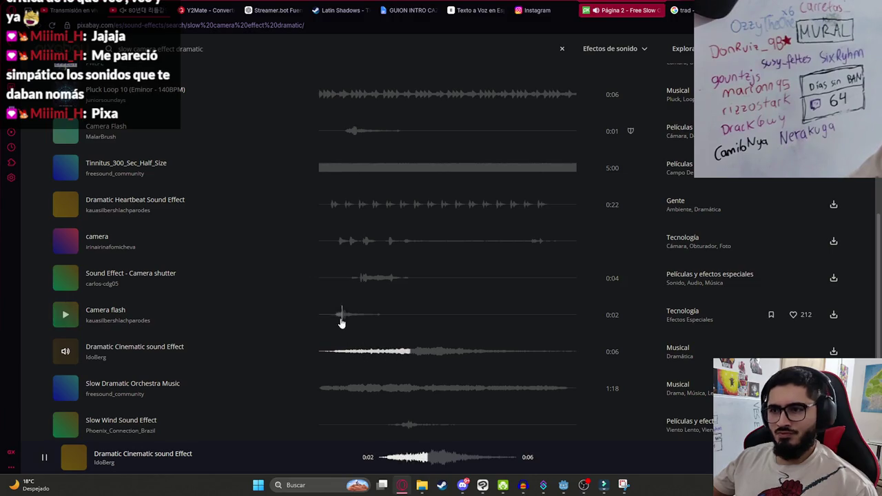
{"action": "left_click", "coordinate": [322, 388]}
{"action": "scroll", "coordinate": [326, 323], "scroll_direction": "down", "scroll_amount": 2}
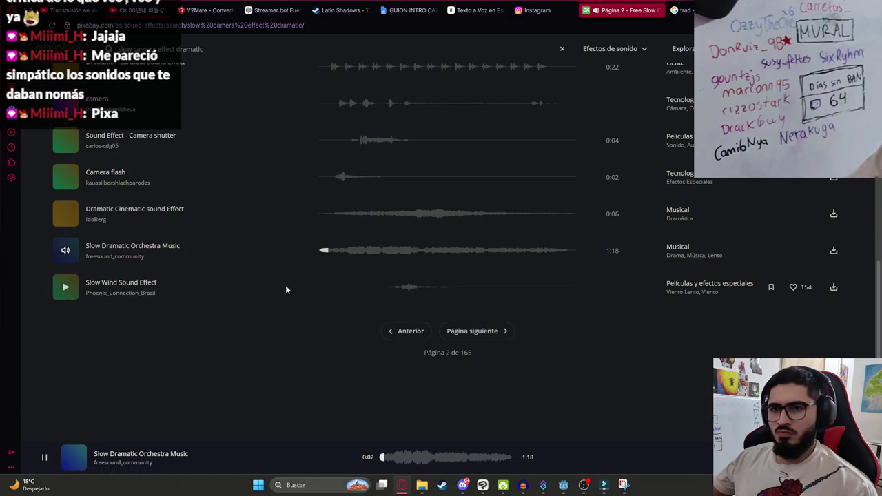
{"action": "left_click", "coordinate": [394, 287]}
- On page 3, preview Camera Shutter and Cinematic sounds, then delete 'camera' from the search
{"action": "left_click", "coordinate": [457, 335]}
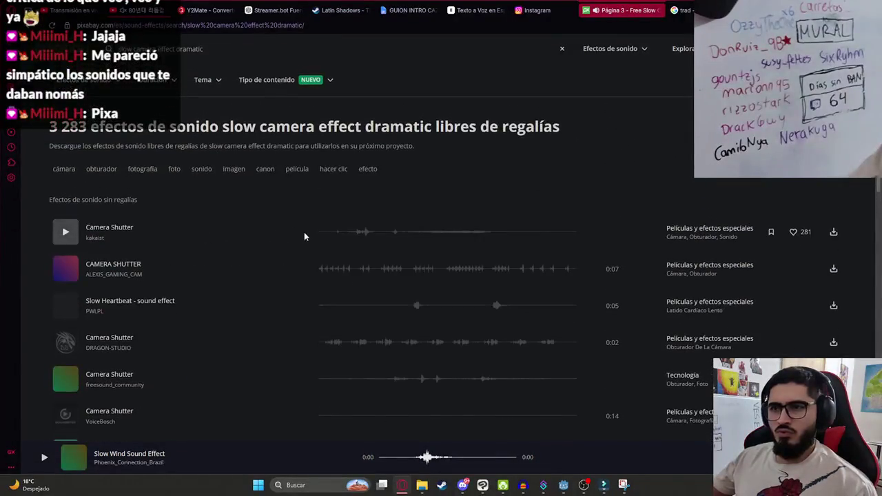
{"action": "left_click", "coordinate": [326, 233]}
{"action": "scroll", "coordinate": [117, 244], "scroll_direction": "down", "scroll_amount": 1}
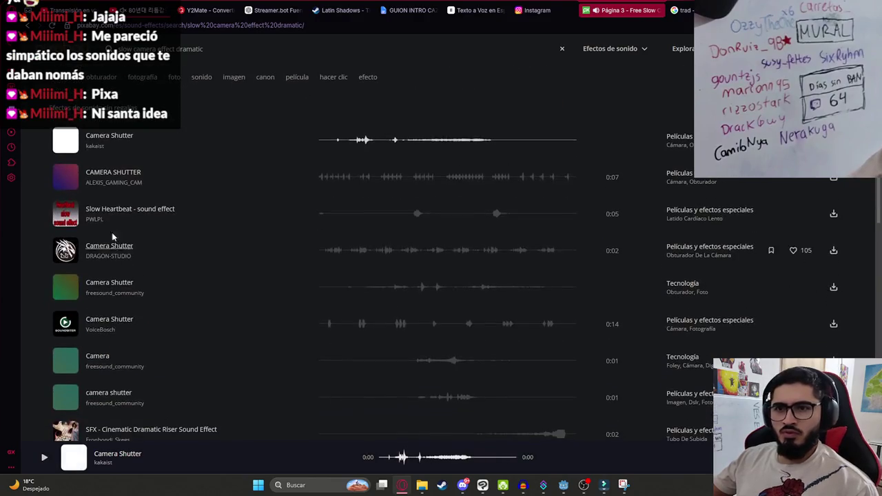
{"action": "scroll", "coordinate": [275, 276], "scroll_direction": "down", "scroll_amount": 1}
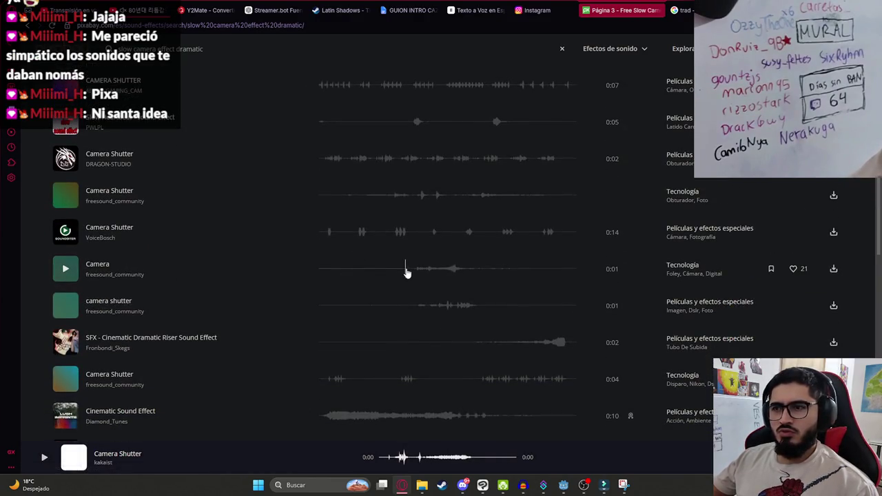
{"action": "left_click", "coordinate": [407, 272]}
{"action": "left_click", "coordinate": [329, 413]}
{"action": "scroll", "coordinate": [340, 285], "scroll_direction": "down", "scroll_amount": 2}
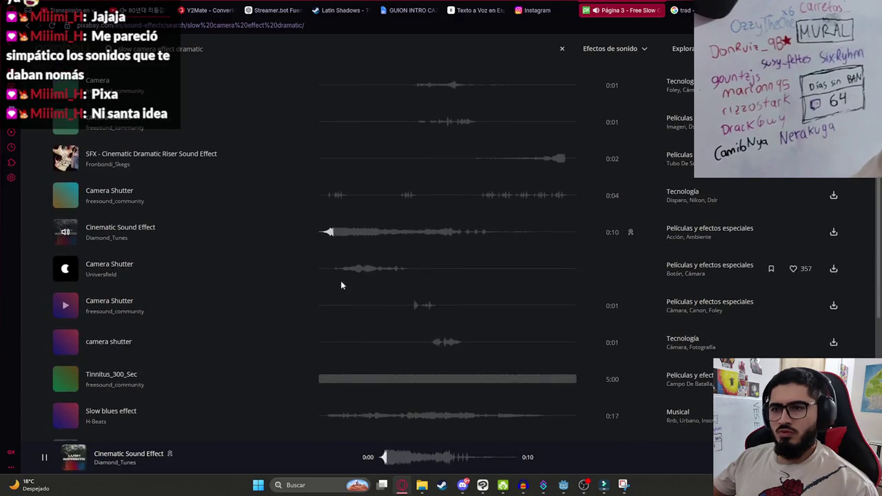
{"action": "left_click", "coordinate": [338, 271]}
{"action": "scroll", "coordinate": [323, 359], "scroll_direction": "down", "scroll_amount": 3}
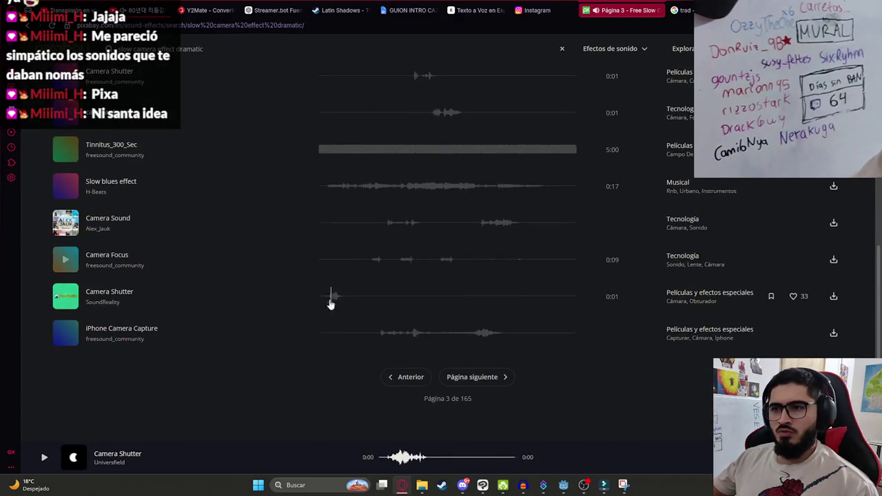
{"action": "double_click", "coordinate": [140, 49]}
{"action": "key", "text": "BackSpace"}
- Search 'slow effect dramatic', preview Cinematic Slow Subdown and others, and drag the download into Audacity
{"action": "key", "text": "Return"}
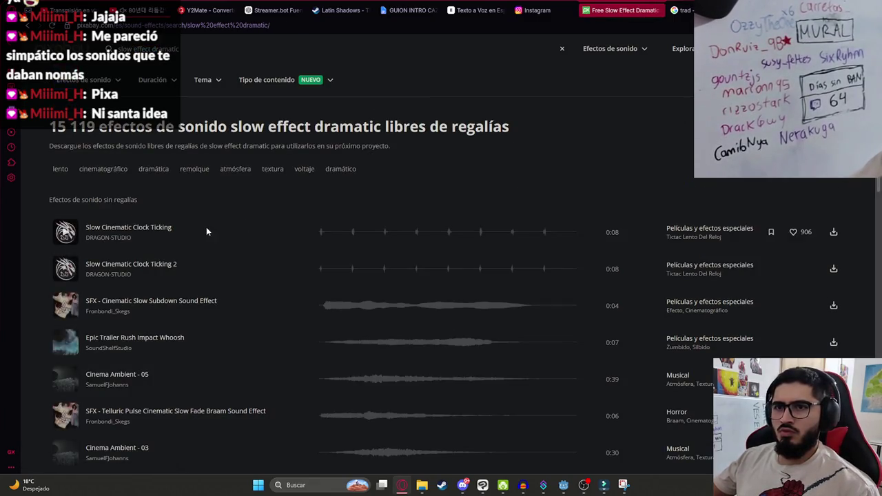
{"action": "left_click", "coordinate": [328, 307]}
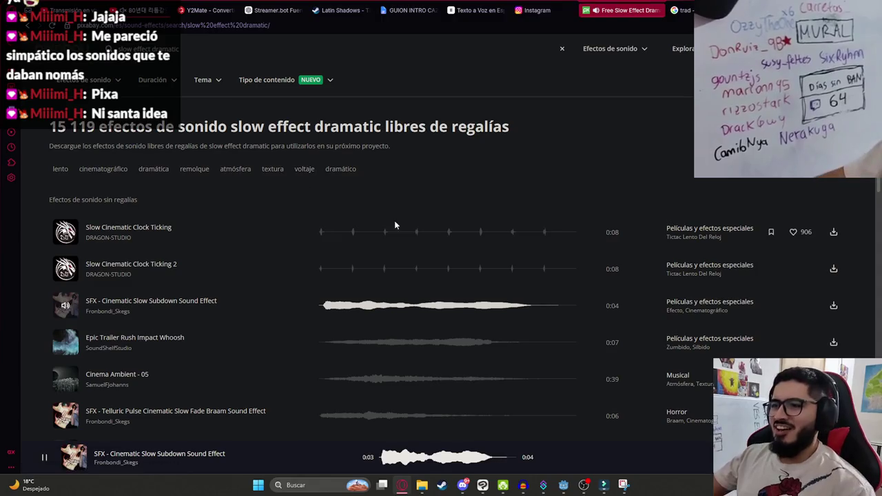
{"action": "left_click", "coordinate": [324, 344]}
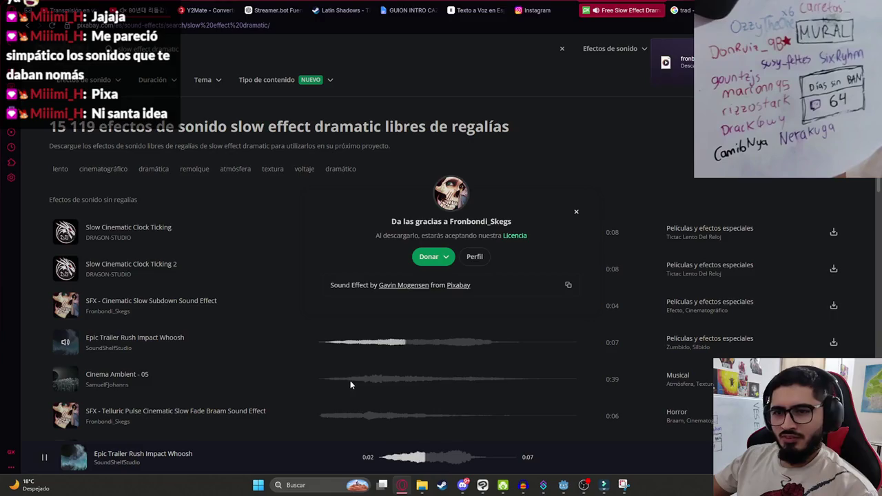
{"action": "left_click", "coordinate": [339, 379]}
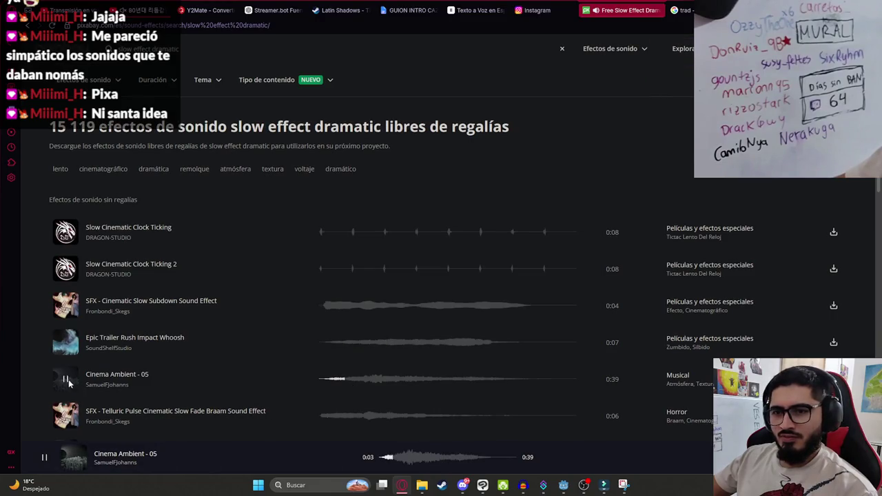
{"action": "left_click", "coordinate": [320, 421]}
{"action": "scroll", "coordinate": [165, 335], "scroll_direction": "down", "scroll_amount": 3}
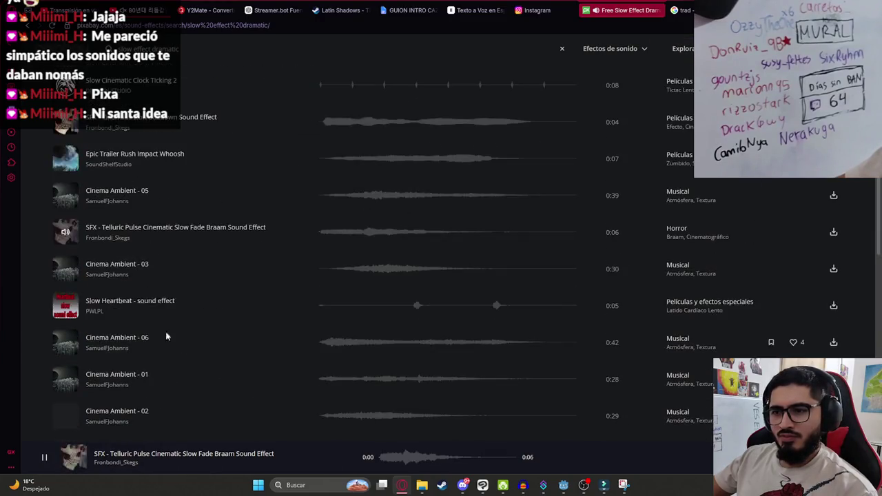
{"action": "left_click", "coordinate": [357, 272]}
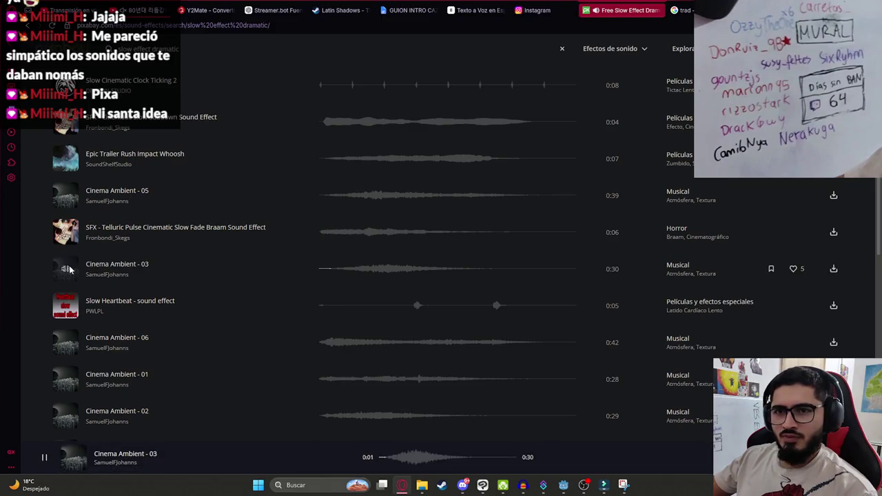
{"action": "mouse_move", "coordinate": [672, 86]}
{"action": "left_mouse_down"}
{"action": "mouse_move", "coordinate": [534, 406]}
{"action": "mouse_move", "coordinate": [606, 458]}
{"action": "mouse_move", "coordinate": [502, 466]}
{"action": "mouse_move", "coordinate": [517, 466]}
{"action": "mouse_move", "coordinate": [262, 269]}
{"action": "mouse_move", "coordinate": [215, 171]}
{"action": "left_mouse_up"}
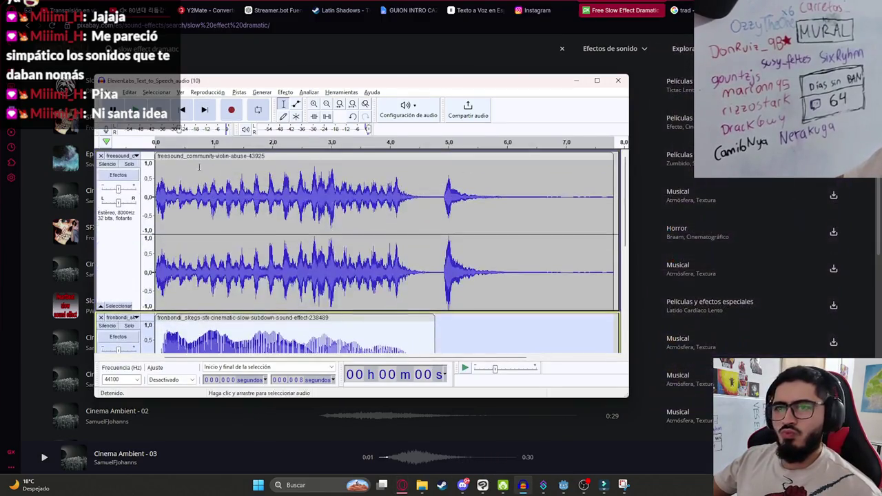
- Remove the violin track, resample the subdown track to 8000 Hz, and listen to the result
{"action": "left_click", "coordinate": [101, 156]}
{"action": "left_click", "coordinate": [239, 92]}
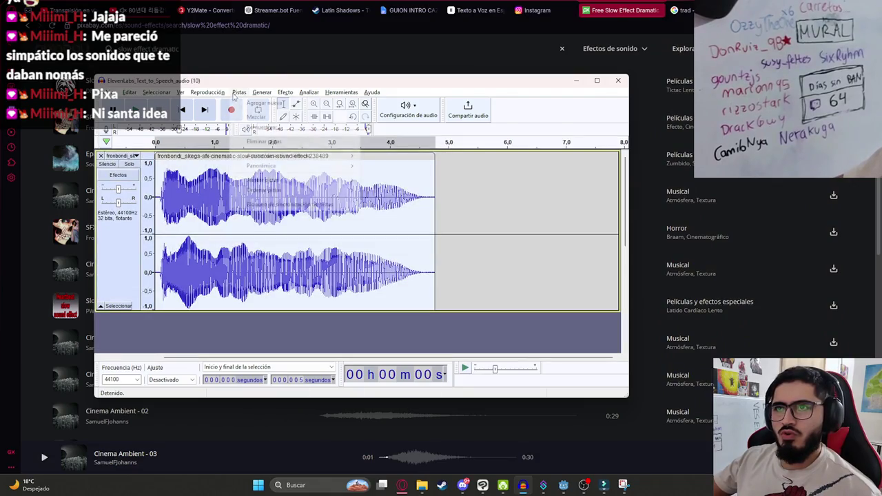
{"action": "left_click", "coordinate": [259, 128]}
{"action": "type", "text": "8000"}
{"action": "key", "text": "Return"}
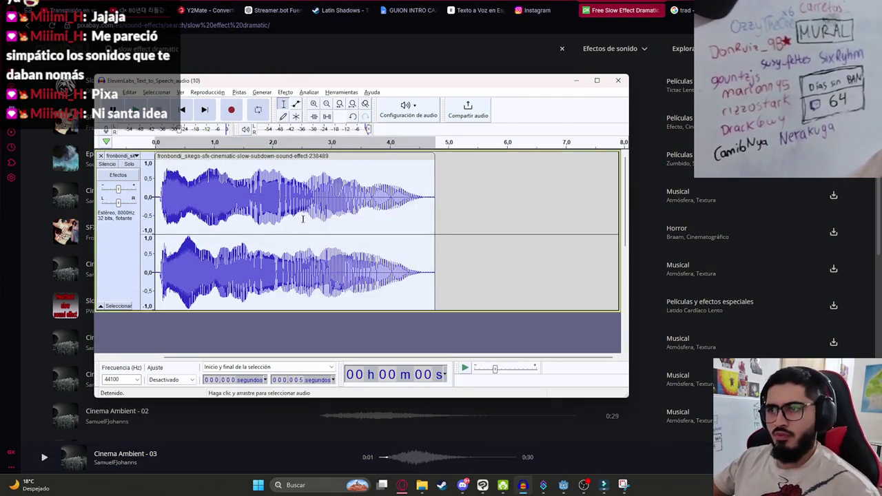
{"action": "key", "text": "space"}
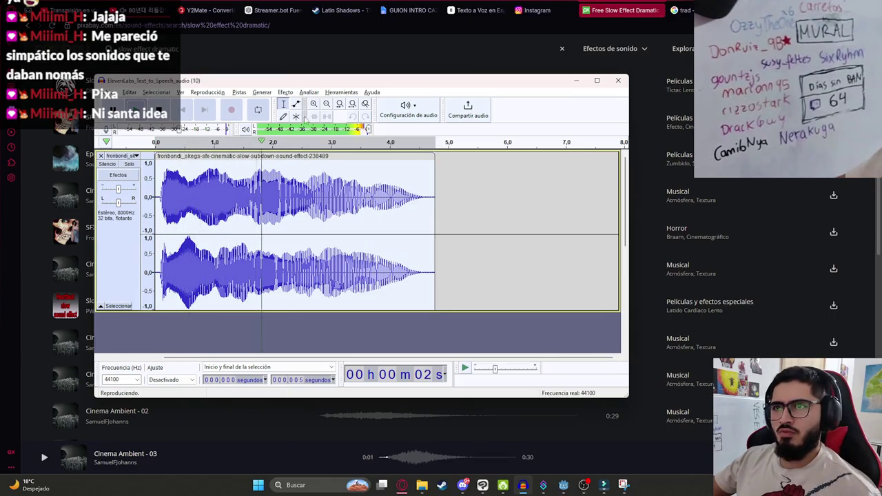
{"action": "key", "text": "space"}
- Amplify the subdown clip by -7 dB after previewing 3 dB and -10 dB
{"action": "left_click", "coordinate": [310, 92]}
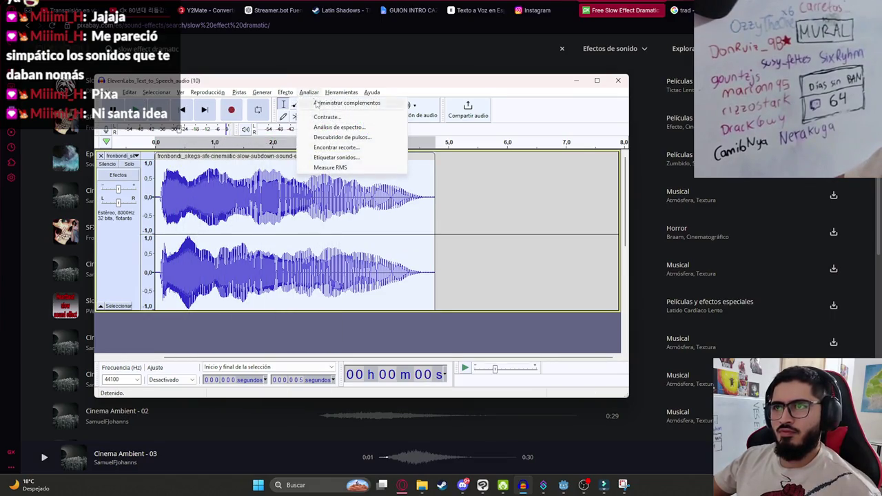
{"action": "left_click", "coordinate": [292, 93]}
{"action": "left_click", "coordinate": [292, 93]}
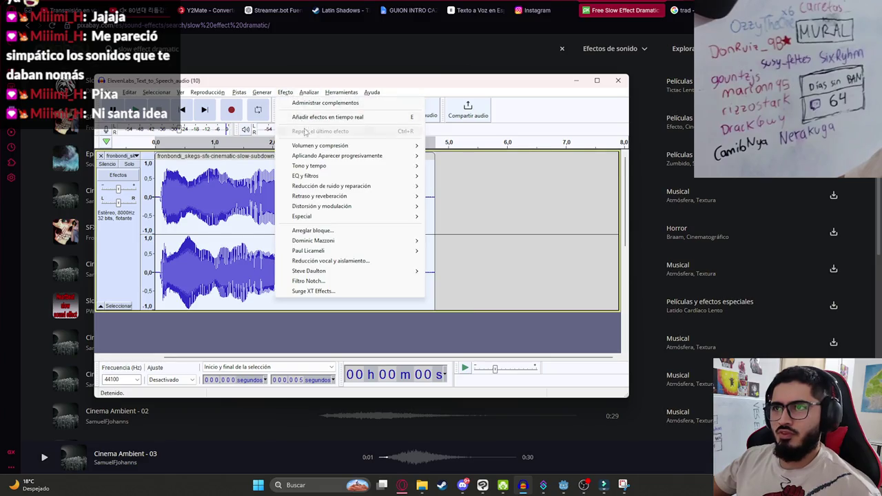
{"action": "mouse_move", "coordinate": [386, 156]}
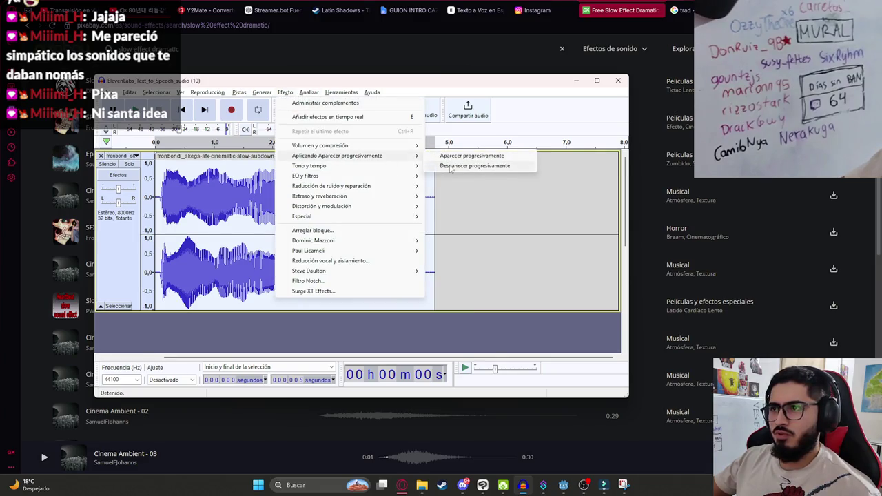
{"action": "mouse_move", "coordinate": [407, 146]}
{"action": "left_click", "coordinate": [461, 147]}
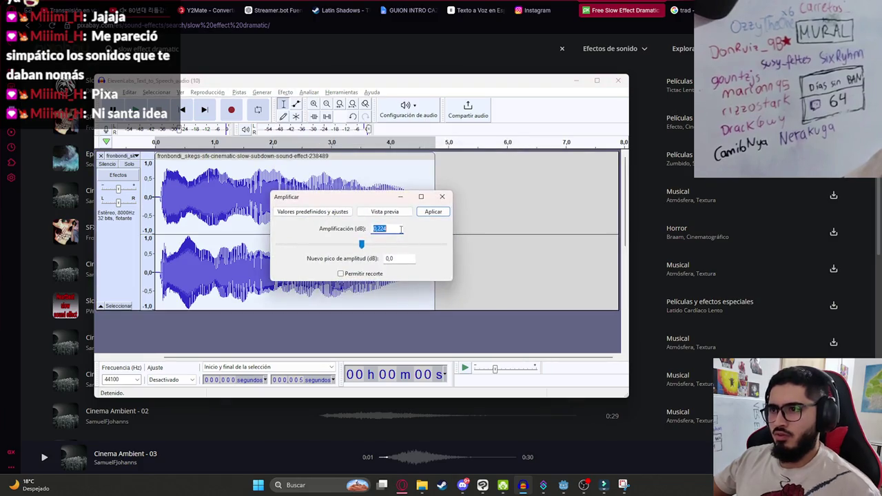
{"action": "type", "text": "3"}
{"action": "left_click", "coordinate": [410, 214]}
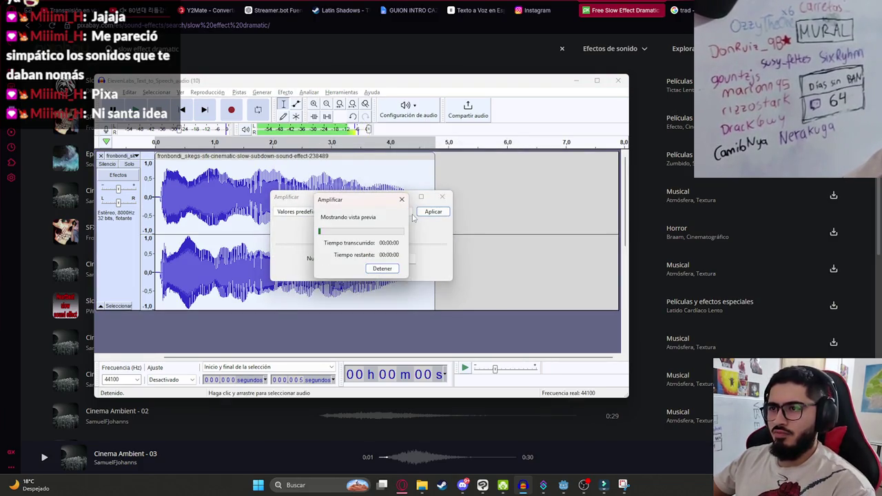
{"action": "left_click", "coordinate": [401, 201]}
{"action": "left_click", "coordinate": [427, 209]}
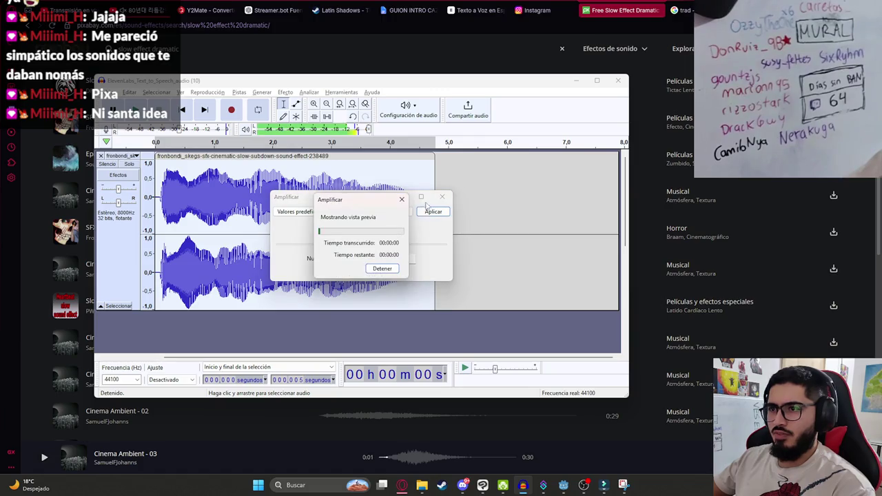
{"action": "key", "text": "Escape"}
{"action": "type", "text": "-10"}
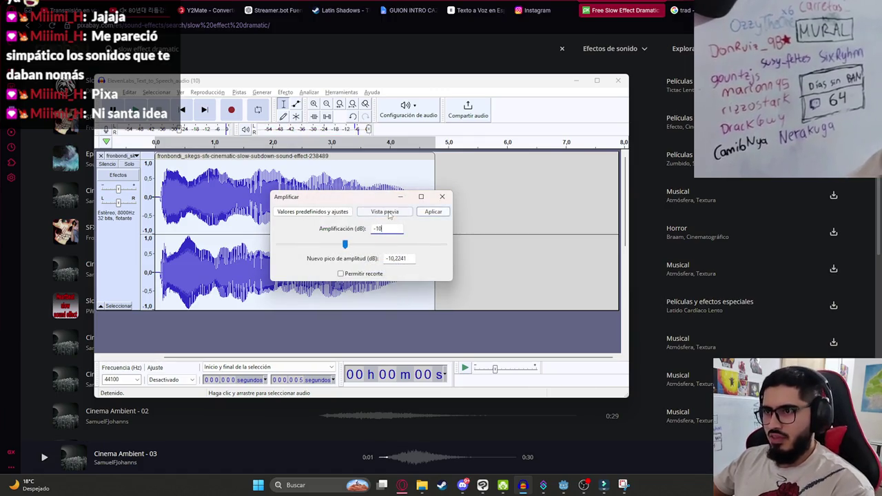
{"action": "left_click", "coordinate": [408, 215]}
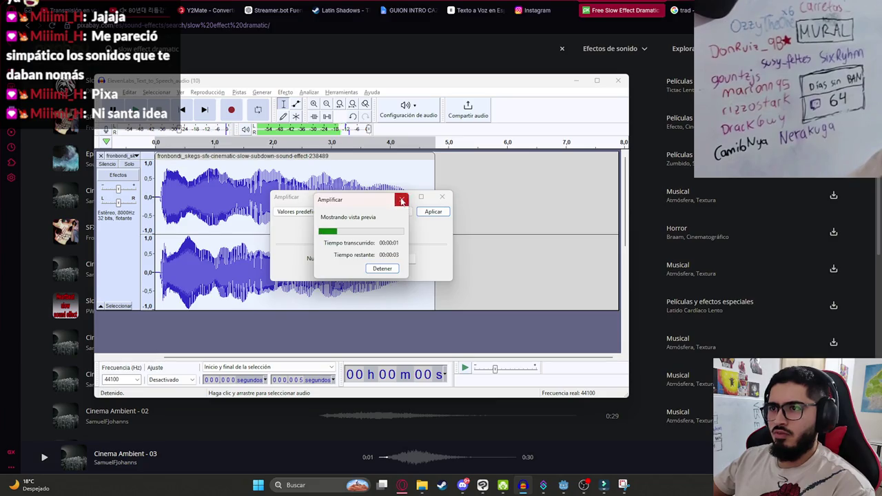
{"action": "left_click", "coordinate": [402, 201]}
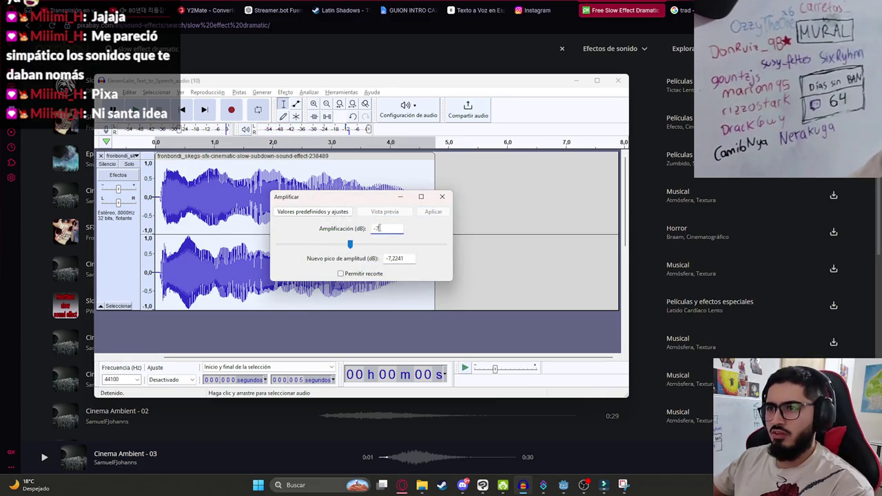
{"action": "left_click", "coordinate": [433, 213]}
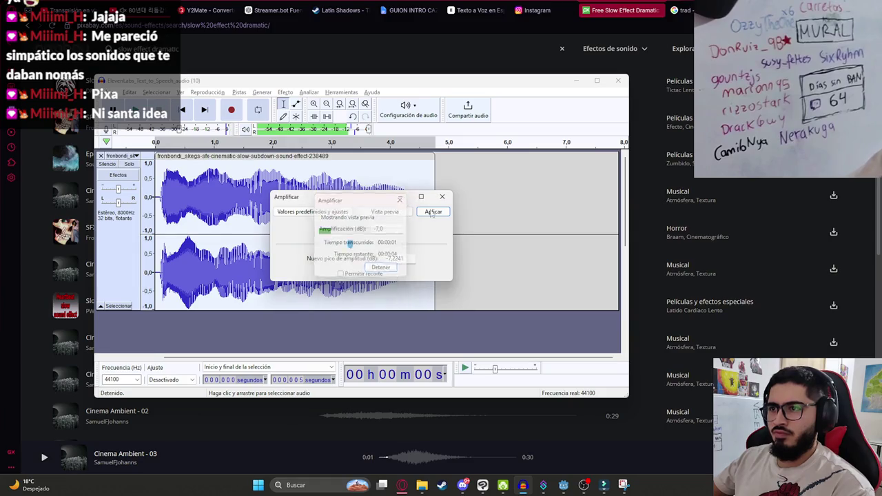
- Export the amplified clip as the new WAV file malavision_slow_effect and return to Godot
{"action": "left_click", "coordinate": [107, 92]}
{"action": "mouse_move", "coordinate": [146, 165]}
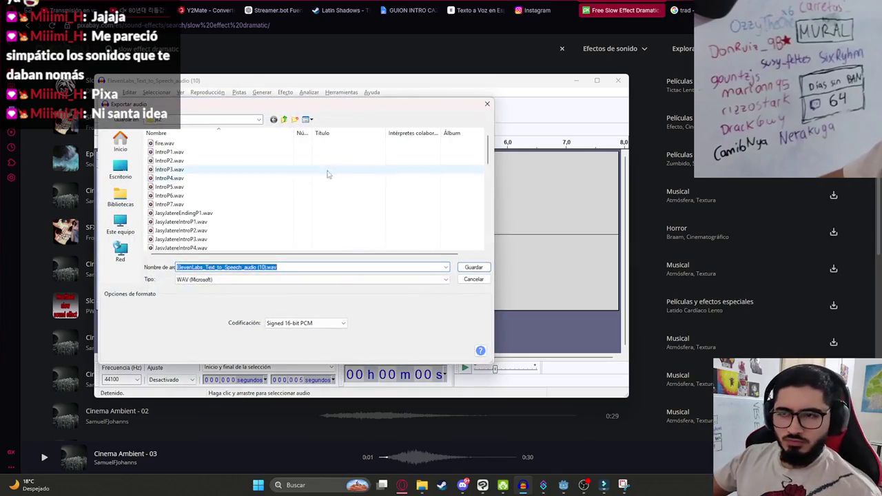
{"action": "scroll", "coordinate": [269, 201], "scroll_direction": "down", "scroll_amount": 5}
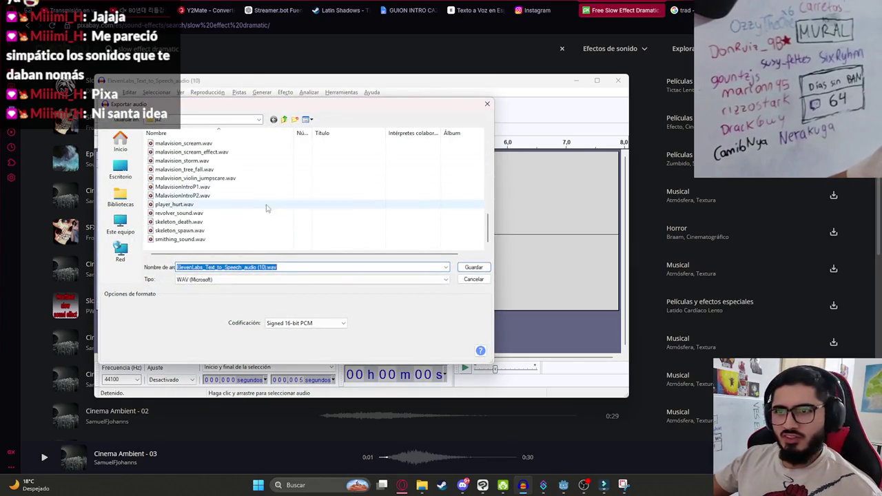
{"action": "type", "text": "mala"}
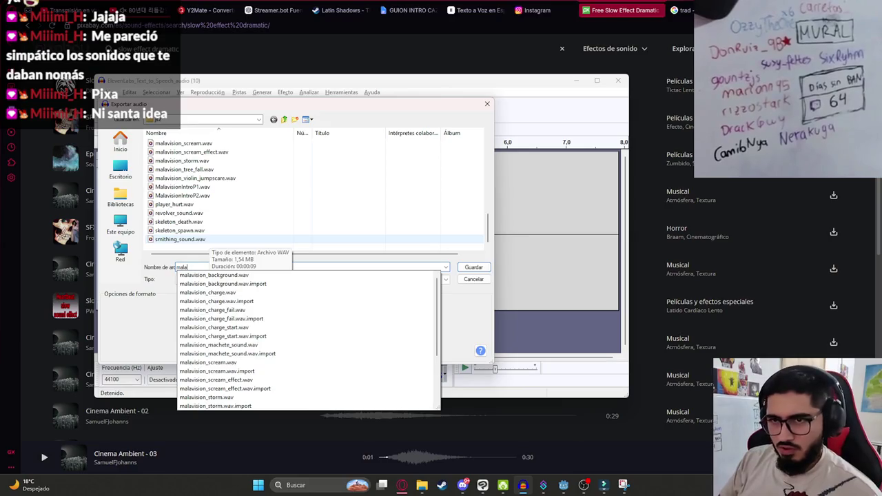
{"action": "type", "text": "vision_slo"}
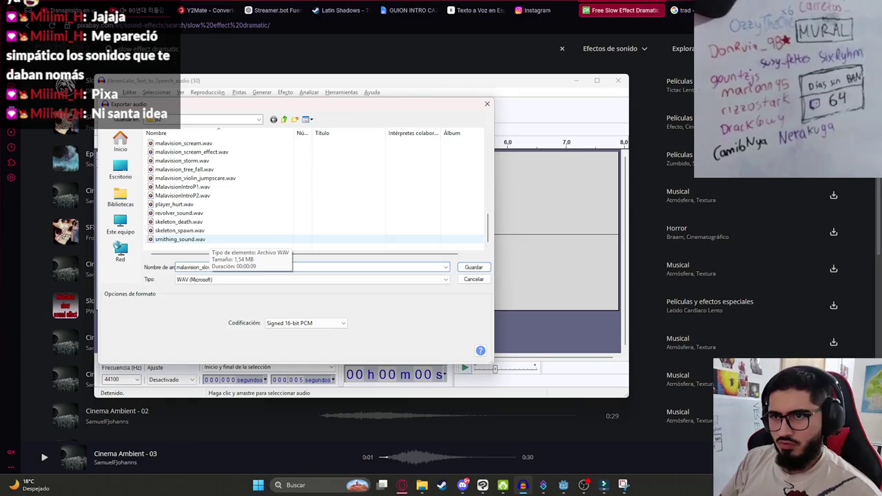
{"action": "key", "text": "Return"}
{"action": "left_click", "coordinate": [563, 485]}
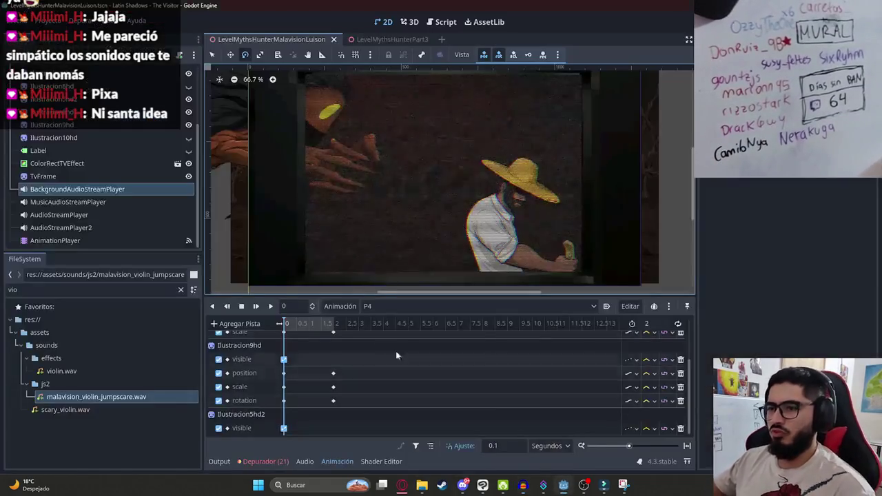
- Add an audio playback track to P4 bound to the AudioStreamPlayer node
{"action": "scroll", "coordinate": [374, 372], "scroll_direction": "down", "scroll_amount": 2}
{"action": "scroll", "coordinate": [252, 338], "scroll_direction": "up", "scroll_amount": 2}
{"action": "left_click", "coordinate": [245, 324]}
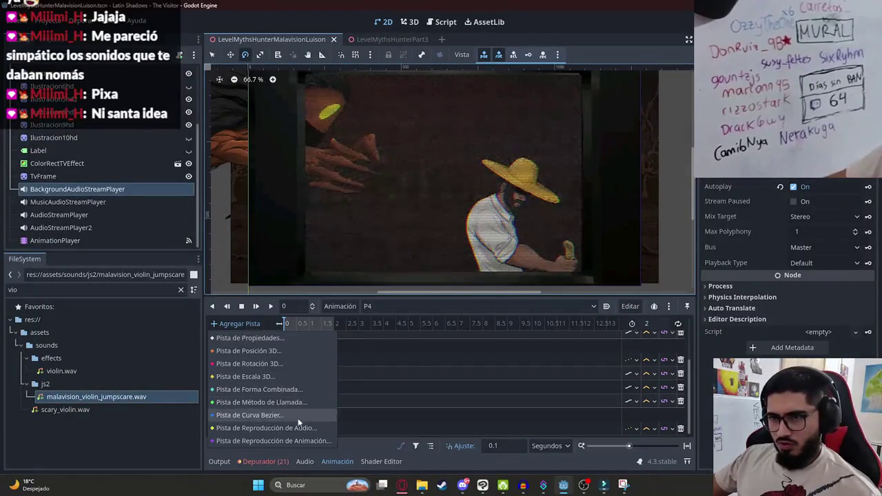
{"action": "left_click", "coordinate": [291, 430]}
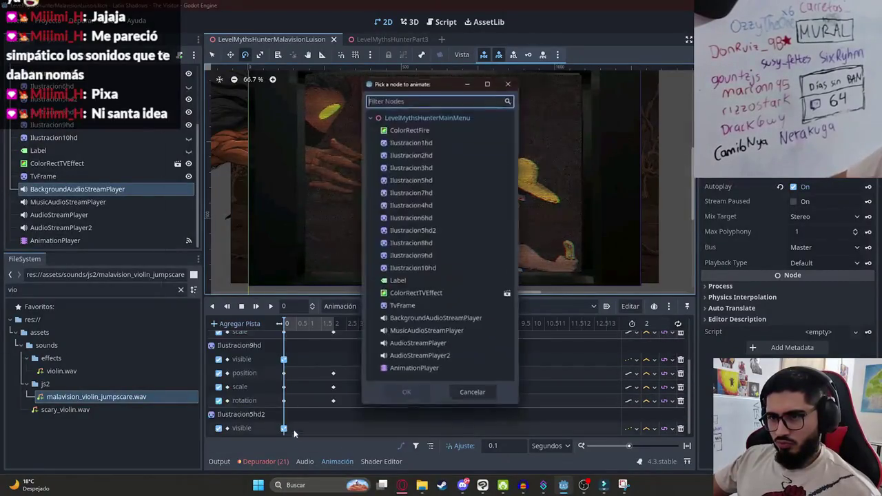
{"action": "double_click", "coordinate": [426, 345]}
- Filter the FileSystem by 'slow', place malavision_slow_effect.wav at the track's start, and play P4
{"action": "double_click", "coordinate": [62, 293]}
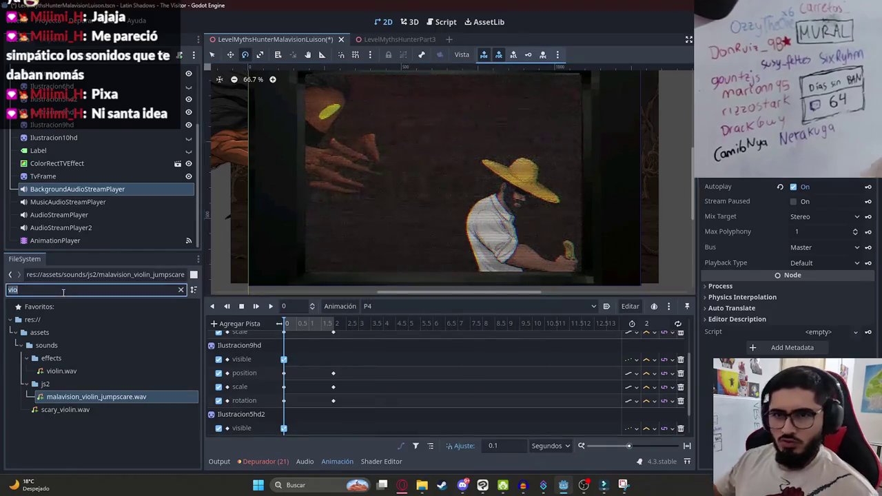
{"action": "type", "text": "malavisio"}
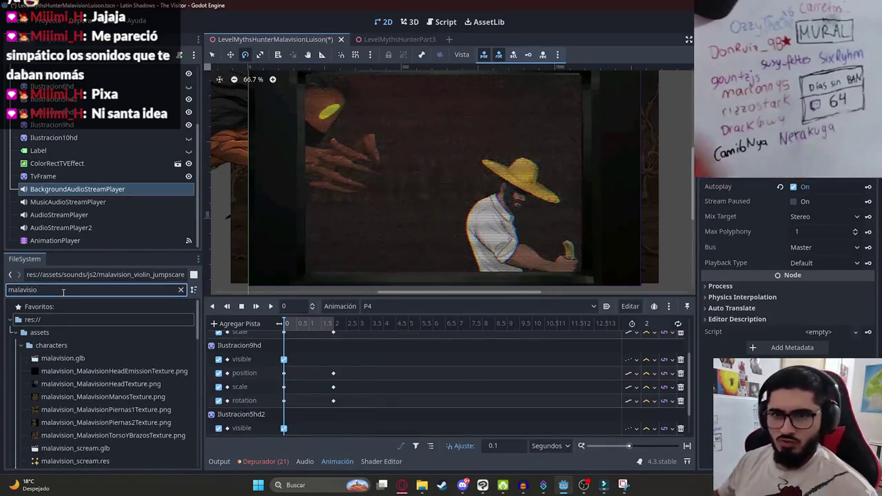
{"action": "double_click", "coordinate": [62, 290]}
{"action": "type", "text": "slow"}
{"action": "left_click_drag", "start_coordinate": [82, 397], "coordinate": [307, 427]}
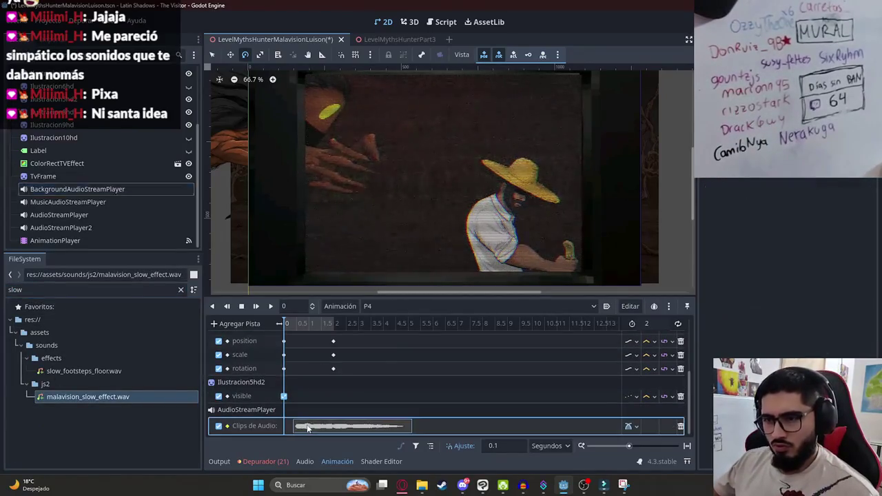
{"action": "left_click", "coordinate": [270, 306]}
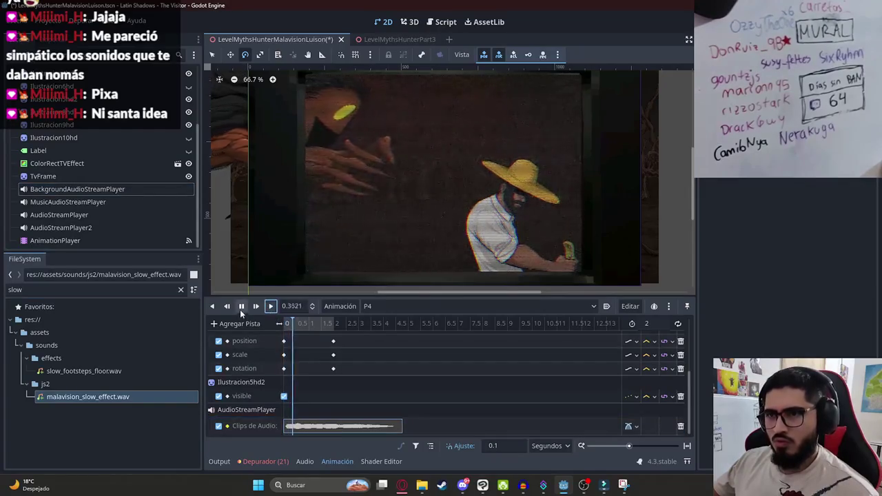
- Set P4's length to 4.5 s and move its rotation keyframes from 2 s to 4 s
{"action": "left_click", "coordinate": [655, 323]}
{"action": "key", "text": "Return"}
{"action": "left_click", "coordinate": [392, 325]}
{"action": "left_click_drag", "start_coordinate": [394, 325], "coordinate": [316, 324]}
{"action": "left_click", "coordinate": [350, 376]}
{"action": "mouse_move", "coordinate": [350, 375]}
{"action": "left_mouse_down"}
{"action": "mouse_move", "coordinate": [324, 335]}
{"action": "mouse_move", "coordinate": [393, 345]}
{"action": "left_mouse_up"}
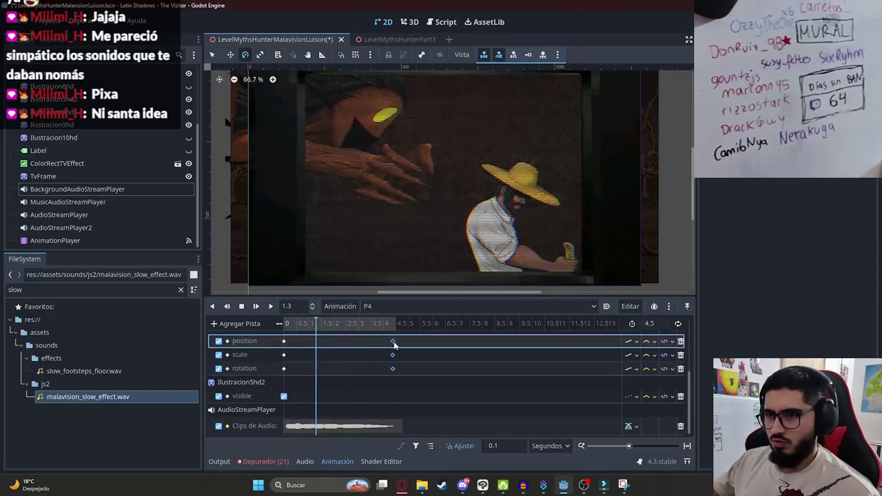
{"action": "left_click", "coordinate": [395, 324]}
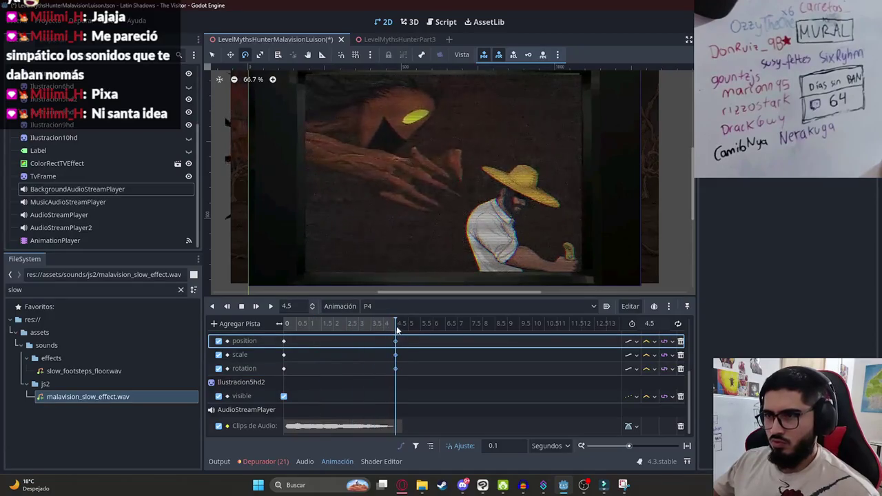
{"action": "left_click_drag", "start_coordinate": [411, 324], "coordinate": [193, 305]}
{"action": "left_click", "coordinate": [268, 307]}
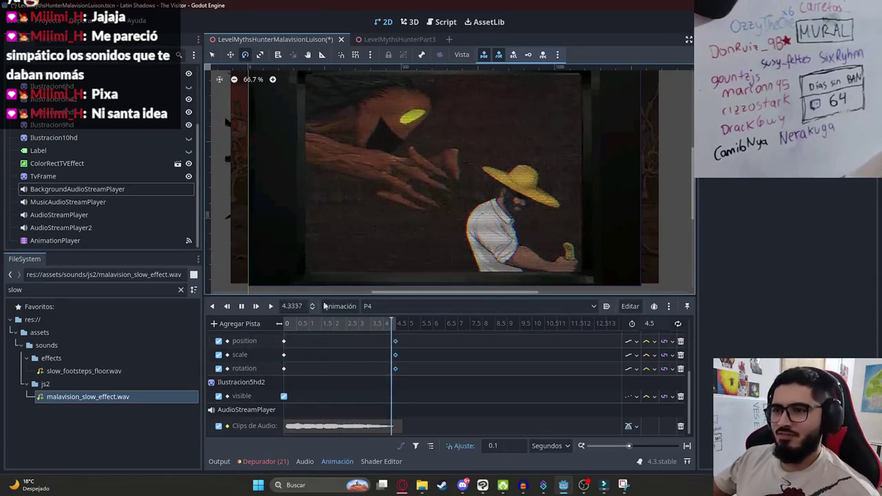
- Align P4's last keyframes at exactly 4 s, set the length to 4 s, and save
{"action": "left_click_drag", "start_coordinate": [314, 322], "coordinate": [289, 322]}
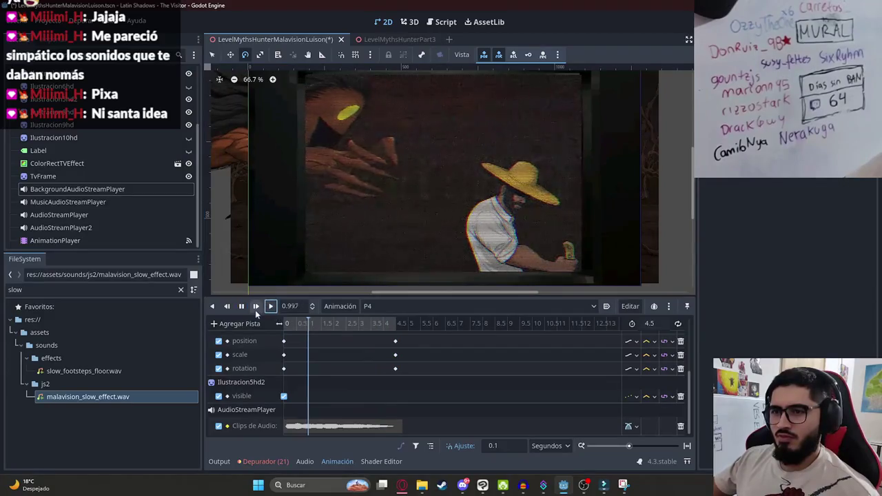
{"action": "left_click", "coordinate": [256, 307]}
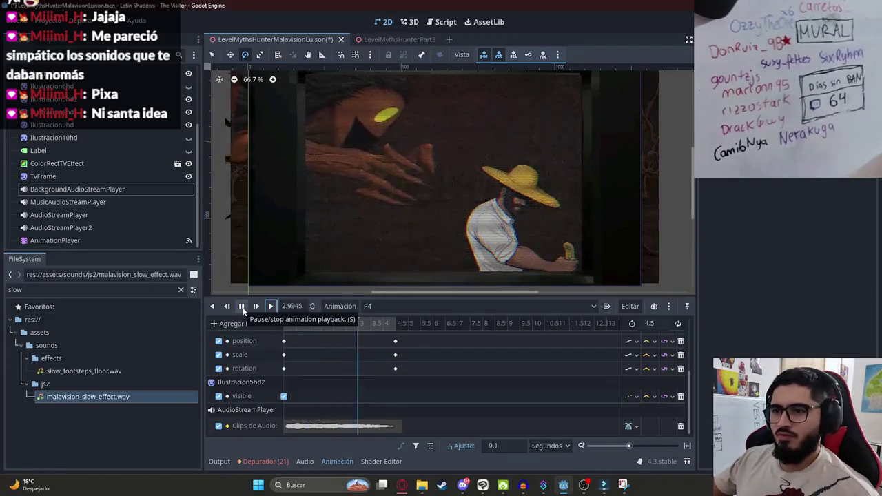
{"action": "left_click", "coordinate": [382, 327]}
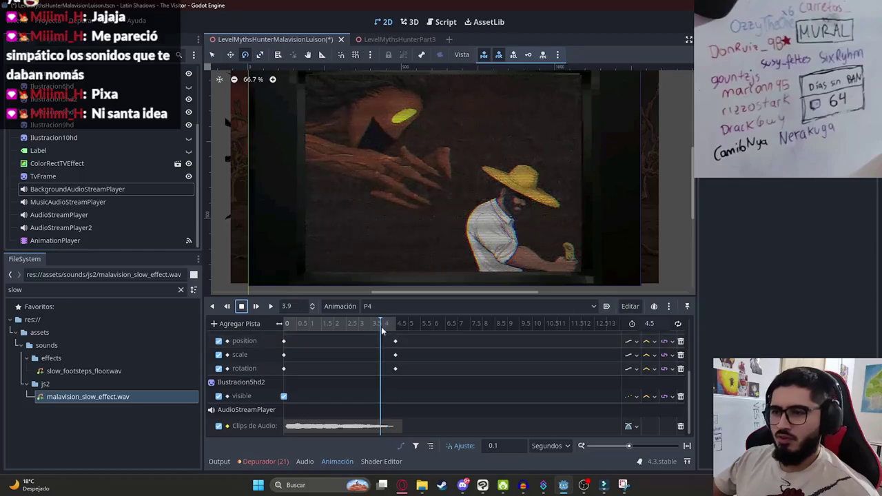
{"action": "mouse_move", "coordinate": [384, 331]}
{"action": "left_mouse_down"}
{"action": "mouse_move", "coordinate": [405, 373]}
{"action": "mouse_move", "coordinate": [391, 345]}
{"action": "left_mouse_up"}
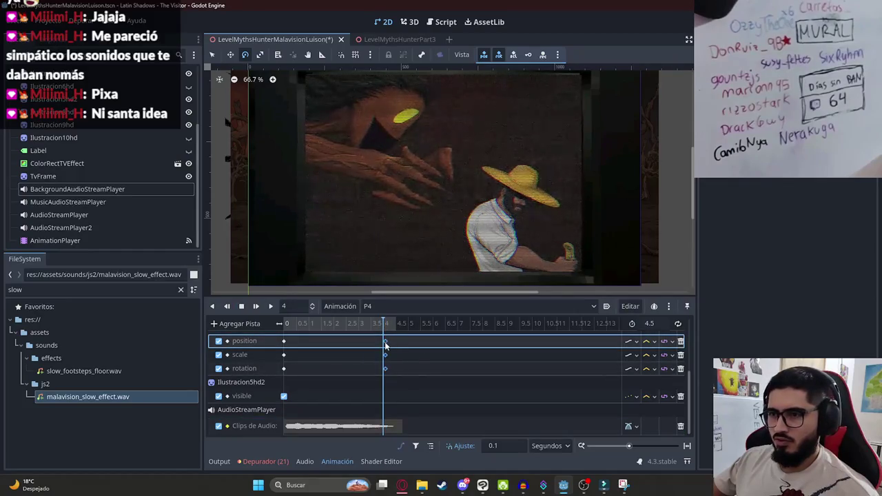
{"action": "left_click", "coordinate": [652, 323]}
{"action": "type", "text": "4"}
{"action": "key", "text": "Return"}
{"action": "key", "text": "ctrl+s"}
- Switch to P5 and move its slow-effect sound clip so it starts at 0 s
{"action": "left_click", "coordinate": [380, 309]}
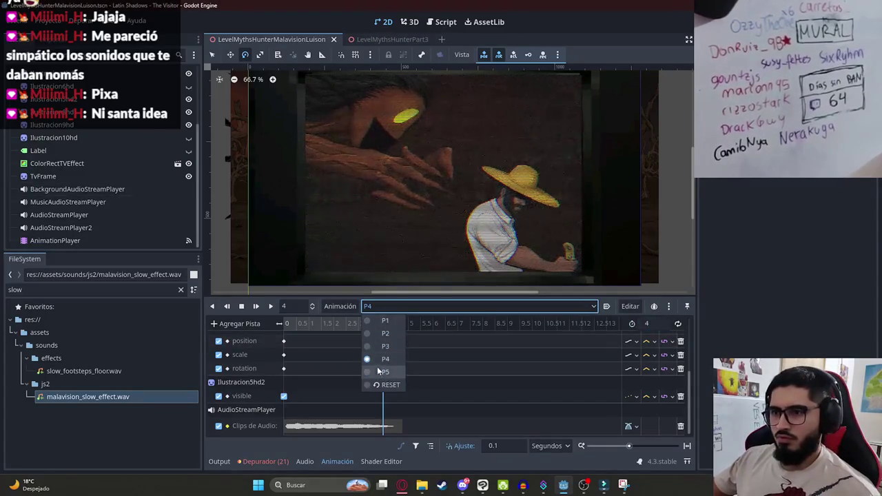
{"action": "left_click", "coordinate": [381, 371]}
{"action": "left_click", "coordinate": [271, 306]}
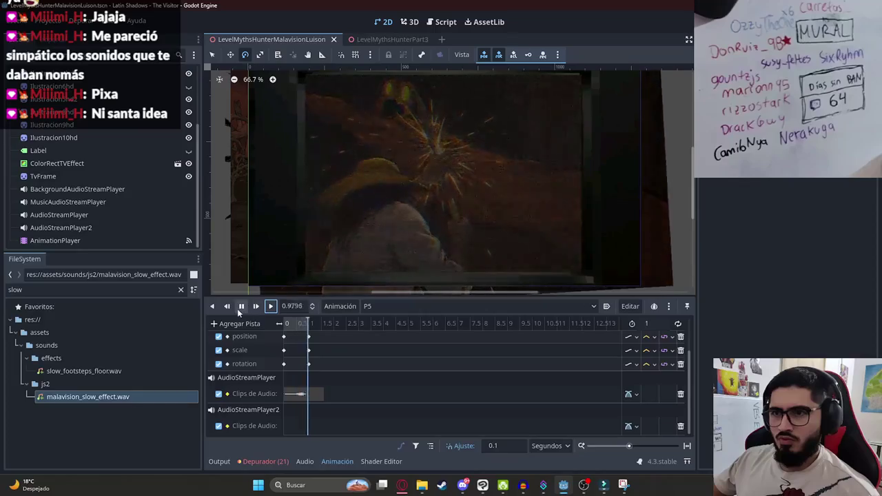
{"action": "left_click", "coordinate": [241, 306]}
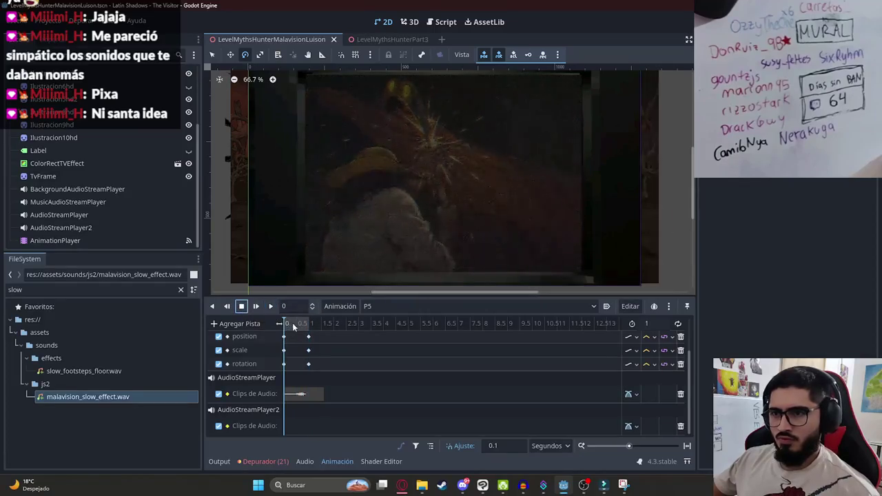
{"action": "left_click", "coordinate": [295, 324]}
{"action": "scroll", "coordinate": [295, 364], "scroll_direction": "up", "scroll_amount": 3, "text": "ctrl"}
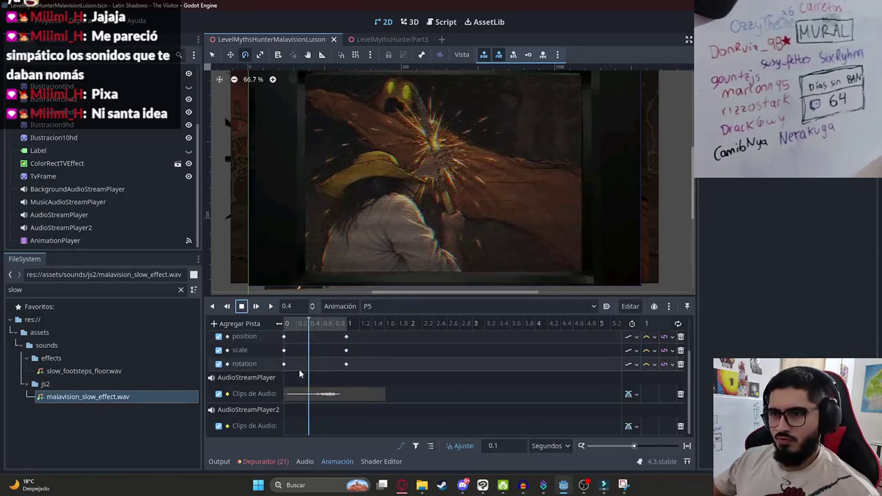
{"action": "left_click", "coordinate": [302, 396]}
{"action": "left_click_drag", "start_coordinate": [302, 396], "coordinate": [276, 397]}
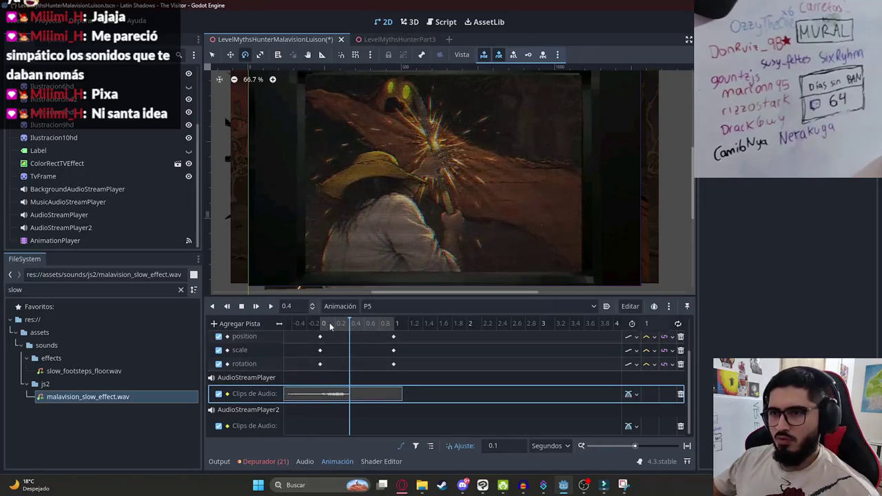
{"action": "left_click", "coordinate": [330, 322]}
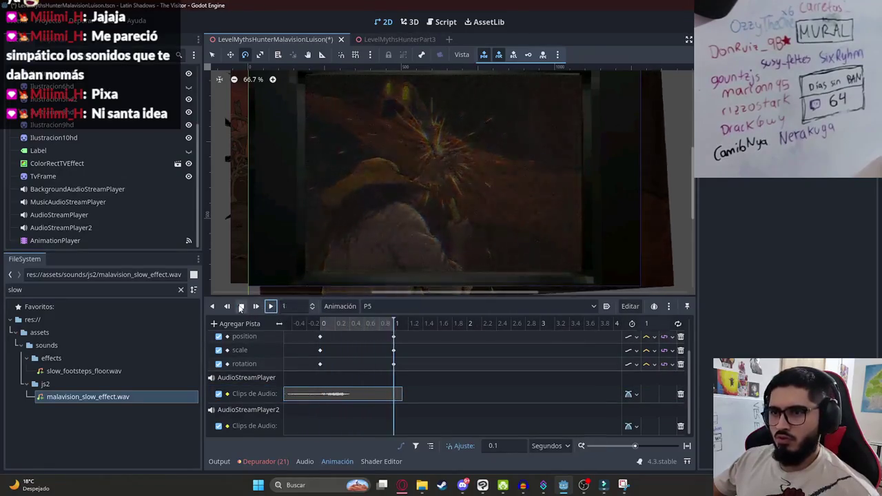
{"action": "left_click", "coordinate": [286, 397]}
{"action": "mouse_move", "coordinate": [330, 399]}
{"action": "left_mouse_down"}
{"action": "mouse_move", "coordinate": [346, 400]}
{"action": "mouse_move", "coordinate": [327, 395]}
{"action": "left_mouse_up"}
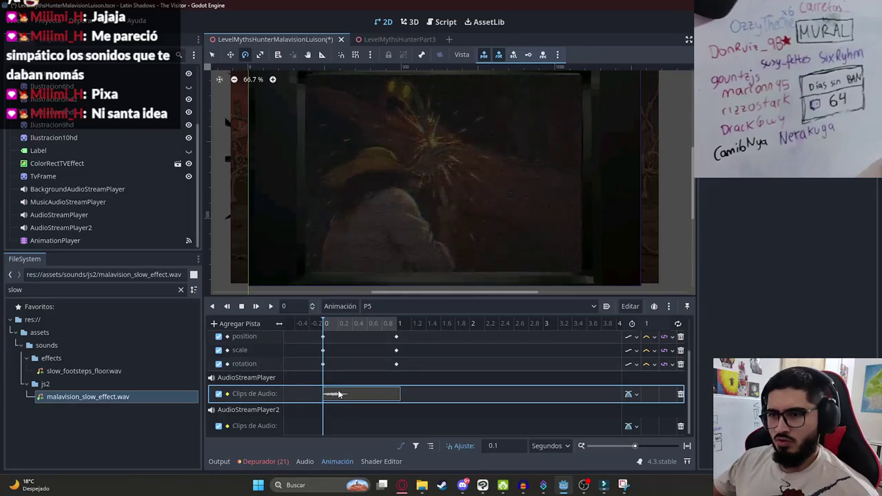
{"action": "left_click", "coordinate": [270, 306]}
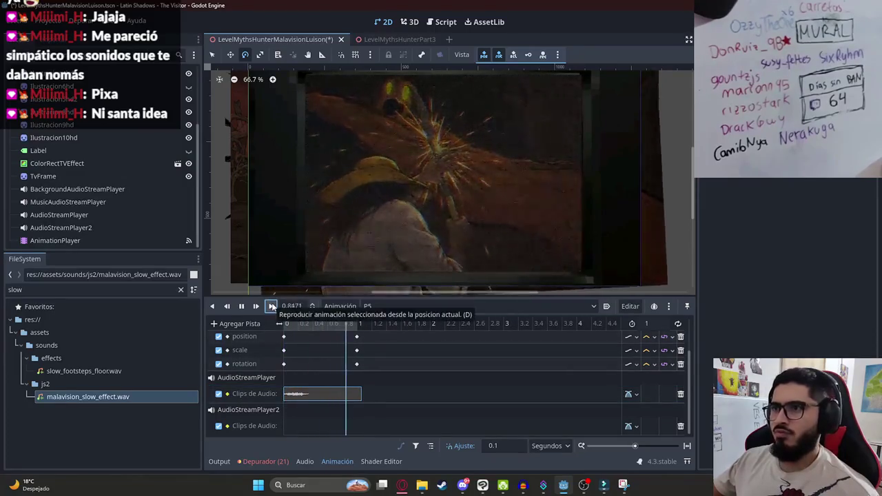
- Move P5's final keyframes to 0.6 s and set the animation length to 0.6 s
{"action": "scroll", "coordinate": [324, 366], "scroll_direction": "up", "scroll_amount": 2}
{"action": "left_click", "coordinate": [371, 393]}
{"action": "mouse_move", "coordinate": [371, 398]}
{"action": "left_mouse_down"}
{"action": "mouse_move", "coordinate": [316, 344]}
{"action": "mouse_move", "coordinate": [342, 351]}
{"action": "left_mouse_up"}
{"action": "left_click", "coordinate": [305, 324]}
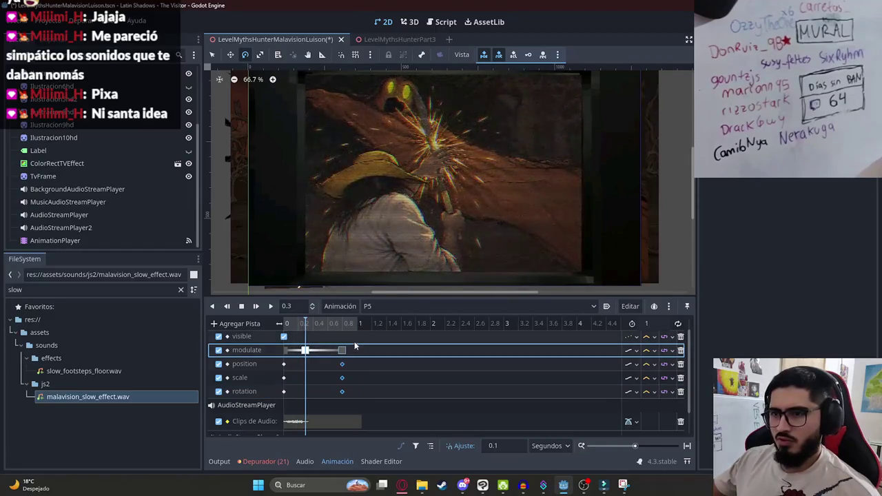
{"action": "left_click_drag", "start_coordinate": [344, 350], "coordinate": [332, 351]}
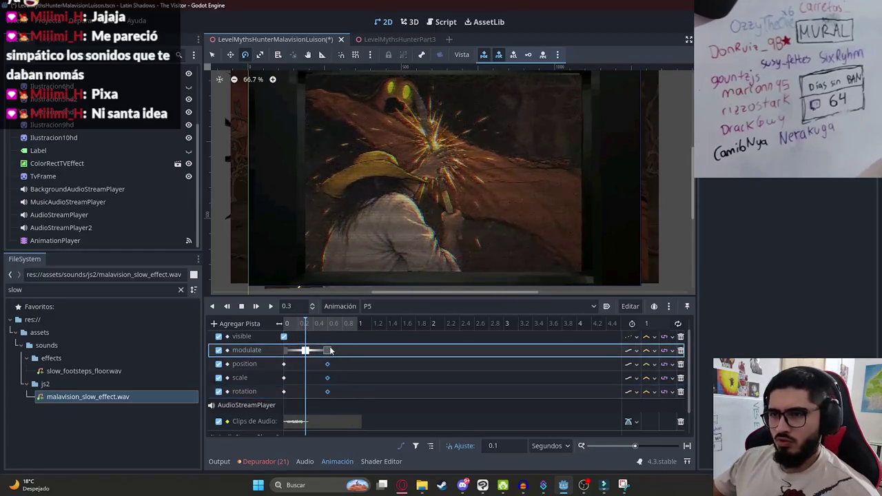
{"action": "left_click", "coordinate": [328, 351]}
{"action": "left_click", "coordinate": [662, 323]}
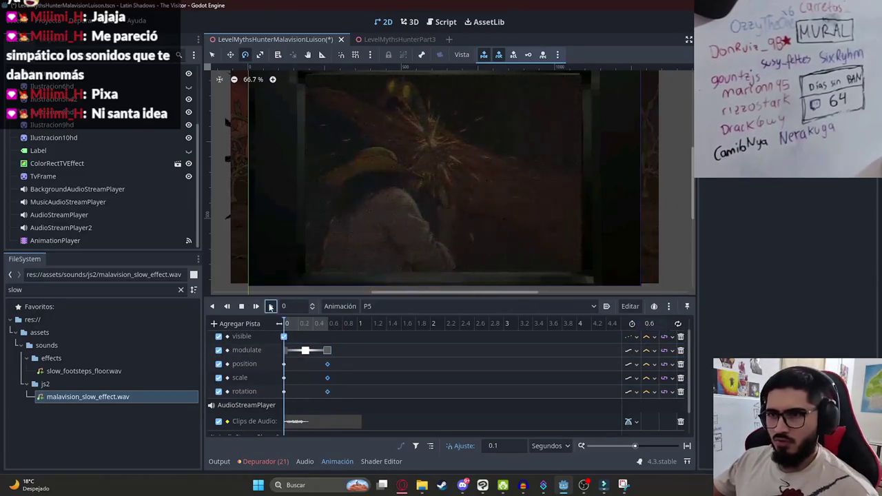
{"action": "left_click", "coordinate": [271, 306]}
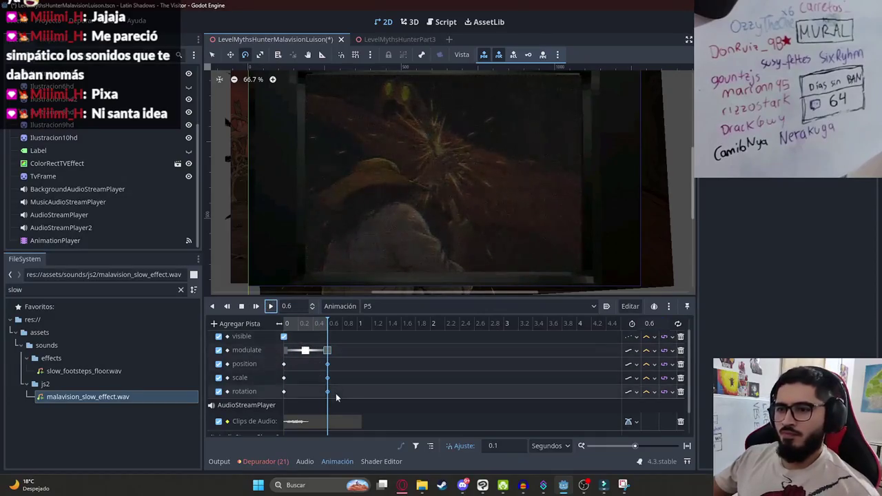
- Save the scene
{"action": "left_click", "coordinate": [400, 350]}
{"action": "key", "text": "ctrl+s"}
{"action": "right_click", "coordinate": [294, 40]}
{"action": "left_click", "coordinate": [359, 113]}
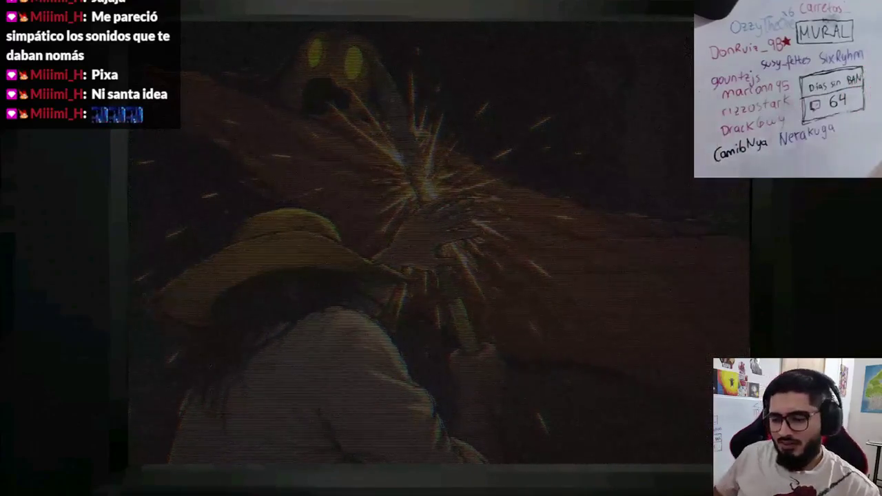
- Stop the running game with F8 after watching the cutscene
{"action": "key", "text": "F8"}
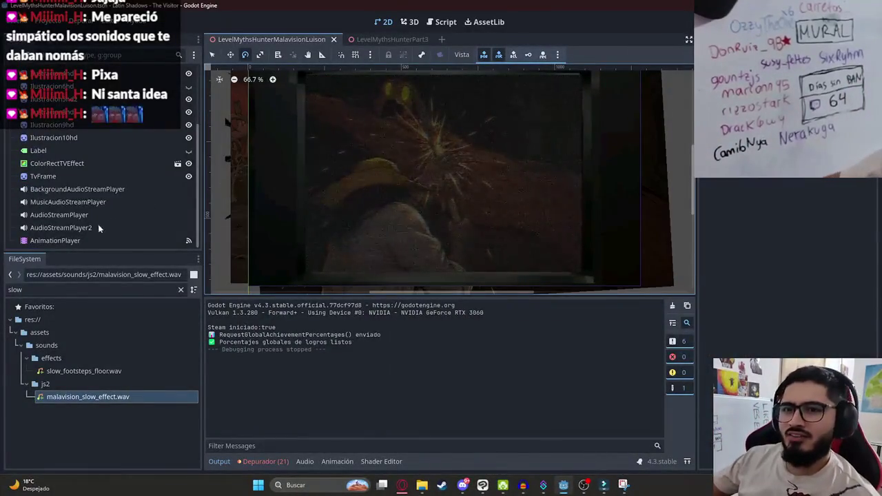
- Select AnimationPlayer and look through P1 and RESET, previewing P1 at about 1.1 s
{"action": "left_click", "coordinate": [65, 241]}
{"action": "left_click", "coordinate": [401, 313]}
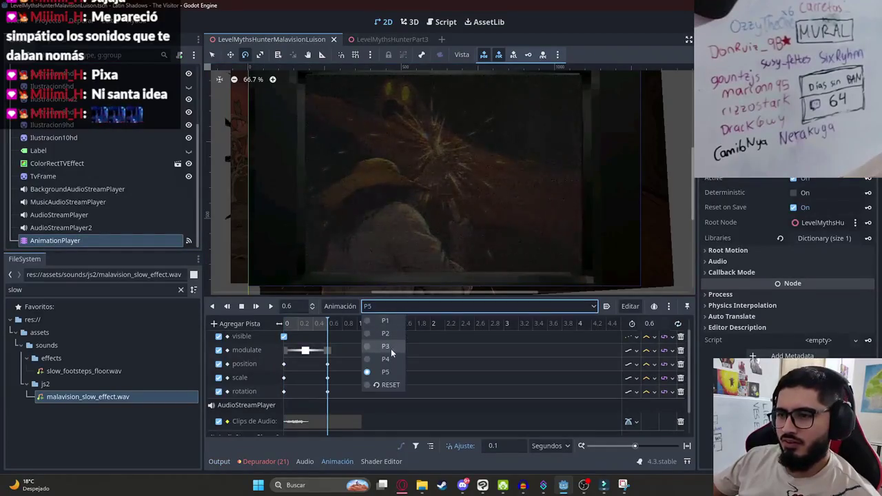
{"action": "left_click", "coordinate": [389, 347]}
{"action": "left_click", "coordinate": [376, 306]}
{"action": "left_click", "coordinate": [385, 320]}
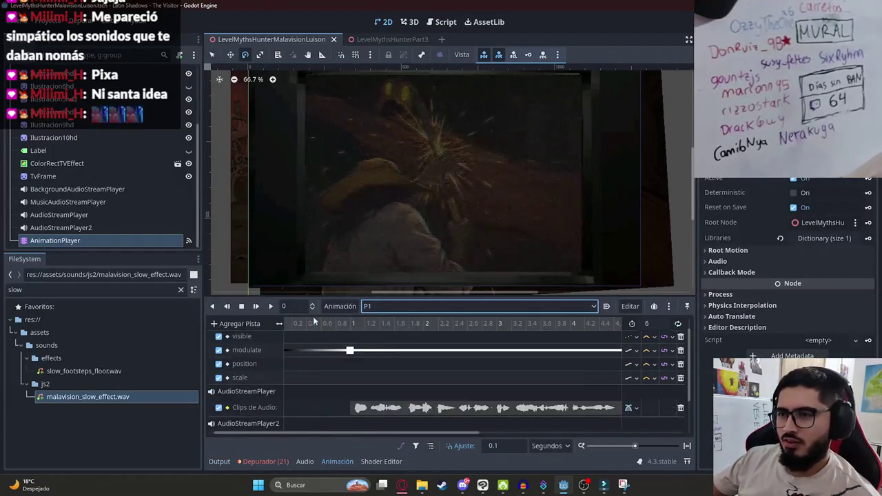
{"action": "left_click", "coordinate": [395, 307]}
{"action": "left_click", "coordinate": [386, 384]}
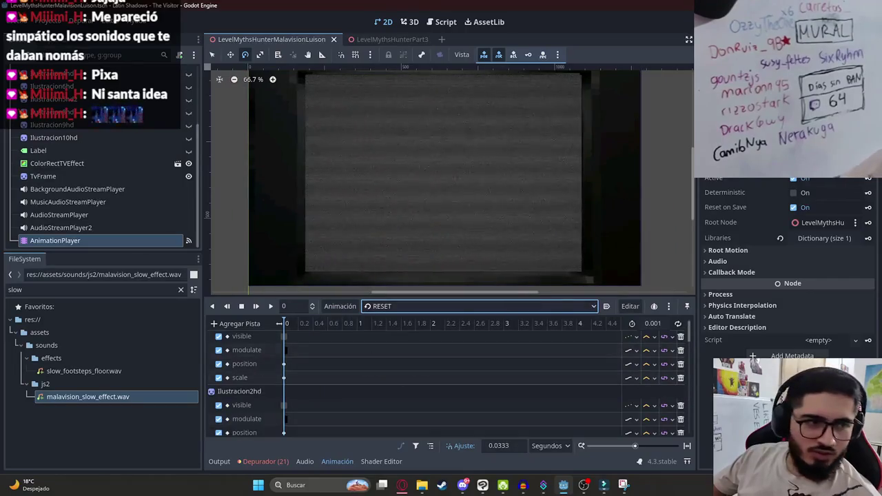
{"action": "left_click", "coordinate": [375, 306]}
{"action": "left_click", "coordinate": [385, 321]}
{"action": "left_click", "coordinate": [305, 324]}
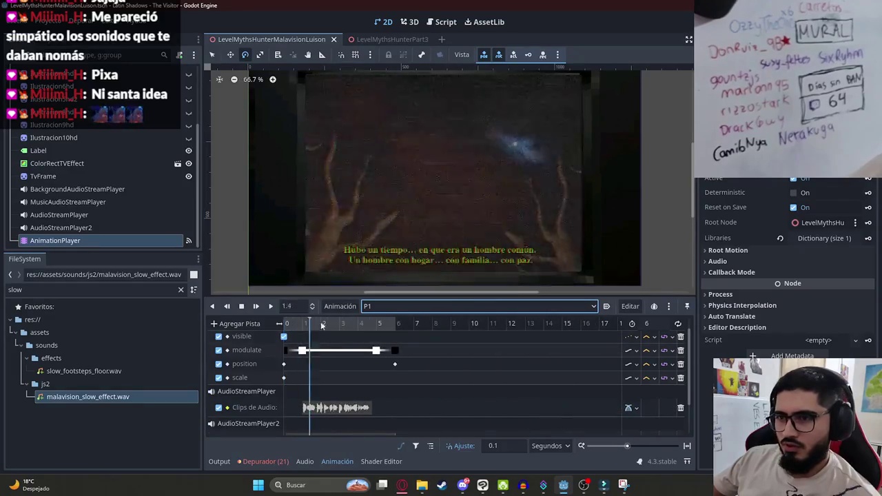
- Preview a later moment of P2, then load P3 and scrub to the hat close-up
{"action": "left_click", "coordinate": [375, 306]}
{"action": "left_click", "coordinate": [385, 337]}
{"action": "left_click", "coordinate": [526, 323]}
{"action": "left_click", "coordinate": [375, 306]}
{"action": "left_click", "coordinate": [385, 354]}
{"action": "mouse_move", "coordinate": [288, 324]}
{"action": "left_mouse_down"}
{"action": "mouse_move", "coordinate": [408, 334]}
{"action": "mouse_move", "coordinate": [270, 332]}
{"action": "mouse_move", "coordinate": [337, 333]}
{"action": "left_mouse_up"}
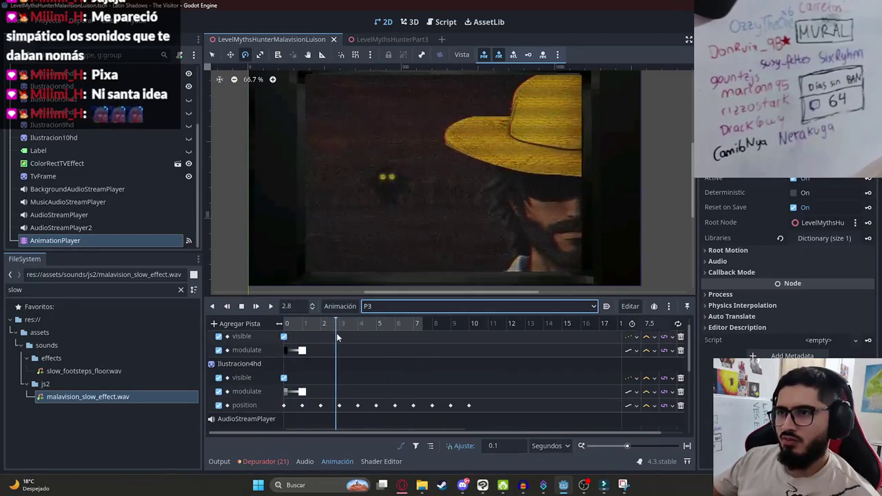
{"action": "left_click", "coordinate": [273, 307]}
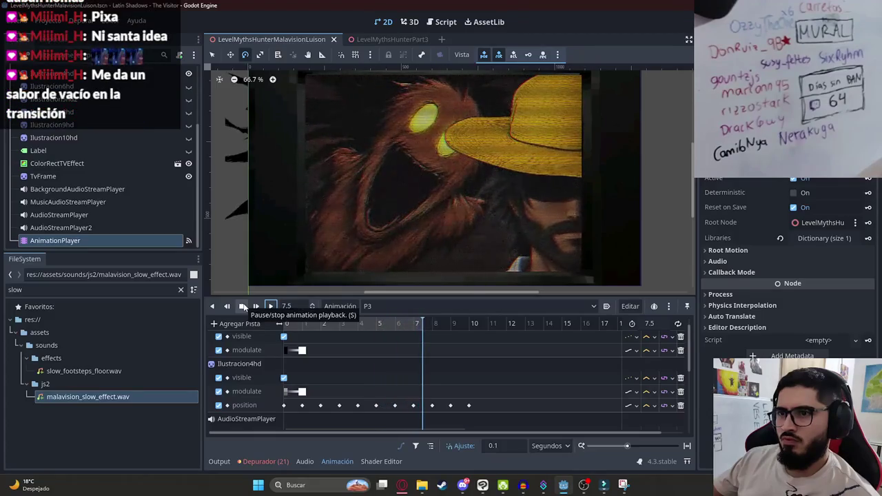
{"action": "scroll", "coordinate": [379, 338], "scroll_direction": "down", "scroll_amount": 3}
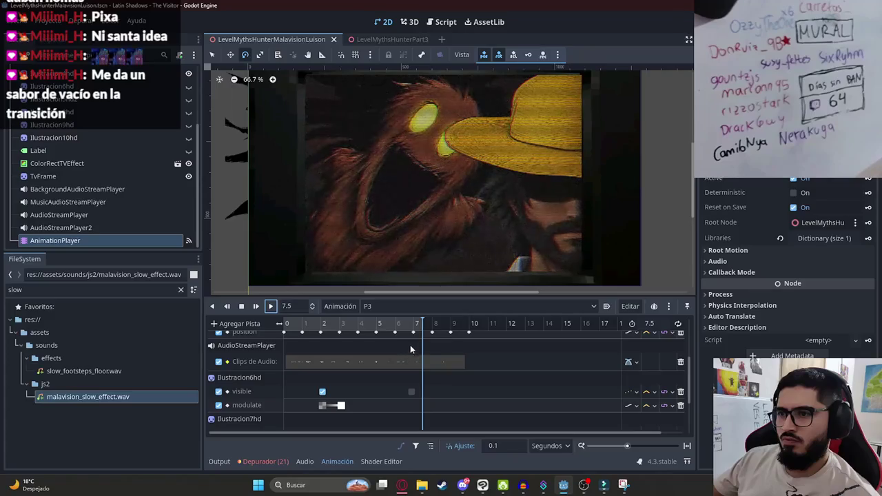
{"action": "scroll", "coordinate": [406, 370], "scroll_direction": "up", "scroll_amount": 3}
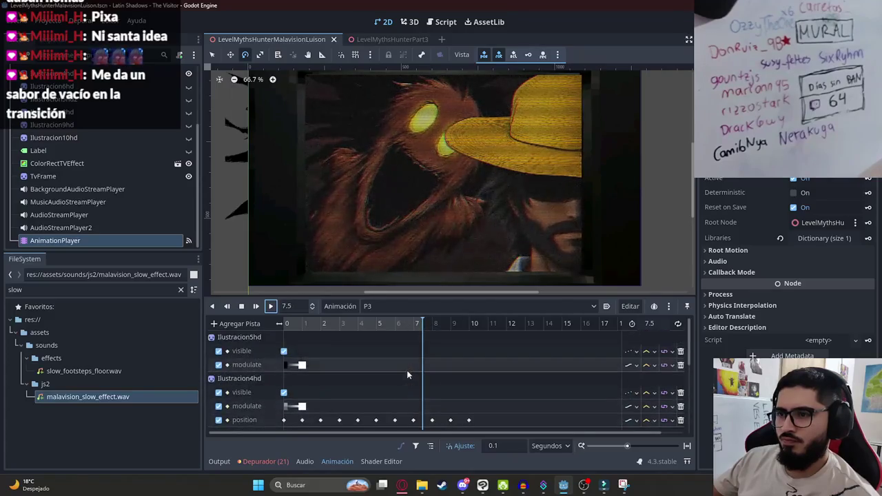
{"action": "scroll", "coordinate": [408, 368], "scroll_direction": "down", "scroll_amount": 3}
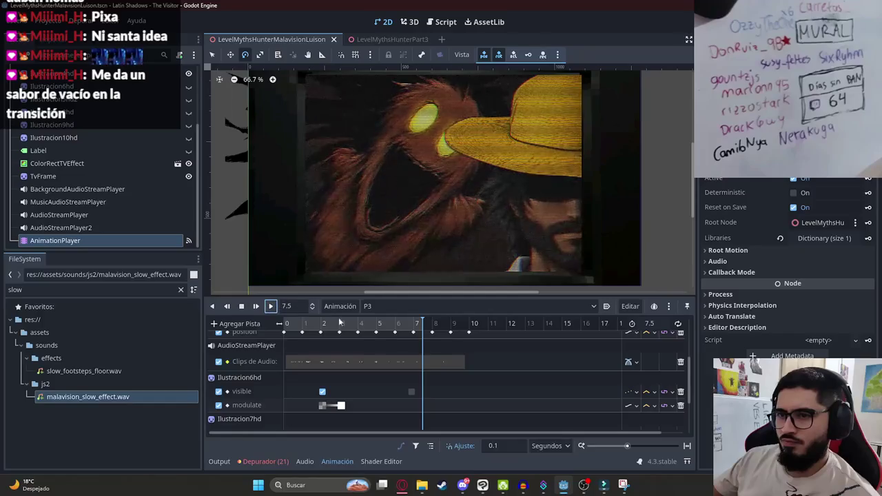
{"action": "left_click", "coordinate": [407, 324]}
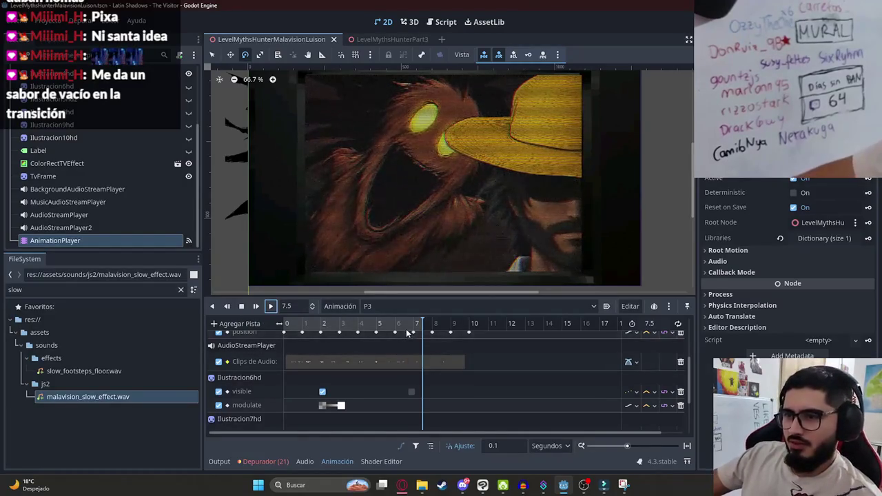
{"action": "left_click", "coordinate": [395, 307]}
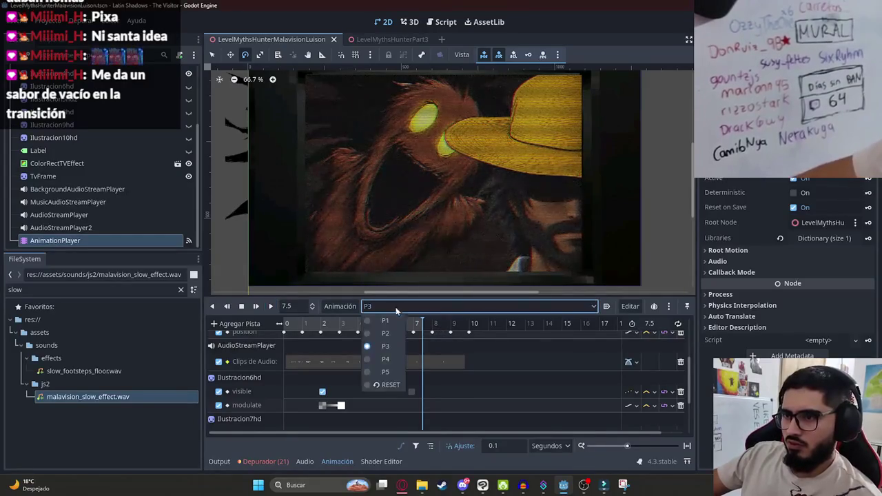
{"action": "left_click", "coordinate": [393, 359]}
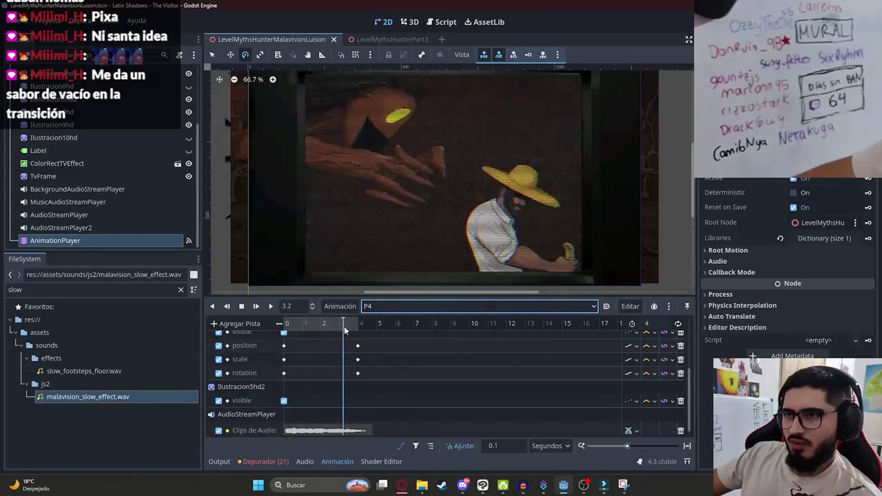
{"action": "left_click", "coordinate": [283, 323]}
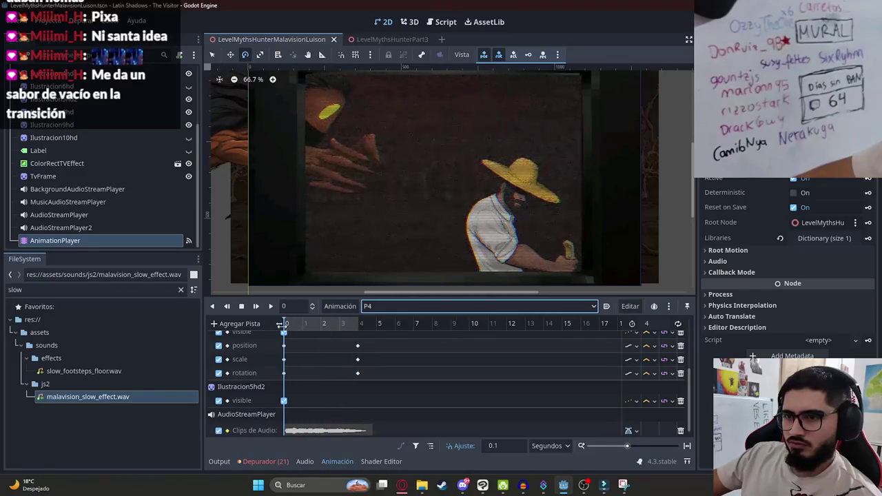
{"action": "mouse_move", "coordinate": [281, 323]}
{"action": "left_mouse_down"}
{"action": "mouse_move", "coordinate": [363, 334]}
{"action": "mouse_move", "coordinate": [377, 313]}
{"action": "mouse_move", "coordinate": [359, 328]}
{"action": "mouse_move", "coordinate": [262, 328]}
{"action": "left_mouse_up"}
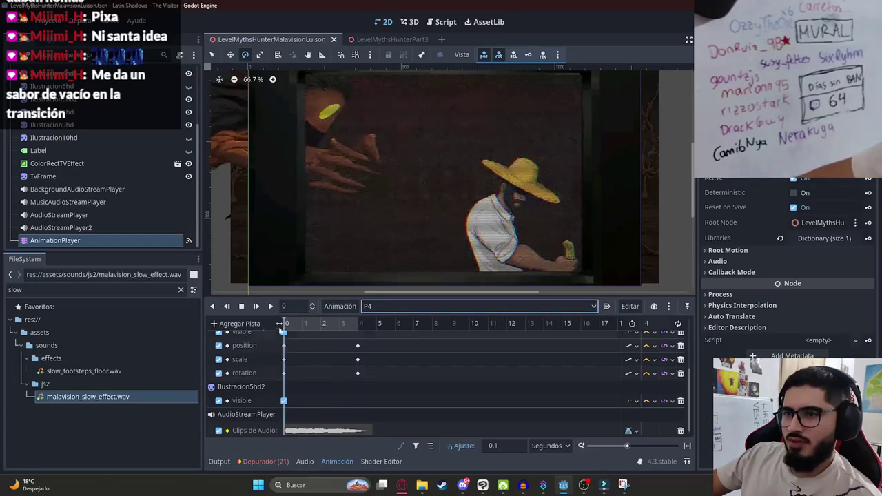
{"action": "left_click", "coordinate": [384, 307]}
{"action": "left_click", "coordinate": [380, 346]}
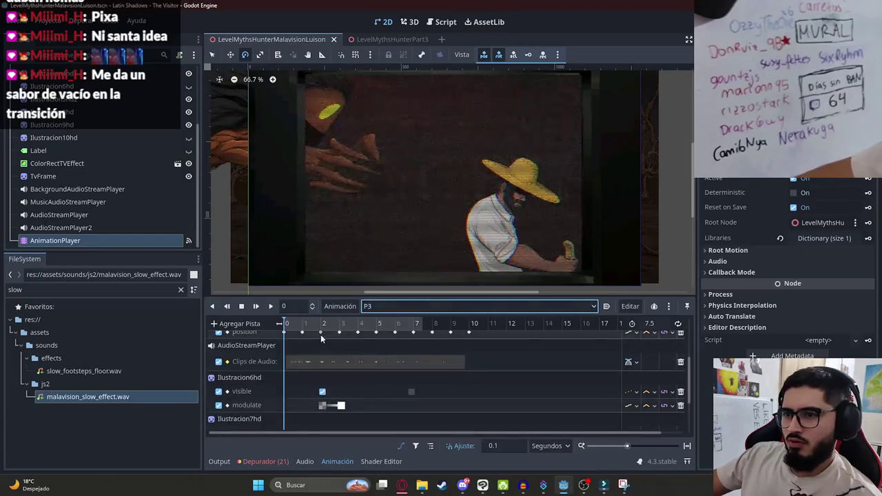
{"action": "left_click", "coordinate": [383, 307]}
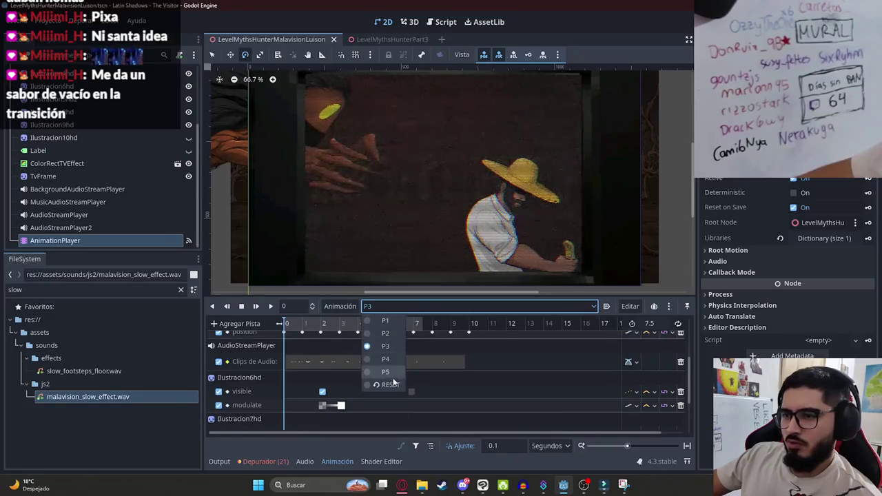
{"action": "left_click", "coordinate": [390, 384]}
{"action": "left_click", "coordinate": [390, 310]}
{"action": "left_click", "coordinate": [386, 346]}
{"action": "left_click_drag", "start_coordinate": [297, 331], "coordinate": [435, 332]}
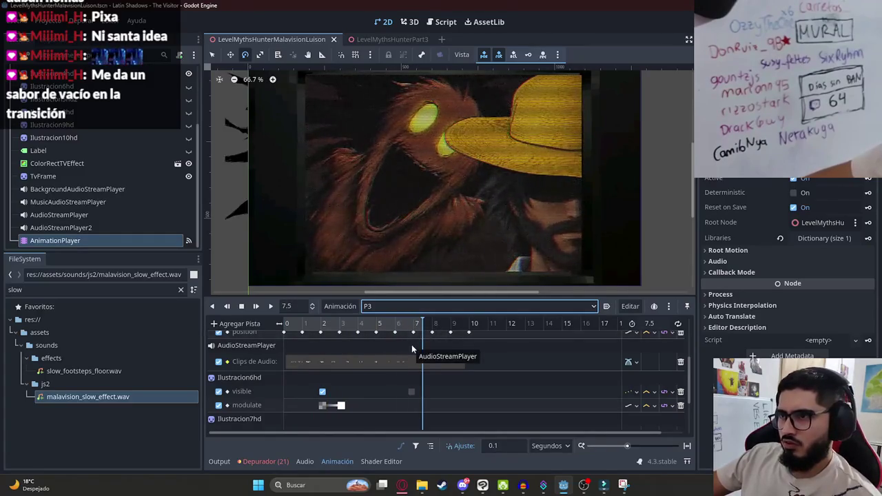
- Shift P3's second sound clip, the violin jumpscare, slightly later and replay to check timing
{"action": "scroll", "coordinate": [411, 348], "scroll_direction": "down", "scroll_amount": 5}
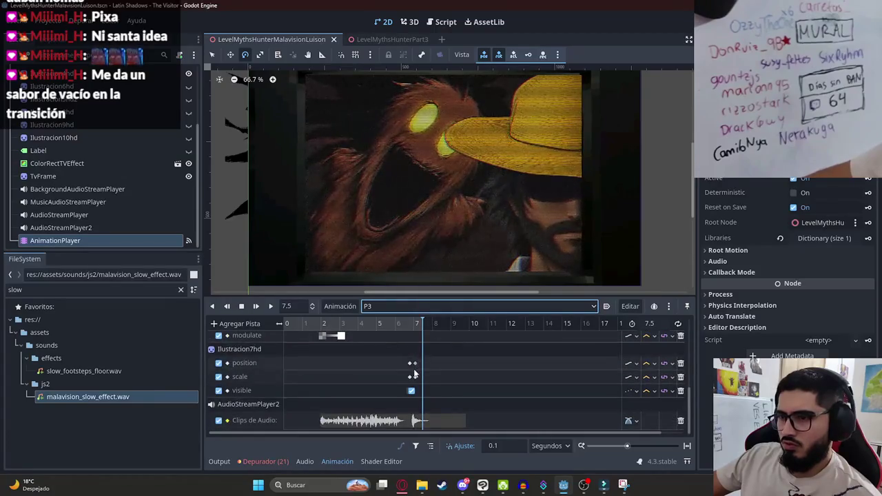
{"action": "left_click", "coordinate": [414, 325]}
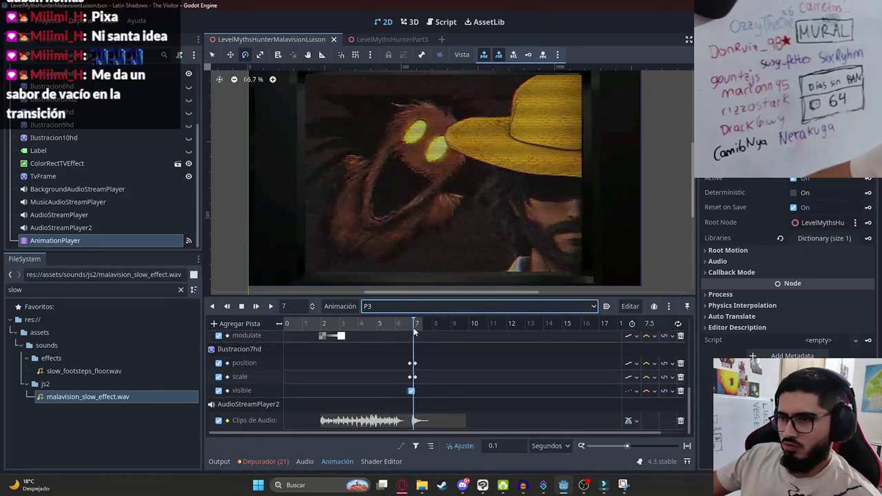
{"action": "left_click_drag", "start_coordinate": [415, 332], "coordinate": [417, 332]}
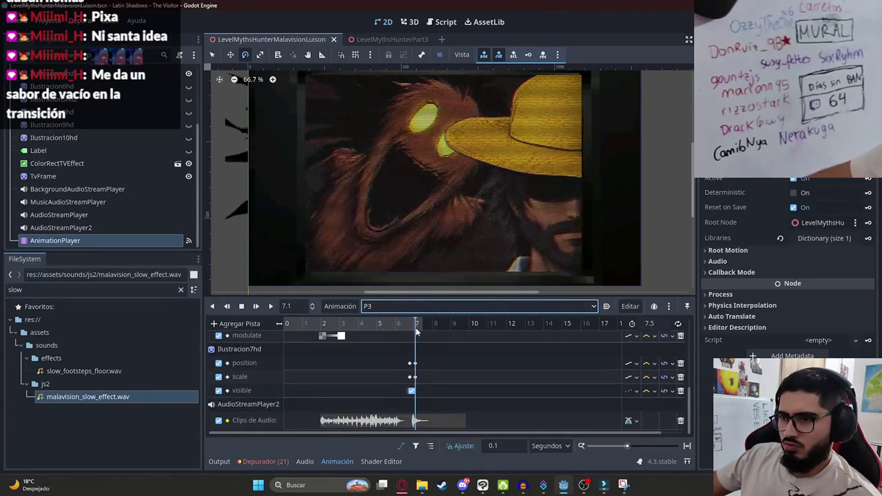
{"action": "left_click", "coordinate": [434, 424]}
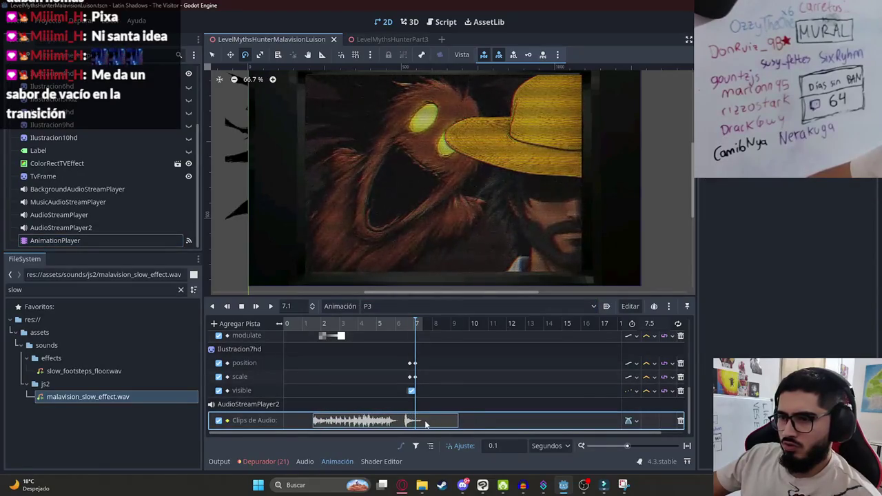
{"action": "left_click", "coordinate": [270, 306]}
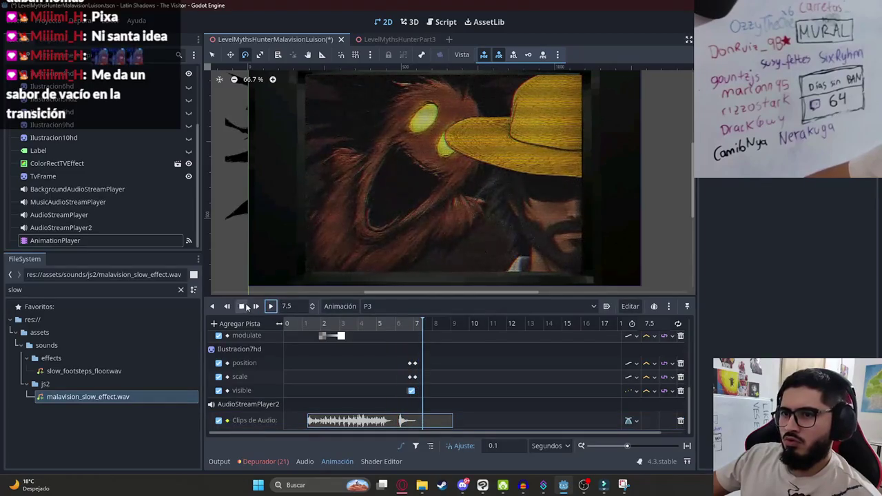
{"action": "left_click", "coordinate": [306, 324]}
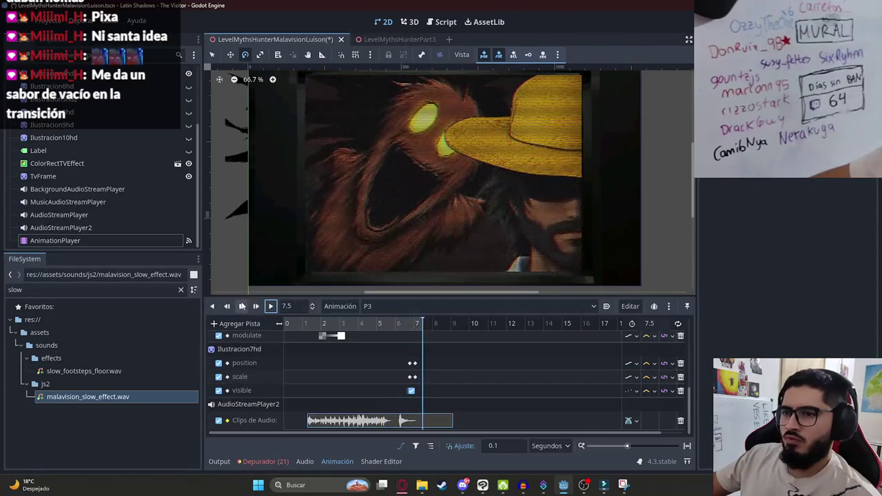
{"action": "left_click_drag", "start_coordinate": [406, 421], "coordinate": [413, 424]}
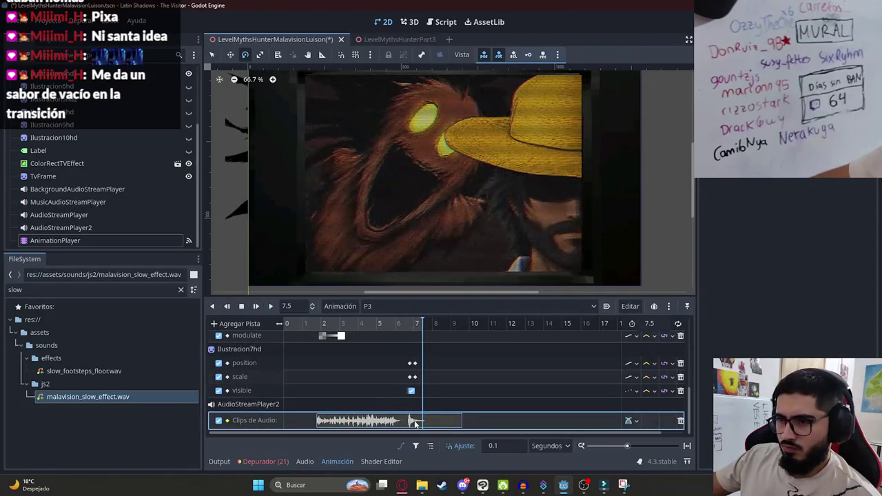
{"action": "left_click", "coordinate": [400, 323]}
{"action": "left_click", "coordinate": [271, 307]}
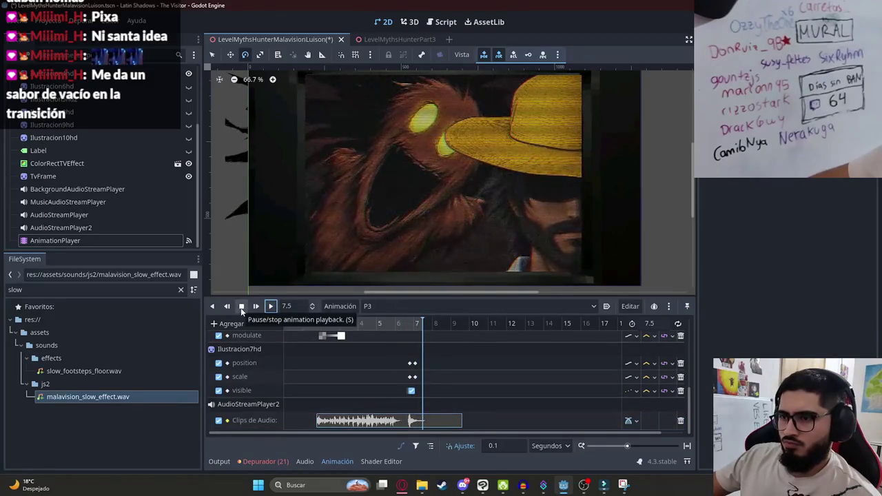
- Set the P3 animation length to 8 seconds
{"action": "left_click", "coordinate": [650, 323]}
{"action": "type", "text": "8"}
{"action": "key", "text": "Return"}
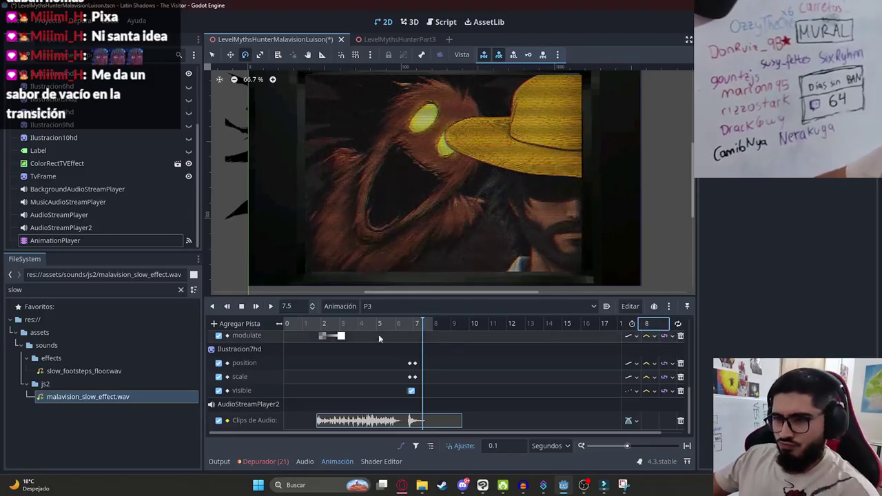
- Check P3's ending from about 6.3 s, then change its length from 8 to 7.4 seconds
{"action": "left_click", "coordinate": [256, 306]}
{"action": "left_click", "coordinate": [271, 307]}
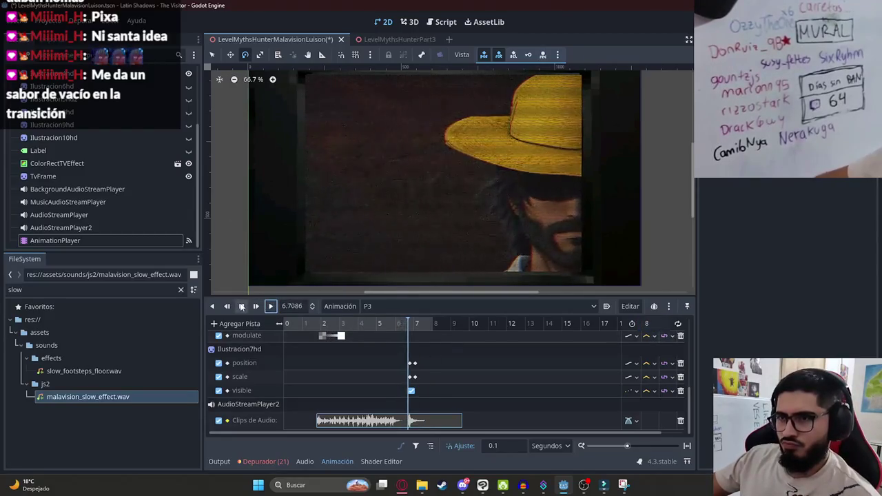
{"action": "left_click", "coordinate": [241, 306]}
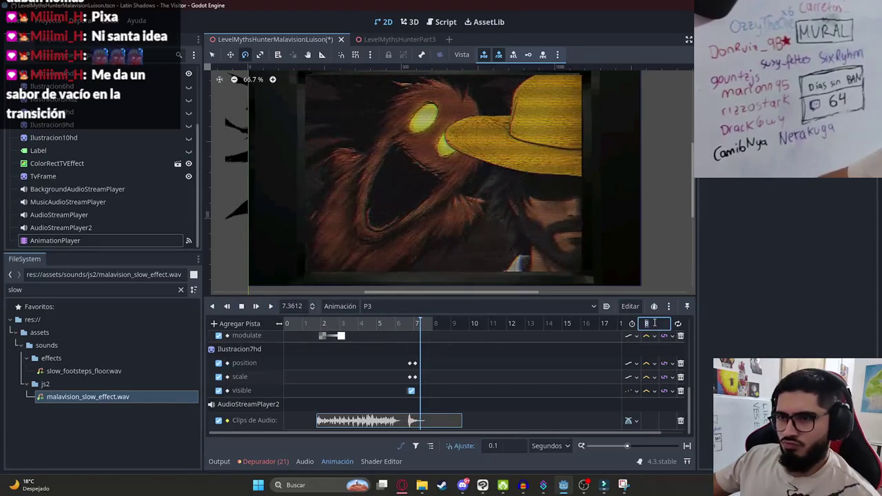
{"action": "type", "text": "7.4"}
{"action": "key", "text": "Return"}
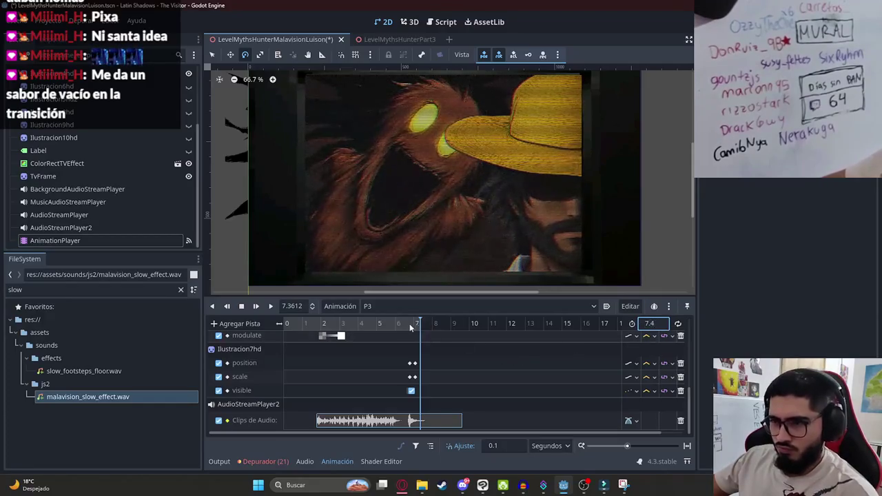
{"action": "left_click", "coordinate": [404, 323]}
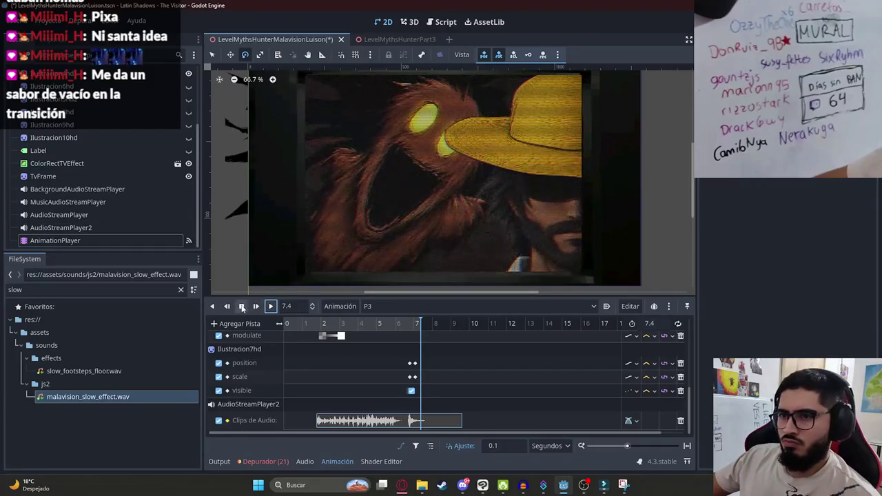
{"action": "scroll", "coordinate": [424, 405], "scroll_direction": "up", "scroll_amount": 2}
- Drag the end of P3's AudioStreamPlayer clip to about 6.5 s and replay the final second
{"action": "left_click", "coordinate": [463, 371]}
{"action": "left_click_drag", "start_coordinate": [465, 368], "coordinate": [402, 369]}
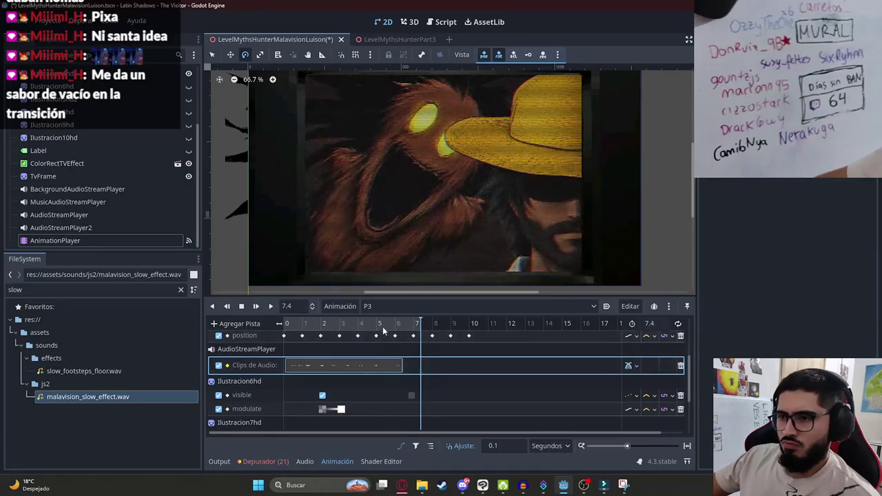
{"action": "left_click", "coordinate": [272, 306]}
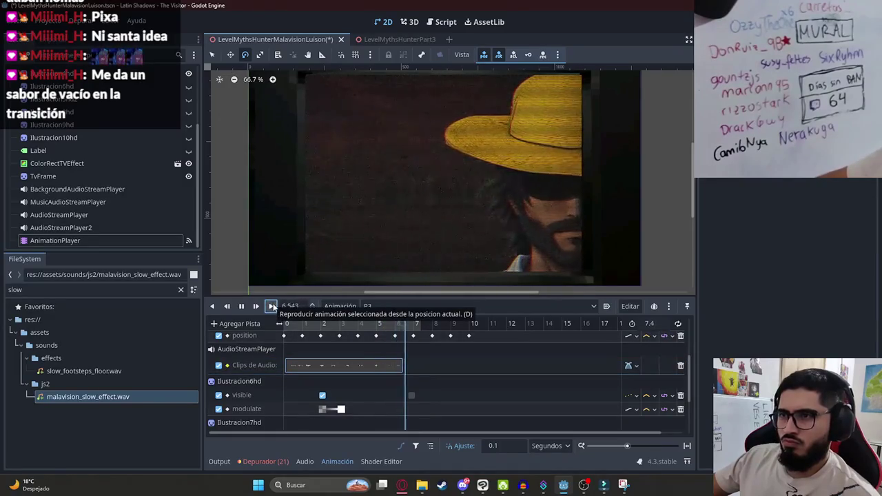
{"action": "left_click", "coordinate": [243, 307]}
{"action": "left_click_drag", "start_coordinate": [388, 323], "coordinate": [397, 341]}
{"action": "scroll", "coordinate": [408, 372], "scroll_direction": "down", "scroll_amount": 2}
{"action": "scroll", "coordinate": [408, 369], "scroll_direction": "up", "scroll_amount": 2}
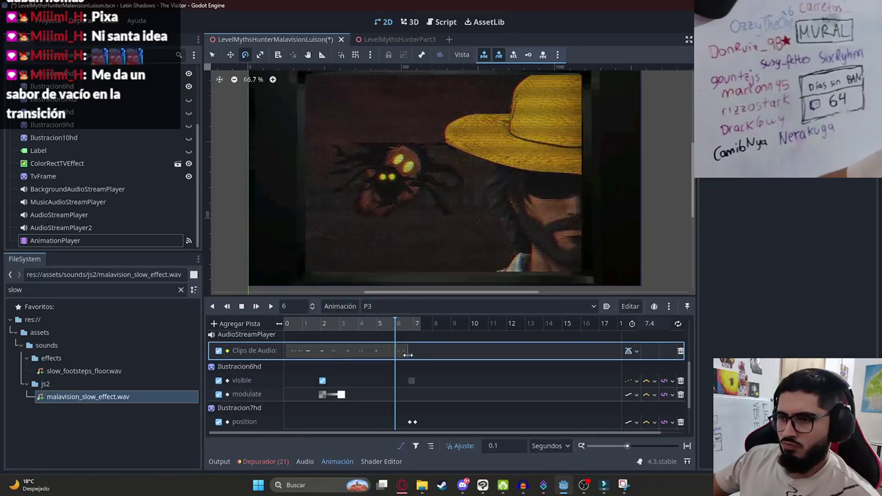
{"action": "left_click", "coordinate": [404, 323]}
{"action": "left_click", "coordinate": [273, 305]}
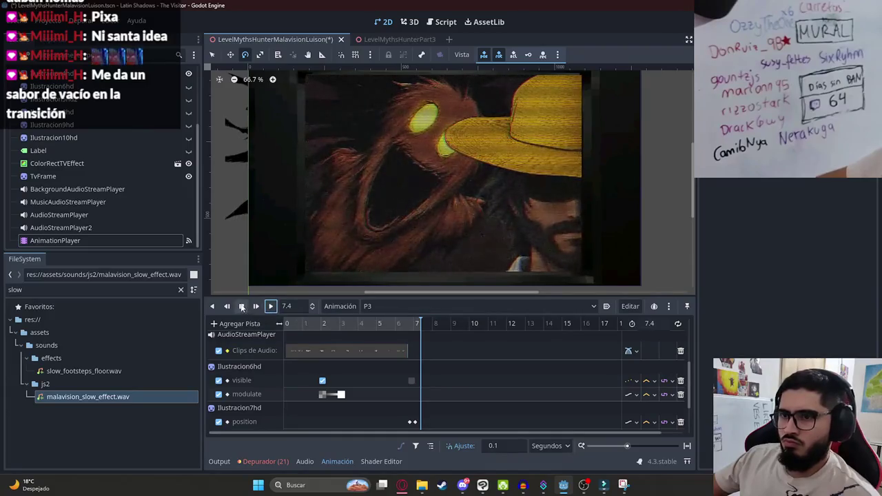
{"action": "left_click", "coordinate": [242, 307]}
{"action": "left_click", "coordinate": [393, 307]}
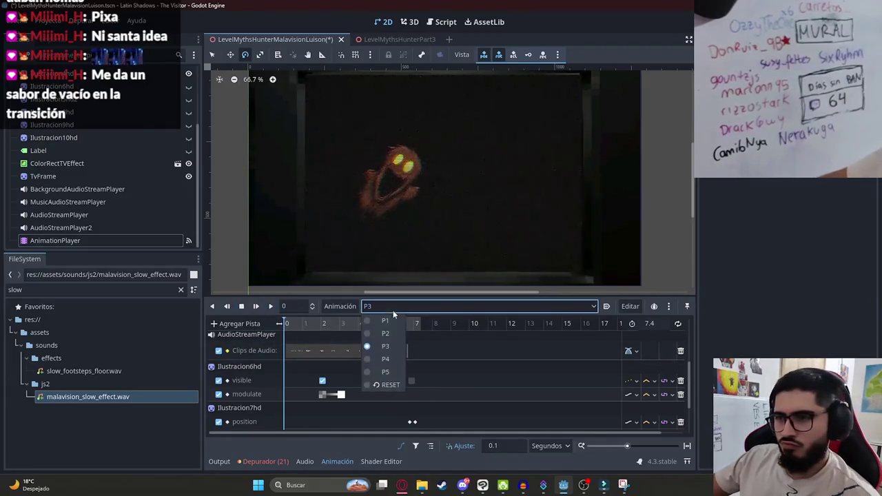
- Switch to the P2 animation, then to P3, and play P3
{"action": "left_click", "coordinate": [386, 333]}
{"action": "left_click", "coordinate": [407, 308]}
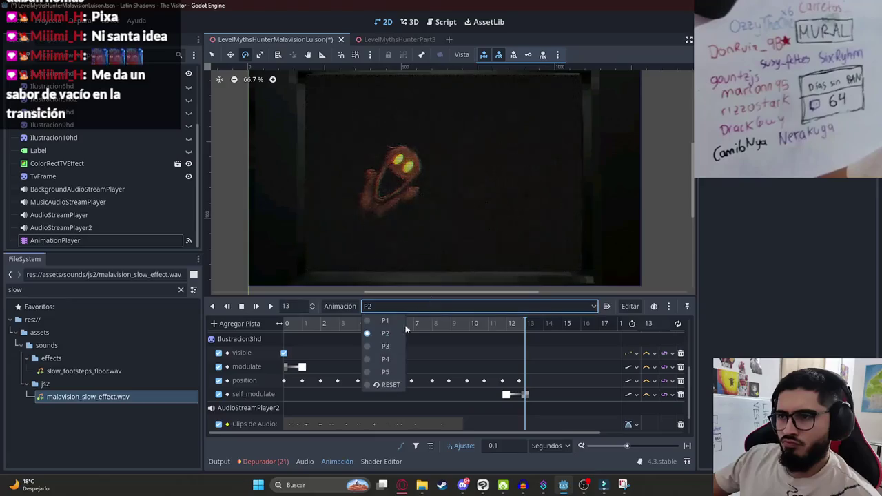
{"action": "left_click", "coordinate": [386, 346]}
{"action": "left_click", "coordinate": [356, 328]}
{"action": "left_click", "coordinate": [315, 331]}
{"action": "key", "text": "d"}
{"action": "scroll", "coordinate": [345, 353], "scroll_direction": "down", "scroll_amount": 2}
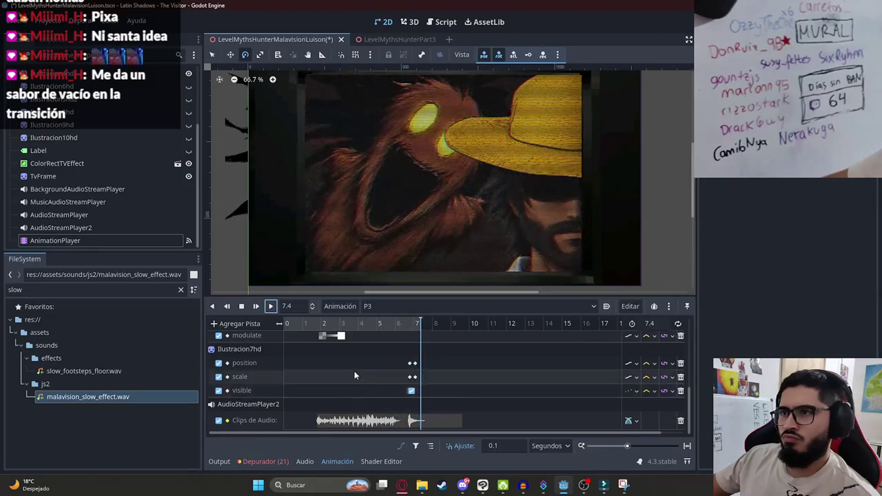
- Play the P4 animation, then the P5 animation
{"action": "left_click", "coordinate": [405, 305]}
{"action": "left_click", "coordinate": [372, 354]}
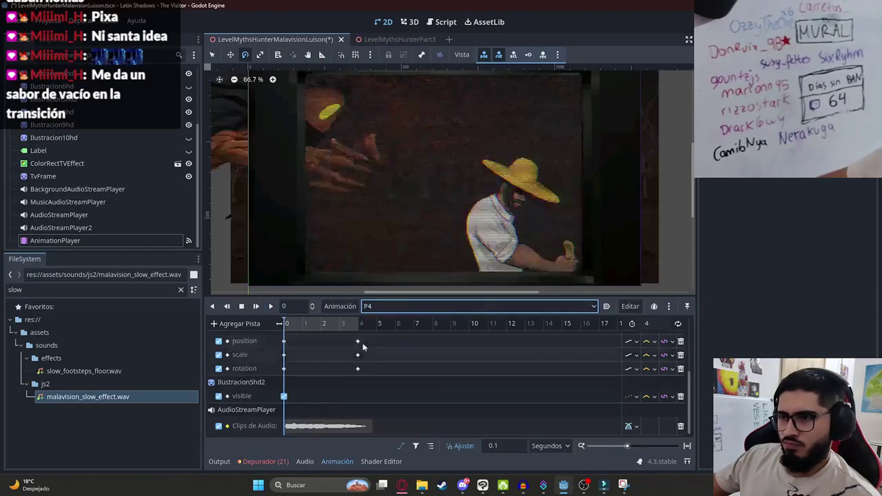
{"action": "left_click", "coordinate": [270, 306]}
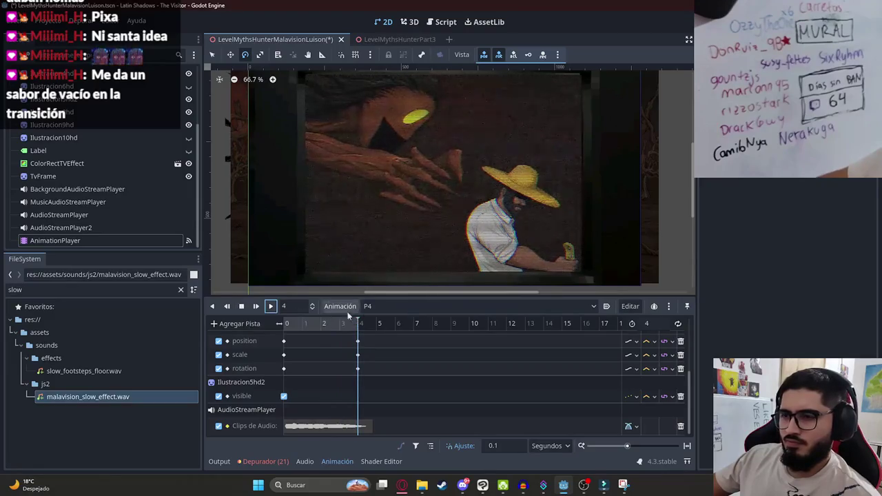
{"action": "left_click", "coordinate": [376, 306]}
{"action": "left_click", "coordinate": [383, 374]}
{"action": "left_click", "coordinate": [272, 306]}
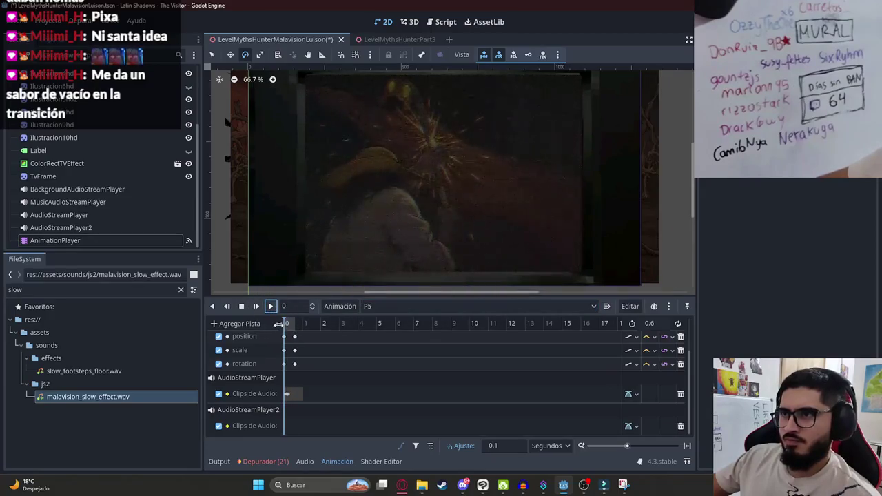
- Return the P5 playhead to 0 seconds
{"action": "left_click", "coordinate": [284, 324]}
{"action": "left_click_drag", "start_coordinate": [279, 324], "coordinate": [253, 323]}
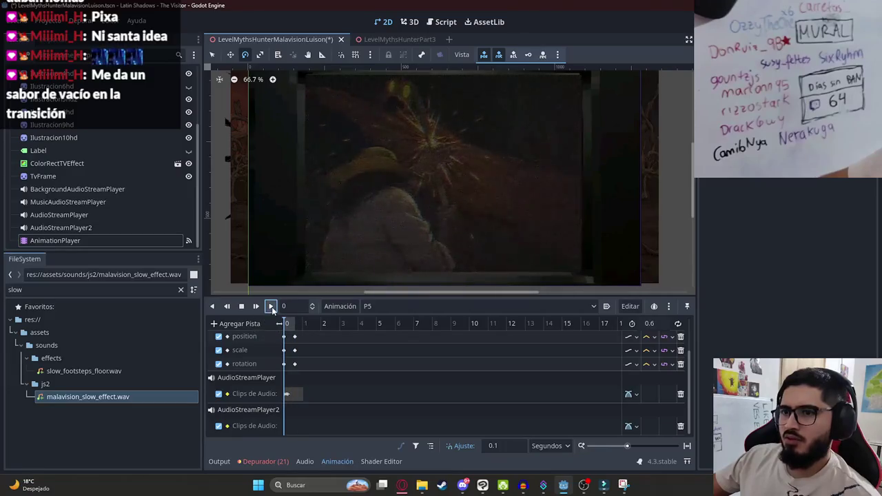
{"action": "scroll", "coordinate": [396, 215], "scroll_direction": "down", "scroll_amount": 1}
{"action": "left_click", "coordinate": [289, 329]}
{"action": "left_click_drag", "start_coordinate": [290, 329], "coordinate": [281, 324]}
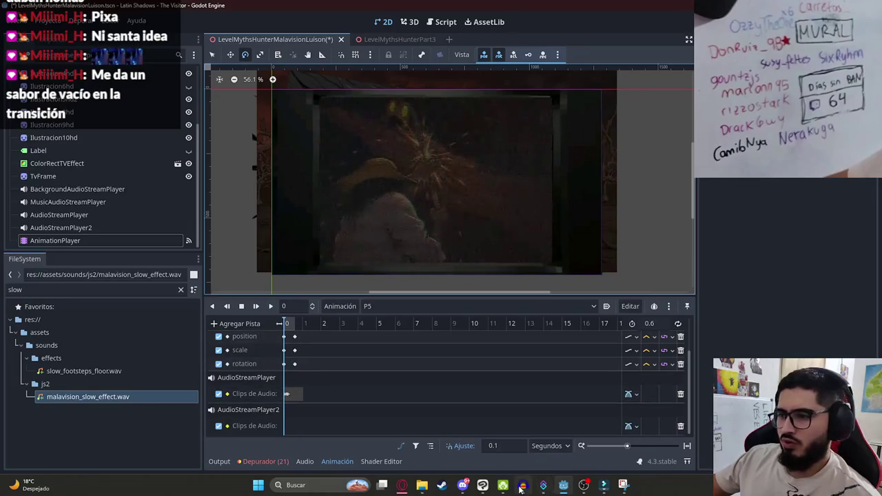
- In Audacity, undo back to the short scythe sound, play it, and return to Godot
{"action": "left_click", "coordinate": [522, 485]}
{"action": "key", "text": "ctrl+z"}
{"action": "key", "text": "ctrl+z"}
{"action": "key", "text": "ctrl+z"}
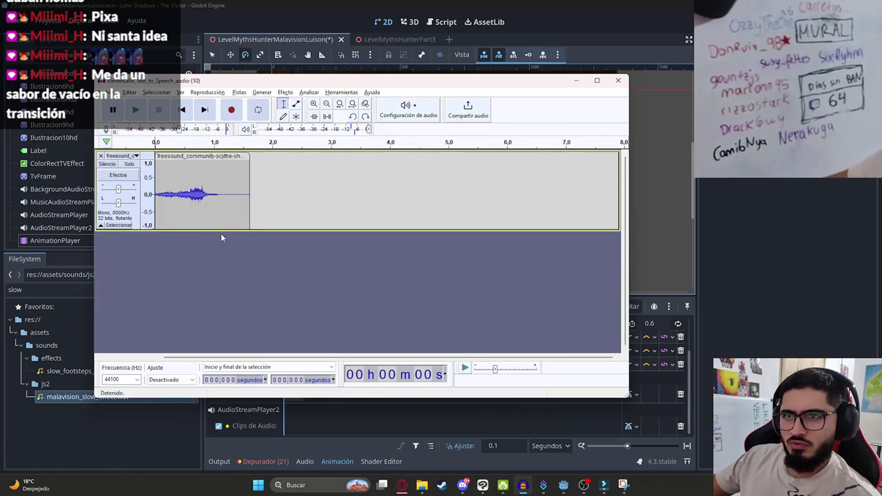
{"action": "key", "text": "space"}
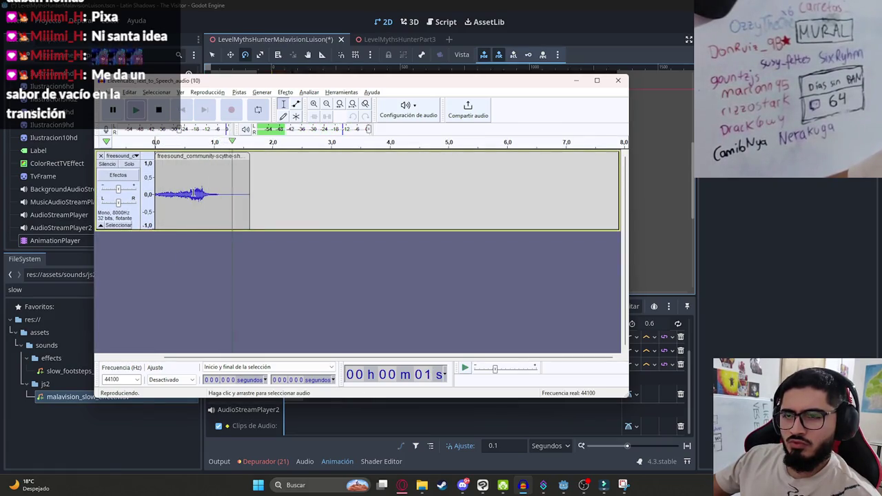
{"action": "key", "text": "alt+Tab"}
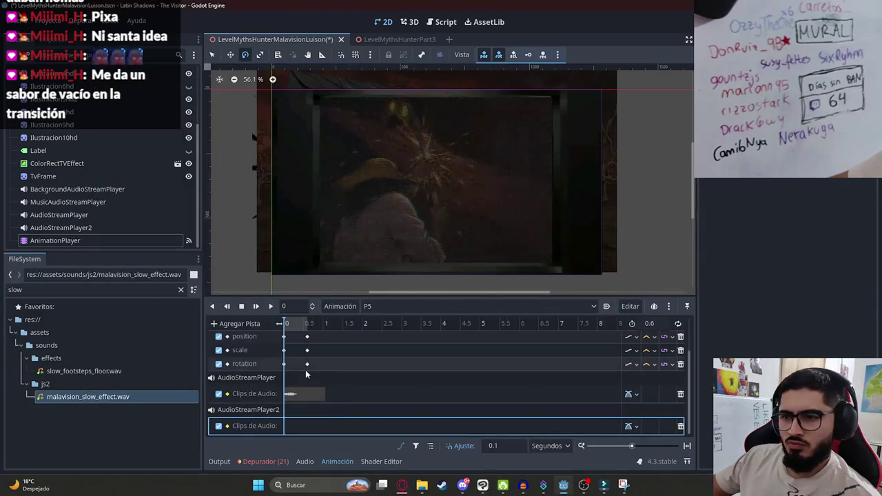
- Keep the P5 sound clip at 0 s, select the rotation keys, and set P5 length to 1
{"action": "mouse_move", "coordinate": [304, 394]}
{"action": "left_mouse_down"}
{"action": "mouse_move", "coordinate": [377, 395]}
{"action": "mouse_move", "coordinate": [319, 395]}
{"action": "left_mouse_up"}
{"action": "left_click", "coordinate": [271, 307]}
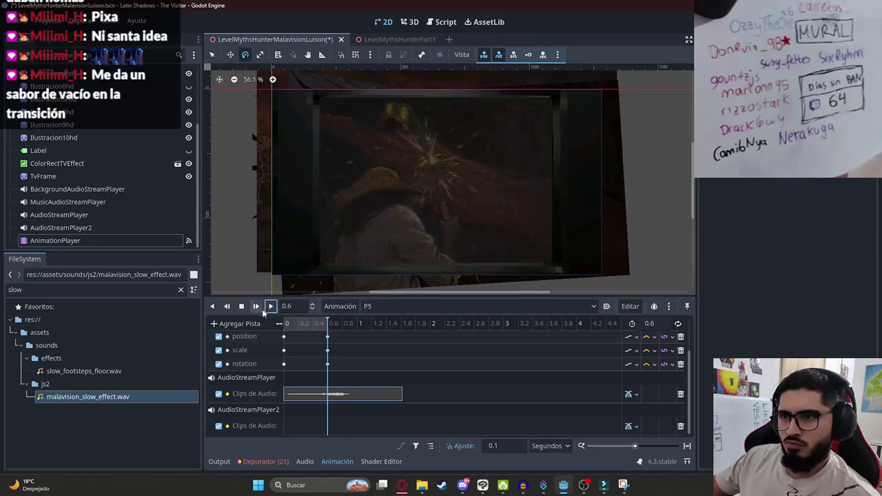
{"action": "mouse_move", "coordinate": [346, 367]}
{"action": "left_mouse_down"}
{"action": "mouse_move", "coordinate": [328, 341]}
{"action": "mouse_move", "coordinate": [274, 332]}
{"action": "left_mouse_up"}
{"action": "double_click", "coordinate": [658, 325]}
{"action": "type", "text": "1"}
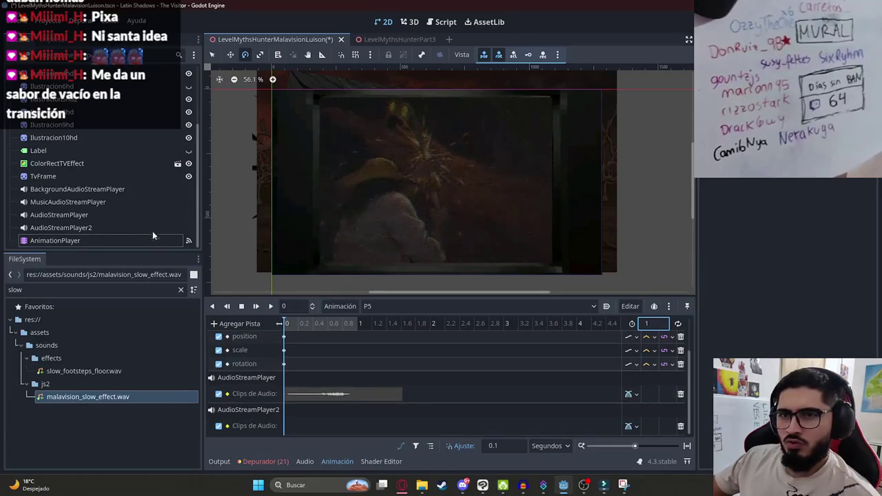
- Select Ilustracion10hd, hide the TV effect overlay, and reposition the illustration in the frame
{"action": "left_click", "coordinate": [65, 138]}
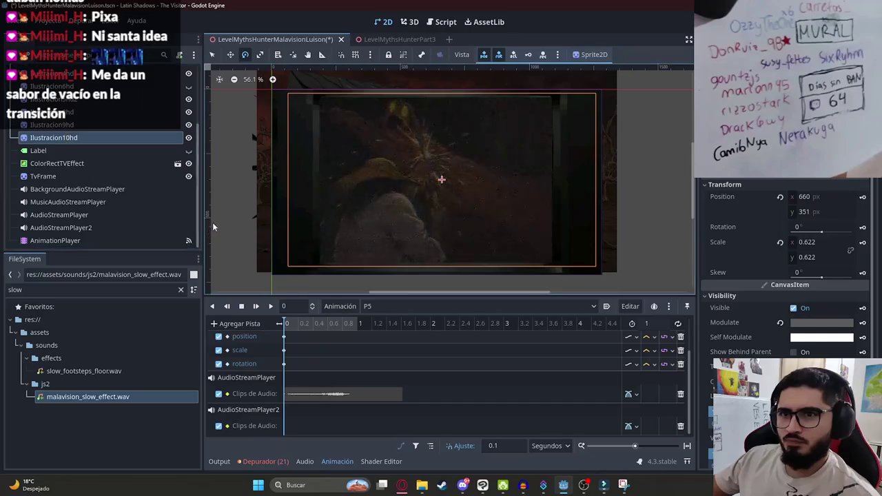
{"action": "left_click", "coordinate": [189, 164]}
{"action": "left_click", "coordinate": [189, 138]}
{"action": "left_click", "coordinate": [189, 138]}
{"action": "mouse_move", "coordinate": [294, 327]}
{"action": "left_mouse_down"}
{"action": "mouse_move", "coordinate": [311, 331]}
{"action": "mouse_move", "coordinate": [270, 326]}
{"action": "left_mouse_up"}
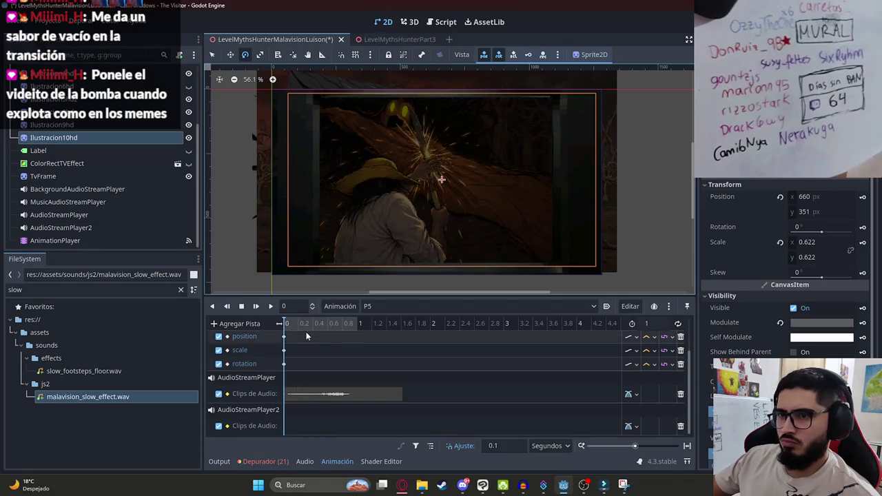
{"action": "mouse_move", "coordinate": [374, 211]}
{"action": "left_mouse_down"}
{"action": "mouse_move", "coordinate": [380, 198]}
{"action": "mouse_move", "coordinate": [422, 177]}
{"action": "mouse_move", "coordinate": [371, 177]}
{"action": "left_mouse_up"}
{"action": "key", "text": "ctrl+z"}
{"action": "left_click", "coordinate": [212, 54]}
{"action": "mouse_move", "coordinate": [437, 191]}
{"action": "left_mouse_down"}
{"action": "mouse_move", "coordinate": [360, 184]}
{"action": "mouse_move", "coordinate": [559, 197]}
{"action": "mouse_move", "coordinate": [386, 161]}
{"action": "mouse_move", "coordinate": [392, 167]}
{"action": "left_mouse_up"}
{"action": "mouse_move", "coordinate": [557, 245]}
{"action": "left_mouse_down"}
{"action": "mouse_move", "coordinate": [573, 231]}
{"action": "mouse_move", "coordinate": [301, 138]}
{"action": "mouse_move", "coordinate": [579, 230]}
{"action": "mouse_move", "coordinate": [492, 207]}
{"action": "mouse_move", "coordinate": [360, 150]}
{"action": "mouse_move", "coordinate": [404, 168]}
{"action": "left_mouse_up"}
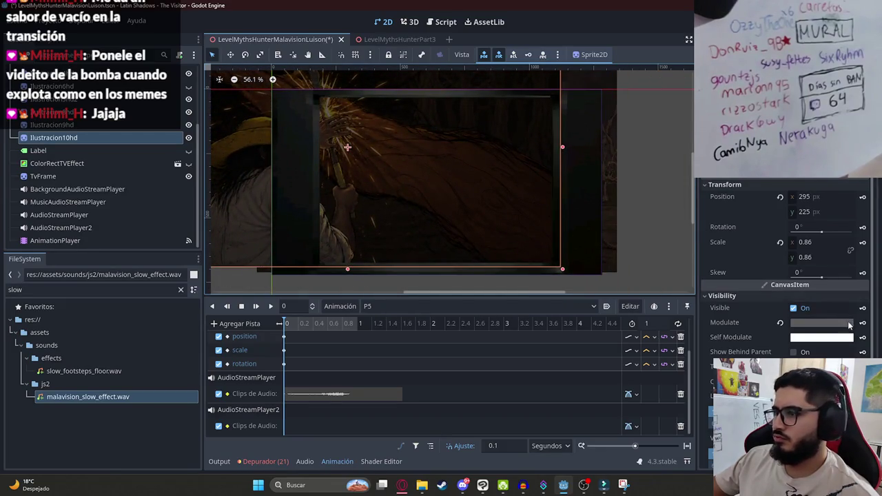
- At 1 second, move Ilustracion10hd to its end pose and key position, rotation and scale
{"action": "left_click", "coordinate": [863, 226]}
{"action": "left_click", "coordinate": [360, 323]}
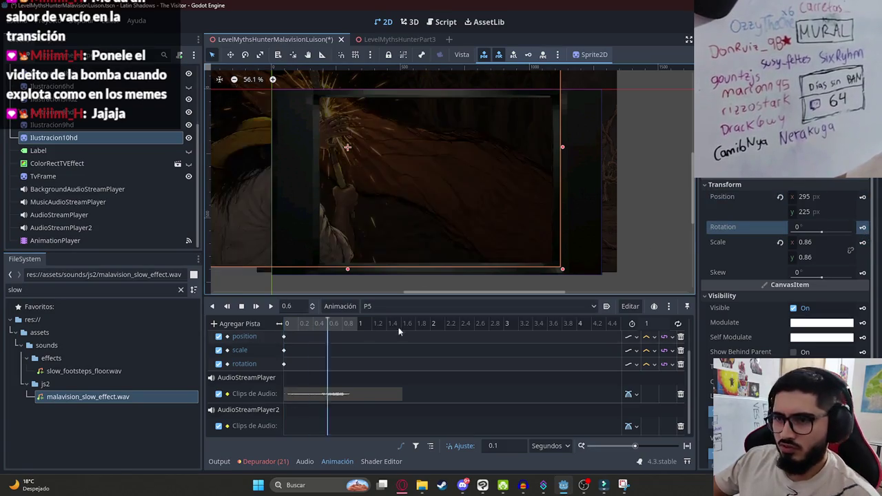
{"action": "left_click_drag", "start_coordinate": [428, 171], "coordinate": [426, 193]}
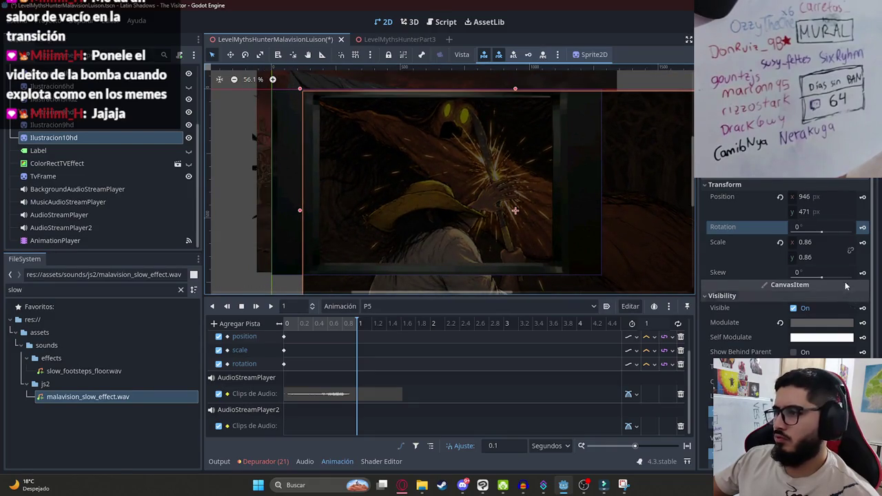
{"action": "left_click", "coordinate": [863, 197]}
{"action": "left_click", "coordinate": [863, 227]}
{"action": "left_click", "coordinate": [863, 241]}
- Rewind and preview the P5 animation several times
{"action": "left_click_drag", "start_coordinate": [342, 322], "coordinate": [260, 325]}
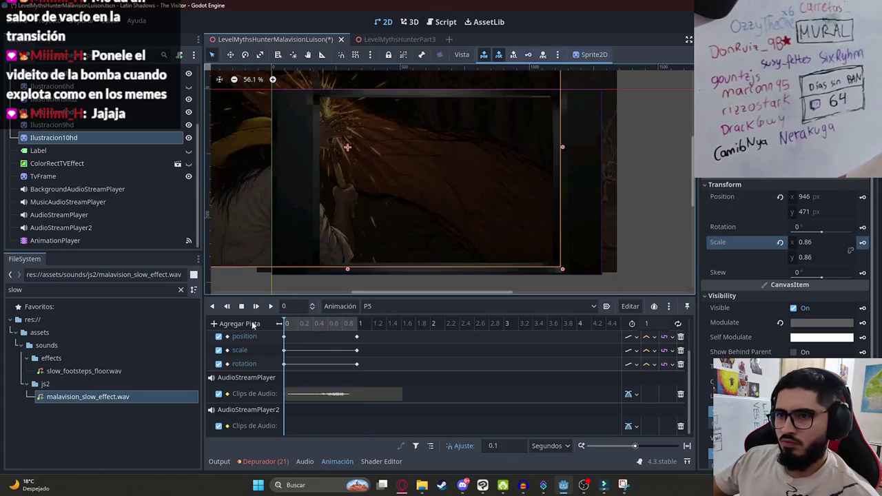
{"action": "left_click", "coordinate": [270, 306]}
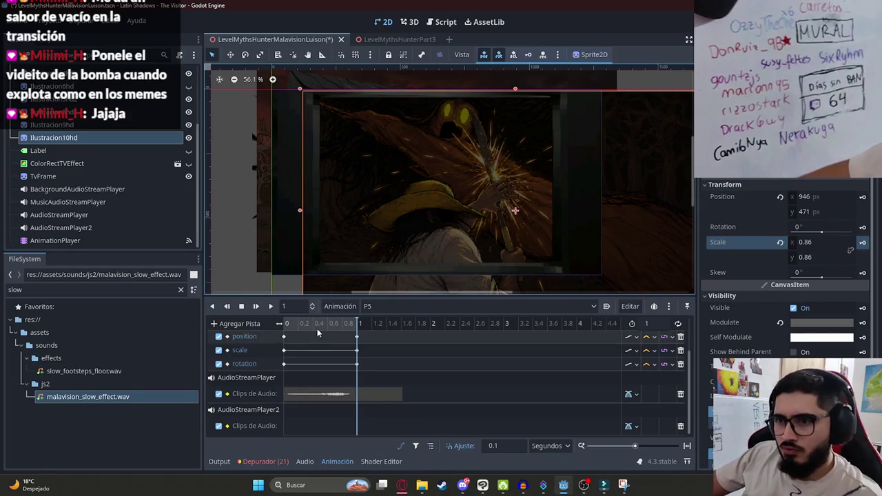
{"action": "left_click_drag", "start_coordinate": [317, 329], "coordinate": [250, 319]}
{"action": "left_click", "coordinate": [270, 308]}
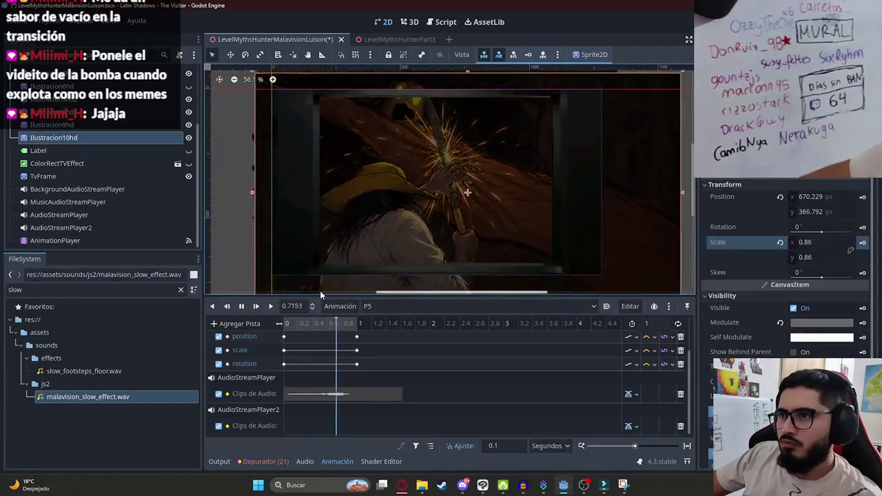
{"action": "left_click", "coordinate": [242, 227]}
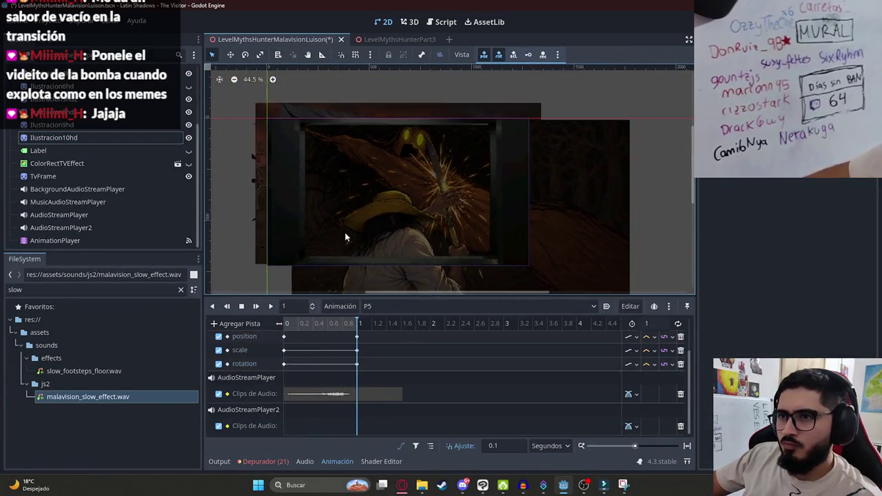
{"action": "scroll", "coordinate": [380, 231], "scroll_direction": "up", "scroll_amount": 3}
{"action": "scroll", "coordinate": [393, 207], "scroll_direction": "up", "scroll_amount": 2}
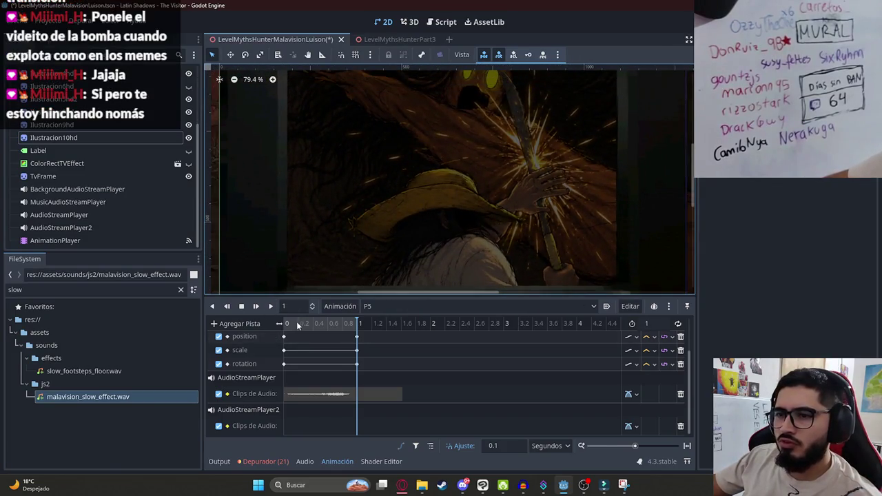
{"action": "left_click", "coordinate": [271, 307]}
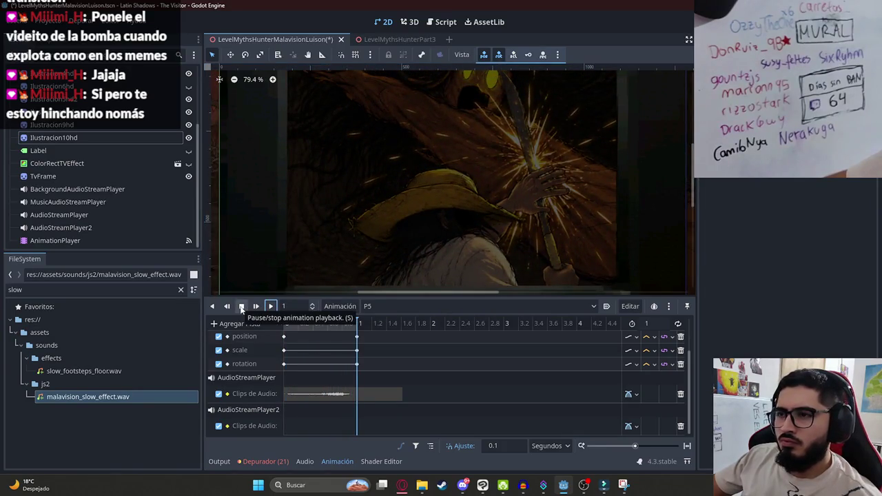
{"action": "left_click", "coordinate": [270, 308]}
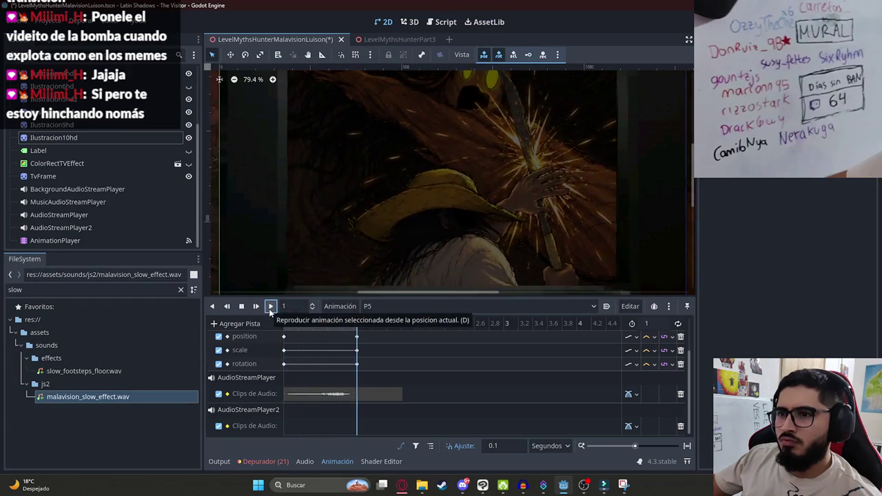
{"action": "left_click", "coordinate": [243, 307]}
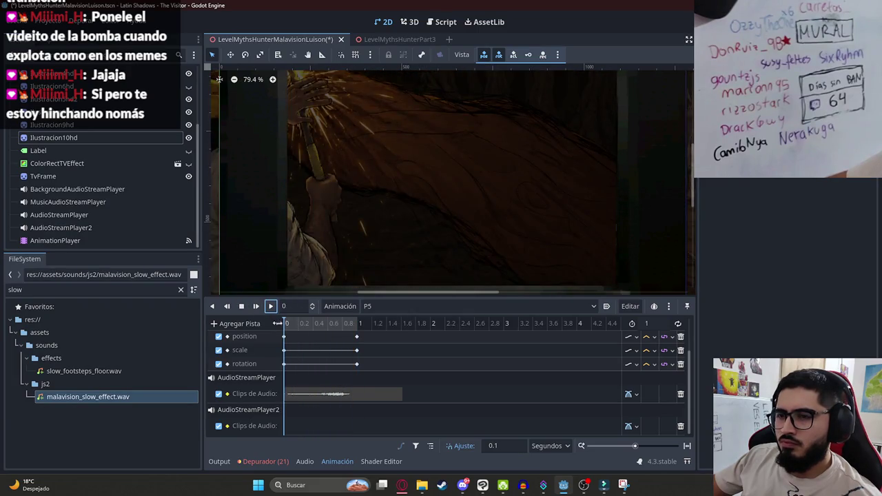
{"action": "scroll", "coordinate": [324, 352], "scroll_direction": "up", "scroll_amount": 2}
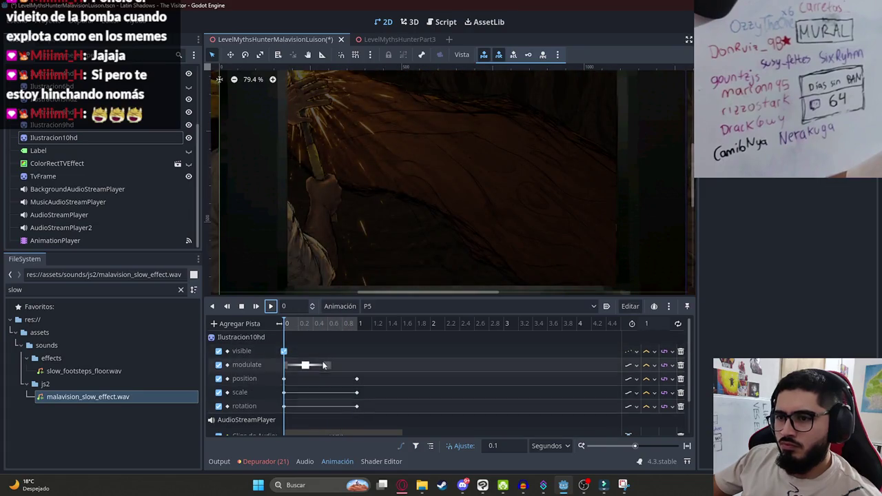
- Duplicate the visible, modulate and position keys at 0.6 and 1 second for the flicker
{"action": "left_click", "coordinate": [320, 355]}
{"action": "left_click", "coordinate": [312, 366]}
{"action": "left_click", "coordinate": [331, 378]}
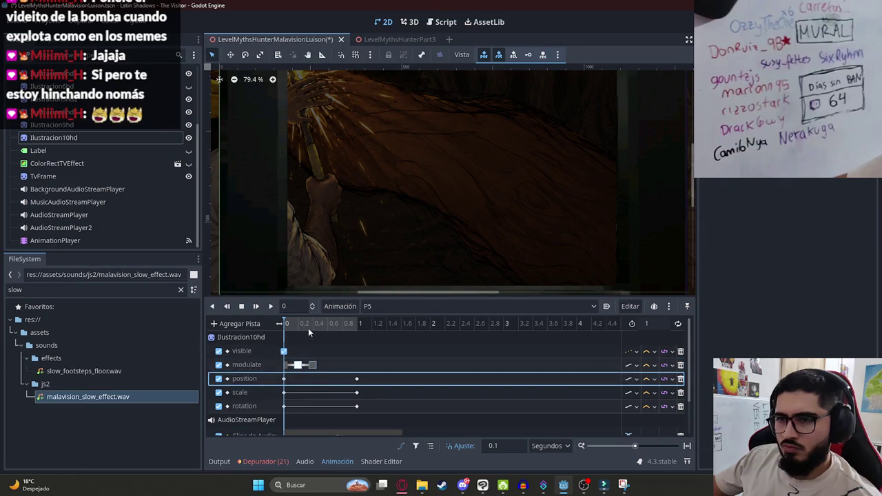
{"action": "left_click", "coordinate": [327, 324]}
{"action": "right_click", "coordinate": [335, 378]}
{"action": "left_click", "coordinate": [358, 392]}
{"action": "left_click", "coordinate": [334, 366]}
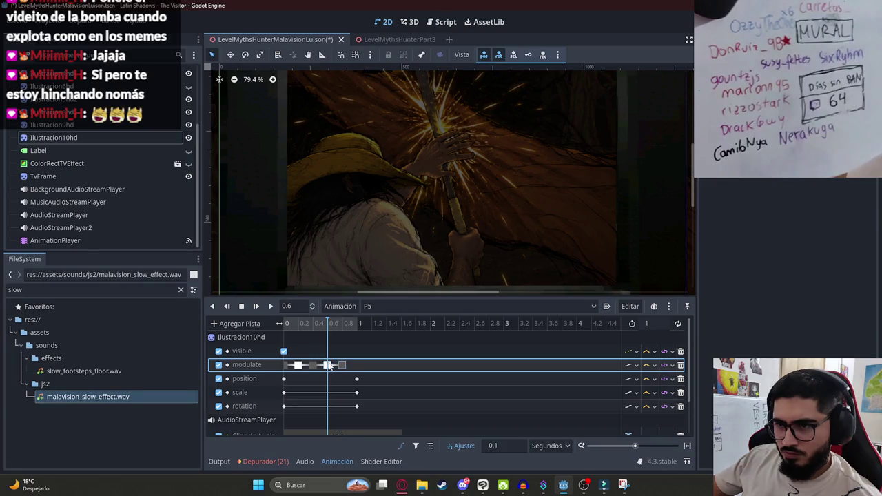
{"action": "mouse_move", "coordinate": [329, 325]}
{"action": "left_mouse_down"}
{"action": "mouse_move", "coordinate": [357, 344]}
{"action": "mouse_move", "coordinate": [356, 370]}
{"action": "left_mouse_up"}
{"action": "right_click", "coordinate": [357, 371]}
{"action": "left_click", "coordinate": [374, 387]}
{"action": "key", "text": "shift+d"}
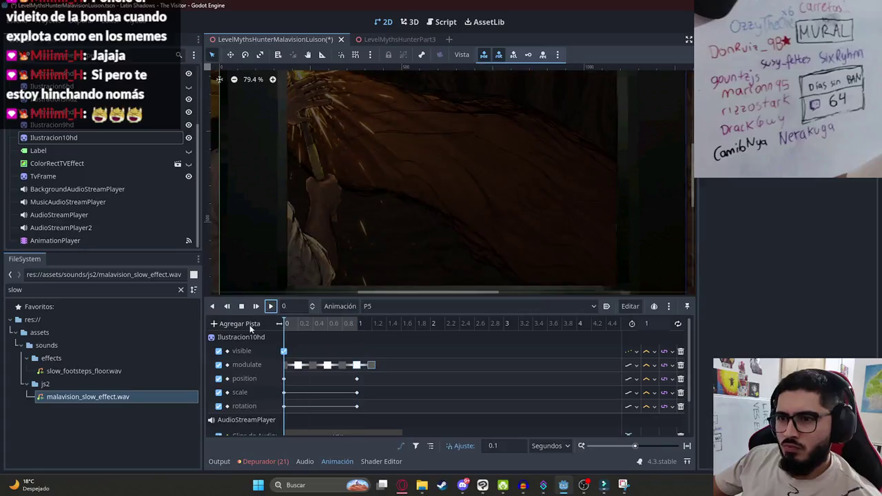
- Key shake positions for Ilustracion10hd at 0.1, 0.2 and 0.3 seconds
{"action": "left_click", "coordinate": [402, 160]}
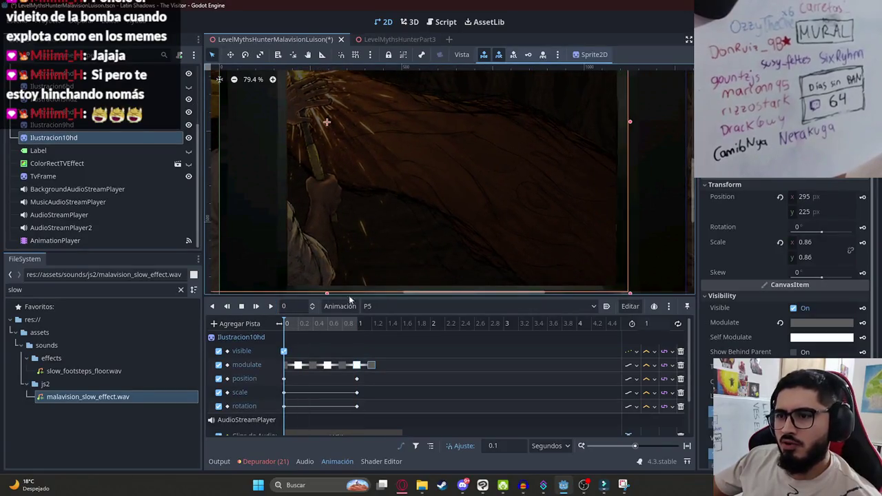
{"action": "left_click", "coordinate": [861, 198]}
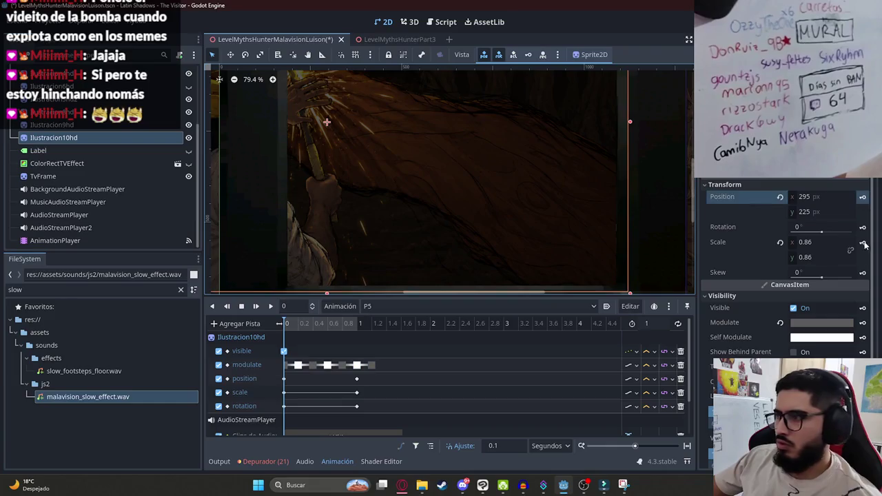
{"action": "left_click", "coordinate": [290, 326]}
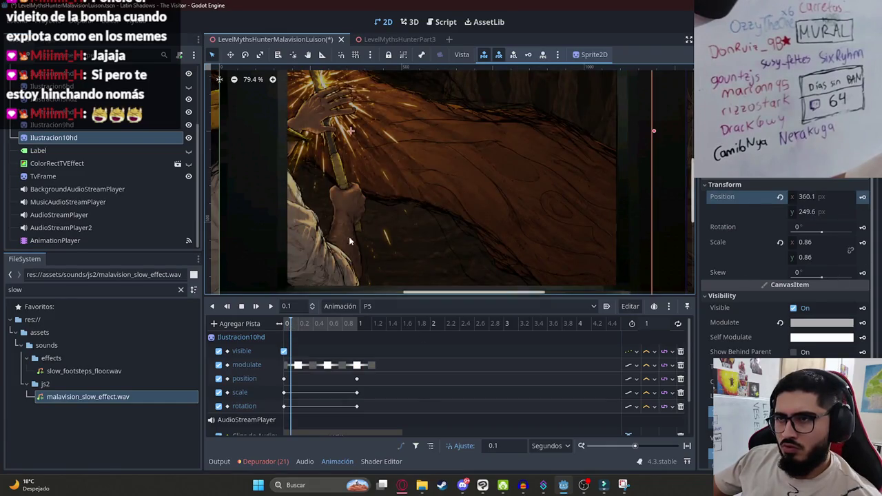
{"action": "left_click", "coordinate": [862, 197]}
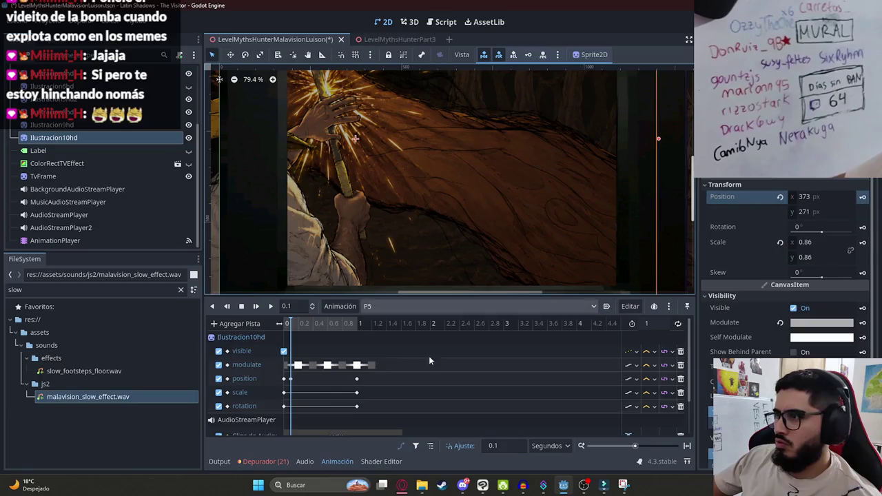
{"action": "left_click", "coordinate": [298, 326]}
{"action": "left_click_drag", "start_coordinate": [396, 196], "coordinate": [405, 191]}
{"action": "left_click", "coordinate": [862, 198]}
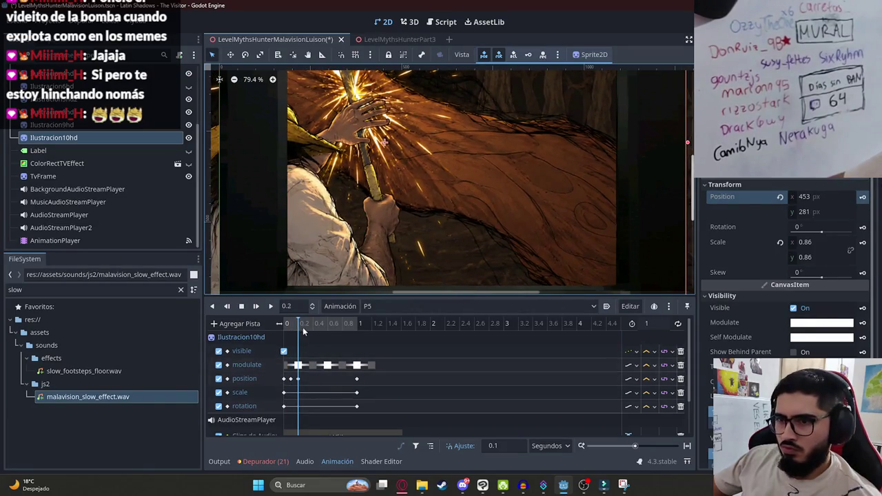
{"action": "left_click", "coordinate": [304, 324]}
{"action": "mouse_move", "coordinate": [366, 169]}
{"action": "left_mouse_down"}
{"action": "mouse_move", "coordinate": [380, 182]}
{"action": "mouse_move", "coordinate": [428, 179]}
{"action": "mouse_move", "coordinate": [434, 216]}
{"action": "left_mouse_up"}
- Offset the illustration and key shake positions from 0.4 through 0.9 seconds
{"action": "left_click", "coordinate": [313, 325]}
{"action": "left_click", "coordinate": [319, 326]}
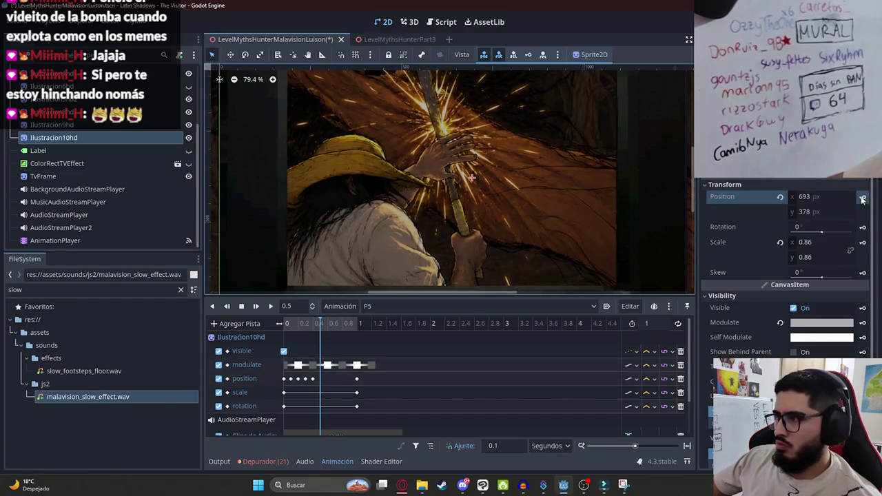
{"action": "left_click", "coordinate": [326, 325]}
{"action": "left_click_drag", "start_coordinate": [476, 176], "coordinate": [510, 195]}
{"action": "left_click", "coordinate": [335, 324]}
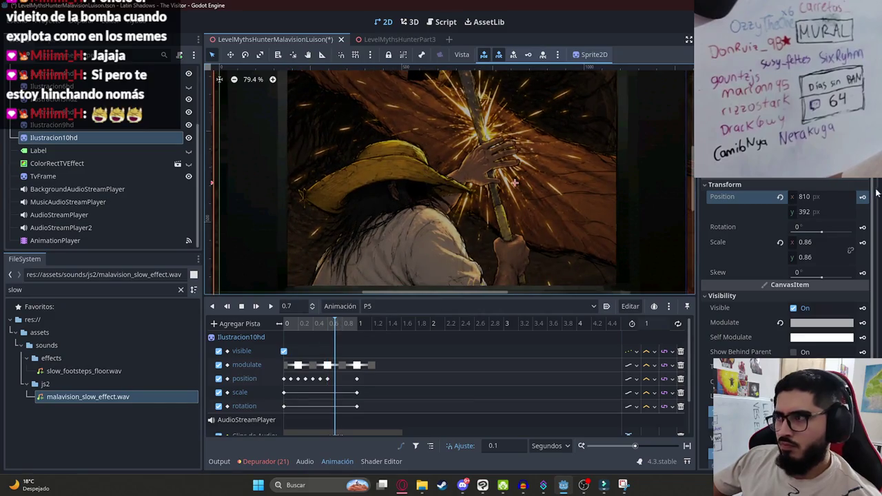
{"action": "left_click", "coordinate": [341, 324]}
{"action": "mouse_move", "coordinate": [488, 223]}
{"action": "left_mouse_down"}
{"action": "mouse_move", "coordinate": [472, 233]}
{"action": "mouse_move", "coordinate": [469, 223]}
{"action": "left_mouse_up"}
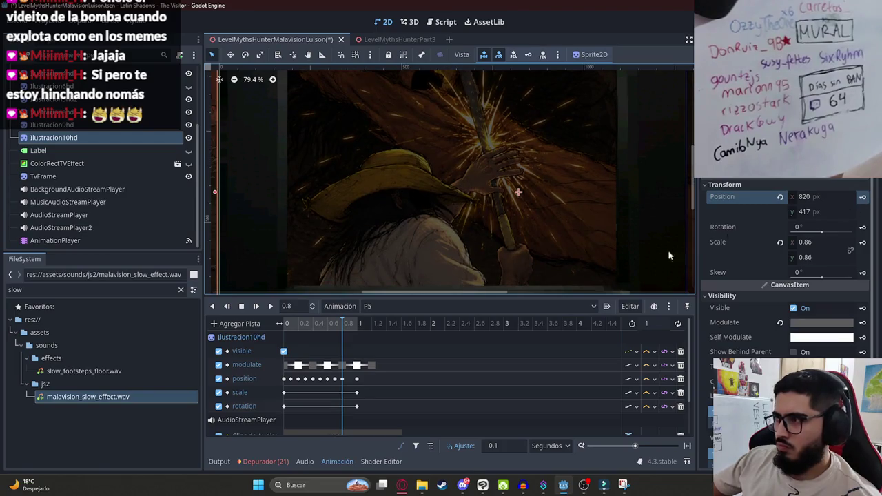
{"action": "left_click", "coordinate": [348, 328]}
{"action": "left_click_drag", "start_coordinate": [442, 226], "coordinate": [447, 214]}
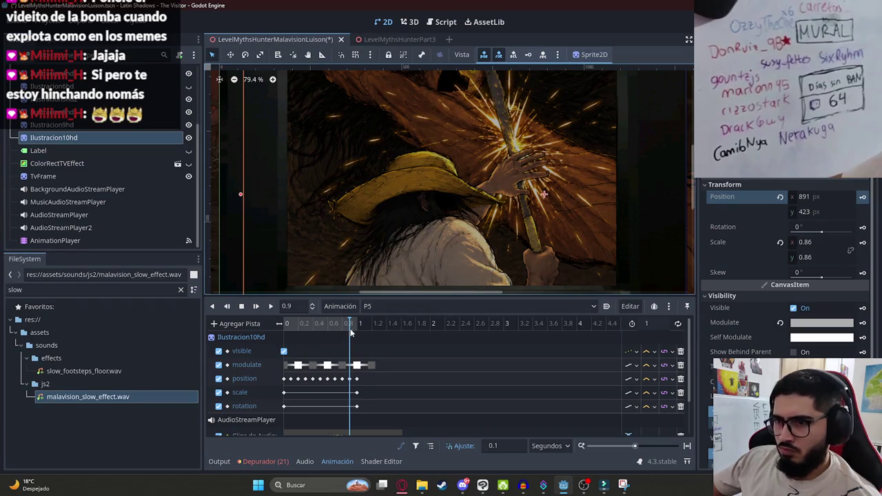
{"action": "left_click", "coordinate": [355, 329]}
- Play the shaking, flickering P5 animation, rewind it, and save the scene
{"action": "left_click", "coordinate": [271, 306]}
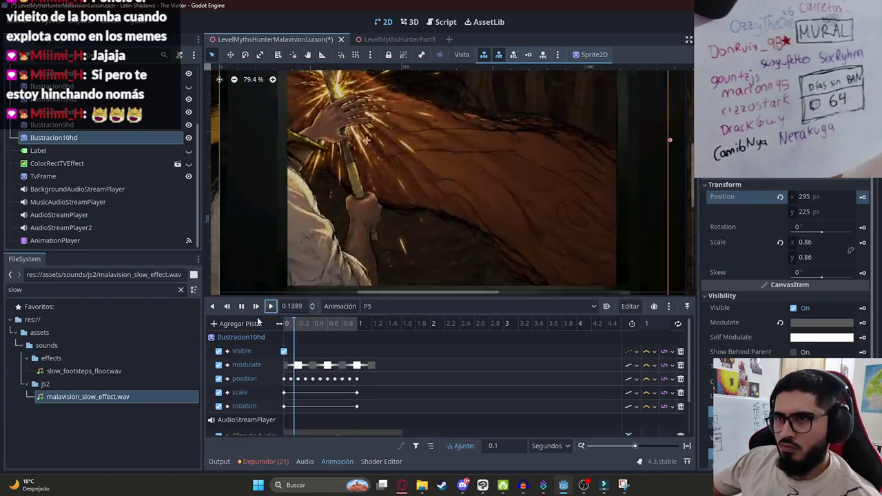
{"action": "left_click", "coordinate": [241, 306]}
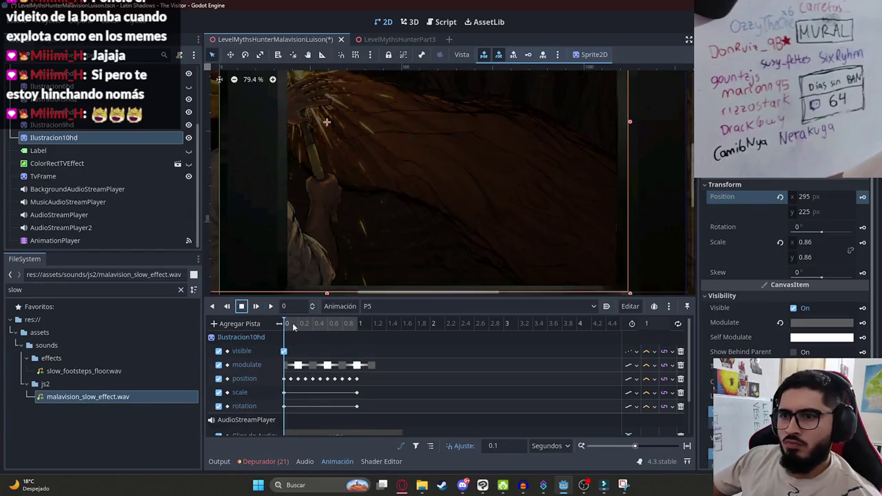
{"action": "key", "text": "ctrl+s"}
- Run the scene with Reproducir Esta Escena, then stop it with F8
{"action": "left_click", "coordinate": [242, 44]}
{"action": "right_click", "coordinate": [287, 38]}
{"action": "left_click", "coordinate": [310, 111]}
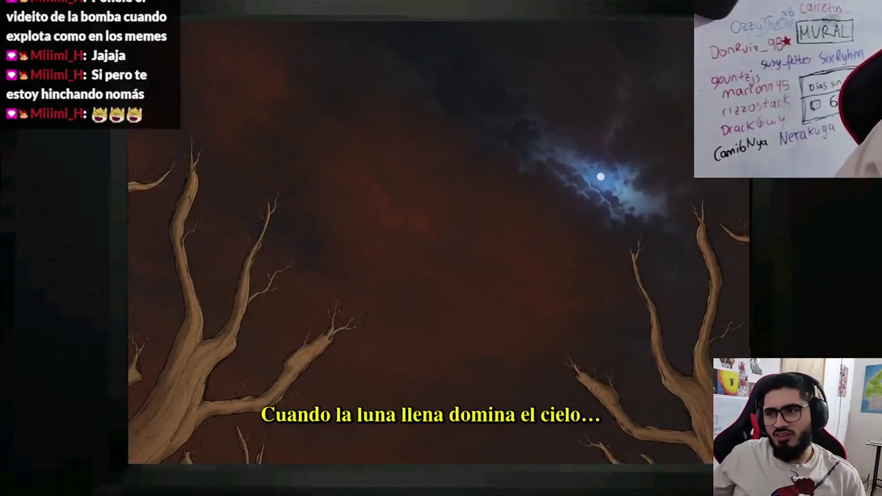
{"action": "key", "text": "F8"}
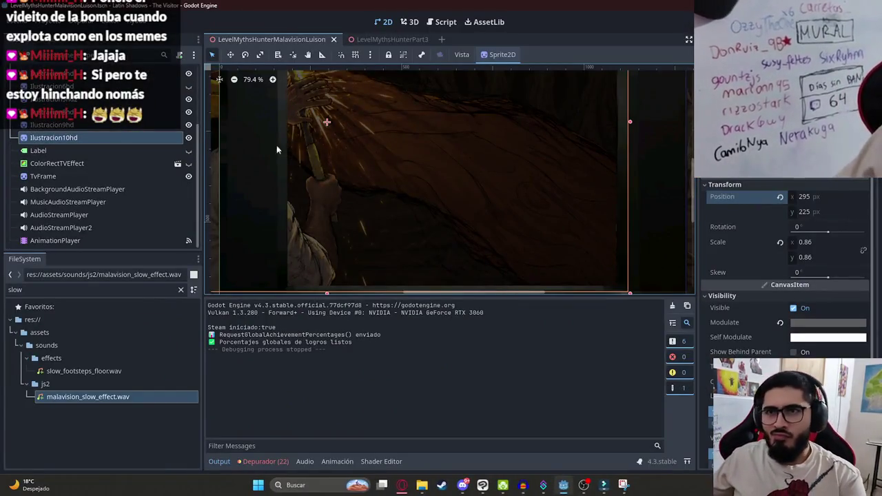
- Turn on the ColorRectTVEffect overlay and run the scene again
{"action": "left_click", "coordinate": [189, 163]}
{"action": "right_click", "coordinate": [290, 39]}
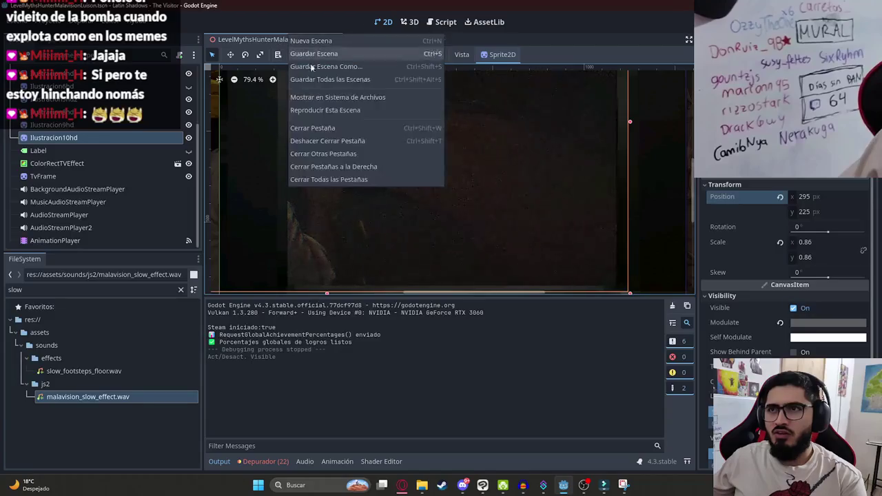
{"action": "left_click", "coordinate": [324, 111]}
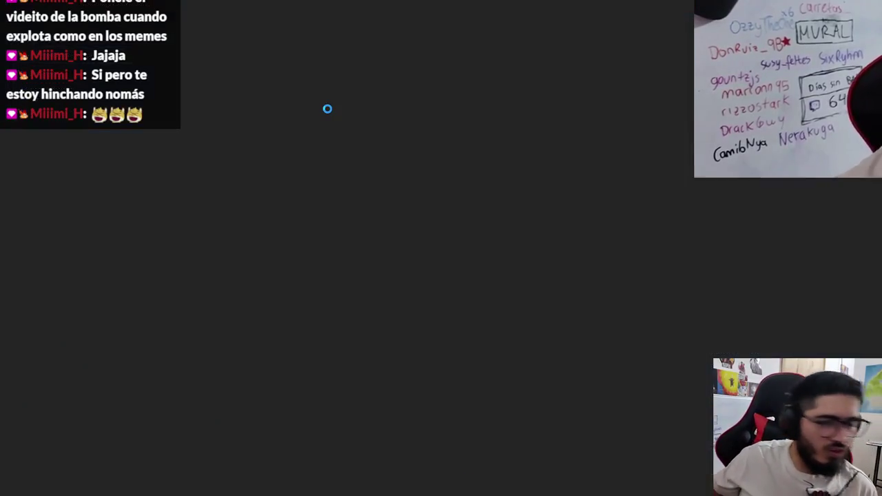
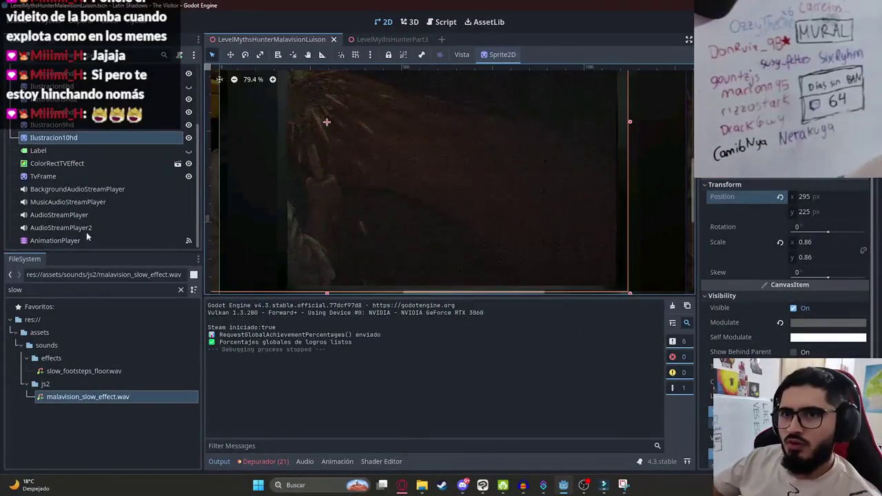
- Step through animations P1 and P2 to P3, scrubbing P3 to 7.4 seconds
{"action": "left_click", "coordinate": [76, 240]}
{"action": "left_click", "coordinate": [386, 307]}
{"action": "left_click", "coordinate": [375, 333]}
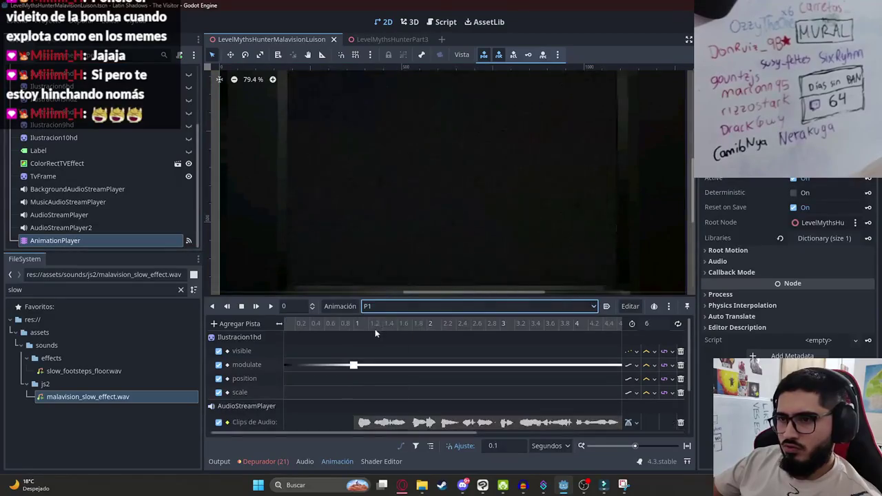
{"action": "left_click", "coordinate": [433, 324]}
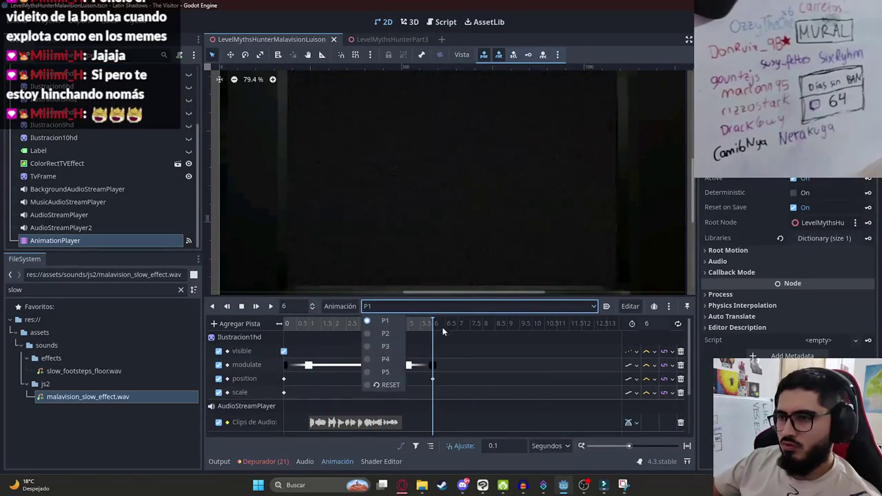
{"action": "left_click", "coordinate": [386, 306]}
{"action": "left_click", "coordinate": [385, 333]}
{"action": "left_click", "coordinate": [386, 306]}
{"action": "left_click", "coordinate": [387, 346]}
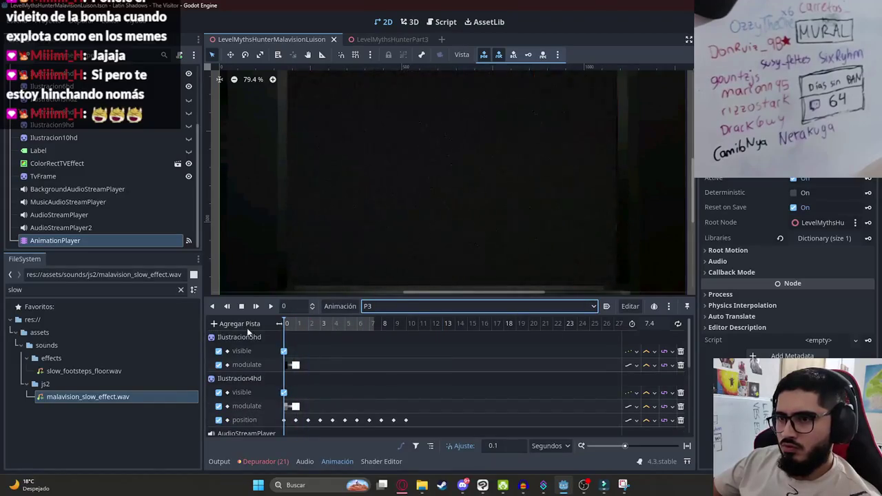
{"action": "left_click", "coordinate": [314, 323]}
{"action": "mouse_move", "coordinate": [317, 333]}
{"action": "left_mouse_down"}
{"action": "mouse_move", "coordinate": [392, 335]}
{"action": "mouse_move", "coordinate": [374, 336]}
{"action": "left_mouse_up"}
{"action": "scroll", "coordinate": [386, 379], "scroll_direction": "down", "scroll_amount": 5}
{"action": "scroll", "coordinate": [414, 396], "scroll_direction": "up", "scroll_amount": 5, "text": "ctrl"}
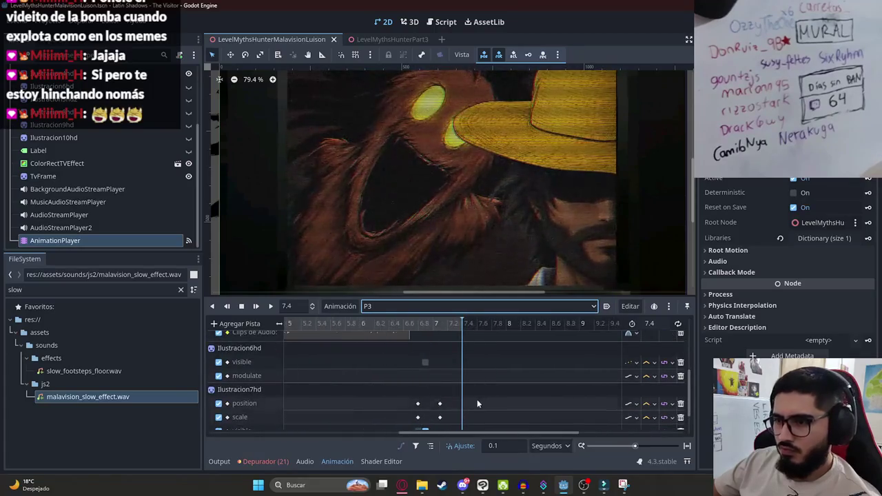
- Hide ColorRectTVEffect, enlarge the sprite to 0.747, and key its position and scale at 7.4
{"action": "left_click", "coordinate": [404, 204]}
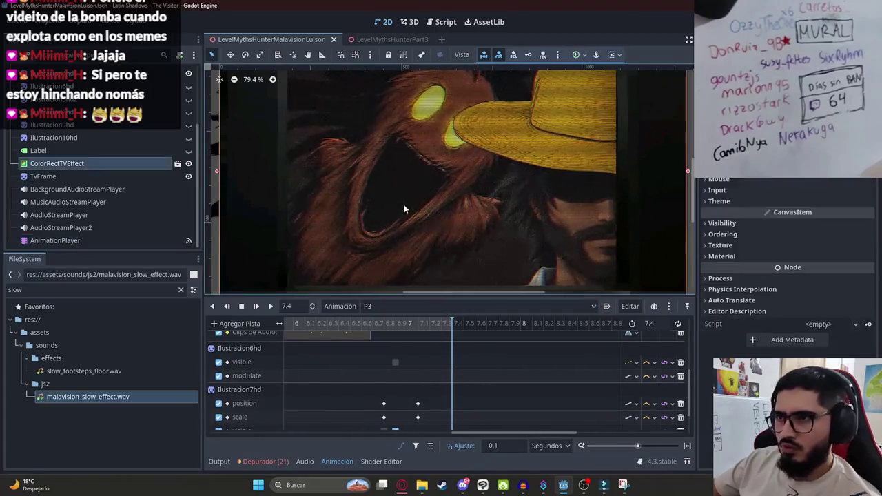
{"action": "left_click", "coordinate": [188, 163]}
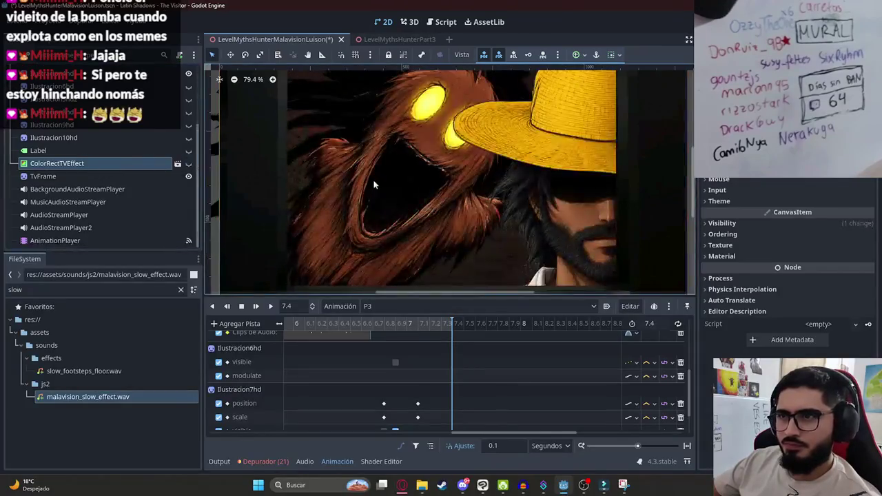
{"action": "left_click", "coordinate": [376, 185]}
{"action": "scroll", "coordinate": [429, 230], "scroll_direction": "down", "scroll_amount": 2}
{"action": "left_click_drag", "start_coordinate": [427, 96], "coordinate": [424, 60]}
{"action": "left_click_drag", "start_coordinate": [430, 138], "coordinate": [402, 145]}
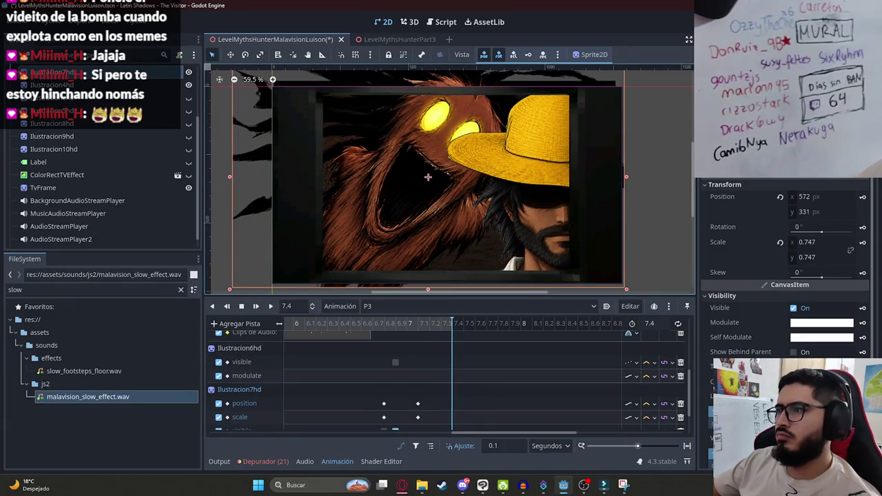
{"action": "left_click", "coordinate": [862, 197]}
{"action": "left_click", "coordinate": [863, 228]}
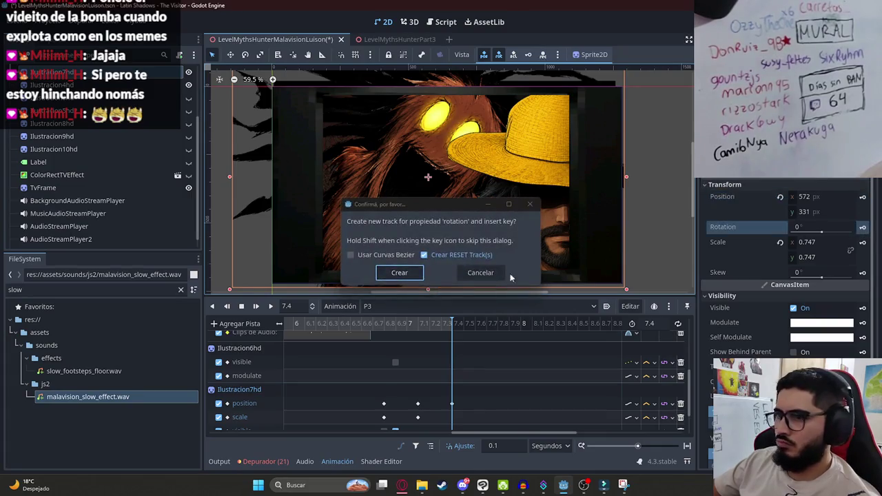
{"action": "left_click", "coordinate": [468, 274]}
{"action": "left_click", "coordinate": [861, 245]}
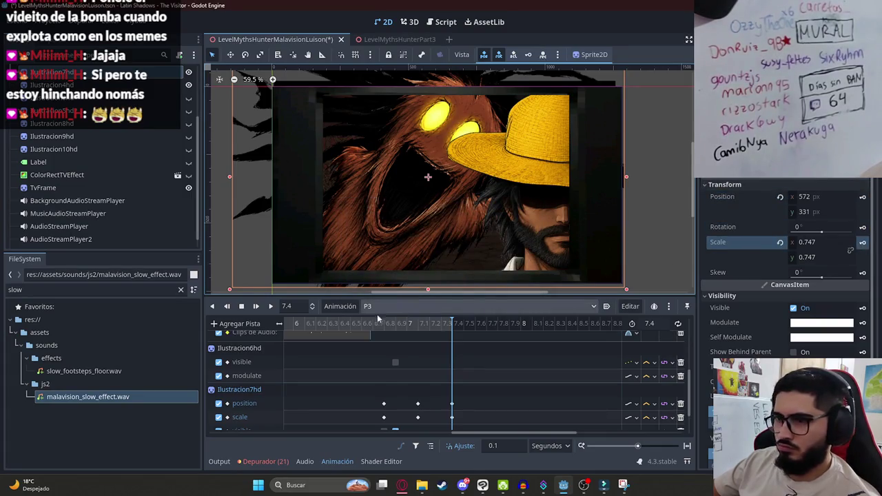
{"action": "left_click", "coordinate": [350, 323]}
{"action": "left_click", "coordinate": [271, 307]}
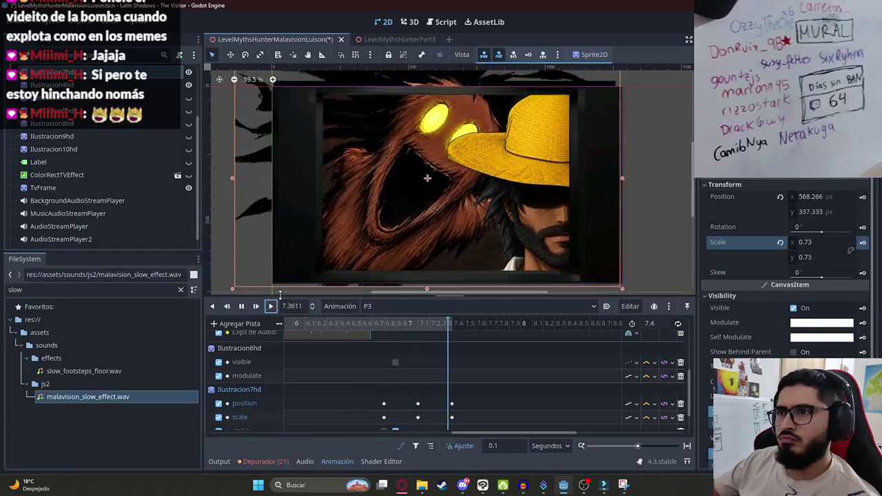
- Nudge the sprite and key jitter positions at 7.2 and 7.3, previewing from 6.4 seconds
{"action": "left_click", "coordinate": [418, 329]}
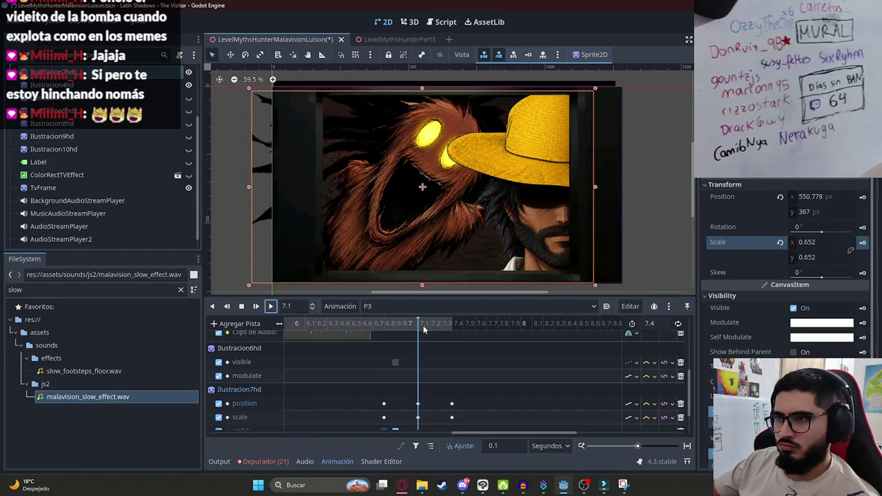
{"action": "left_click_drag", "start_coordinate": [424, 329], "coordinate": [430, 328]}
{"action": "left_click_drag", "start_coordinate": [416, 252], "coordinate": [419, 256]}
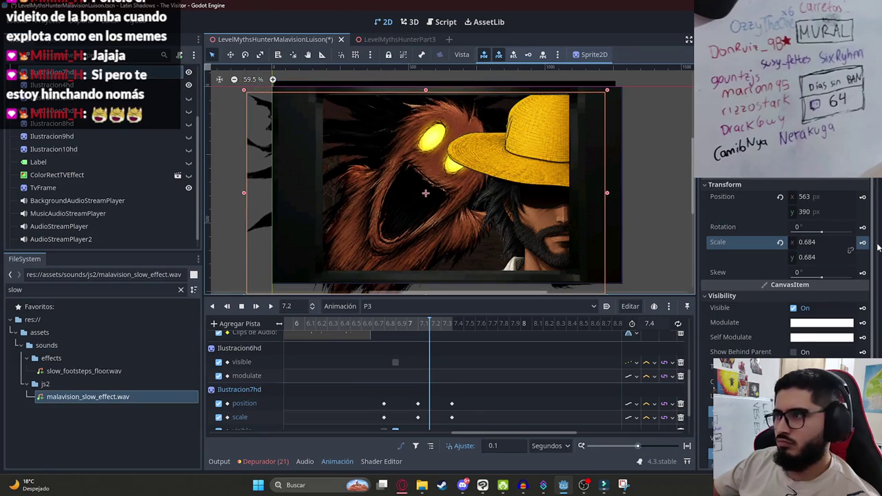
{"action": "left_click", "coordinate": [862, 200]}
{"action": "left_click", "coordinate": [441, 324]}
{"action": "left_click_drag", "start_coordinate": [446, 191], "coordinate": [455, 175]}
{"action": "left_click", "coordinate": [862, 196]}
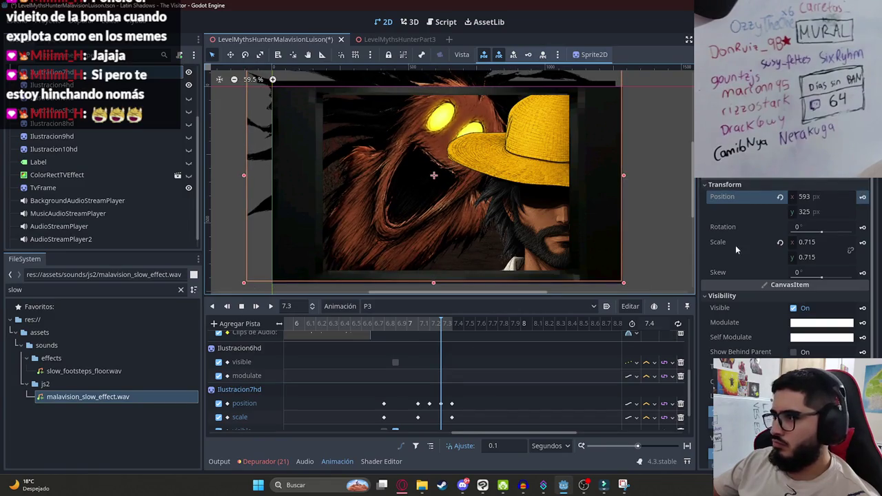
{"action": "left_click_drag", "start_coordinate": [443, 336], "coordinate": [339, 329]}
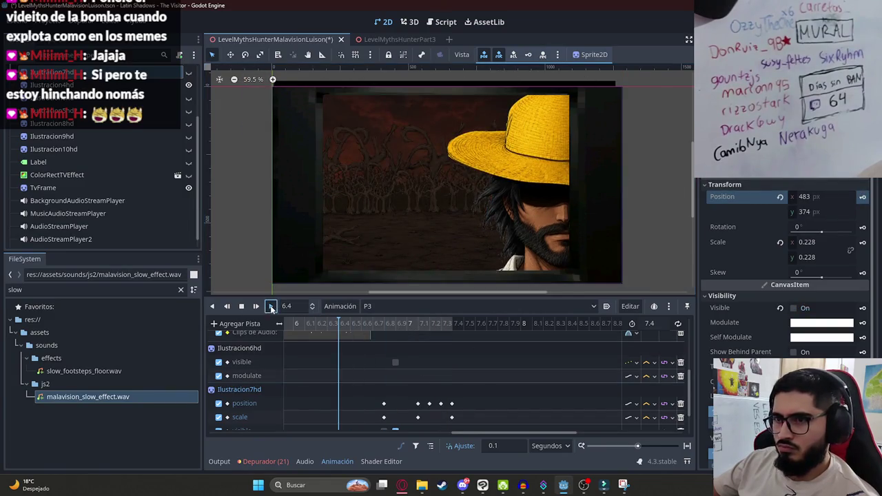
{"action": "left_click", "coordinate": [271, 307]}
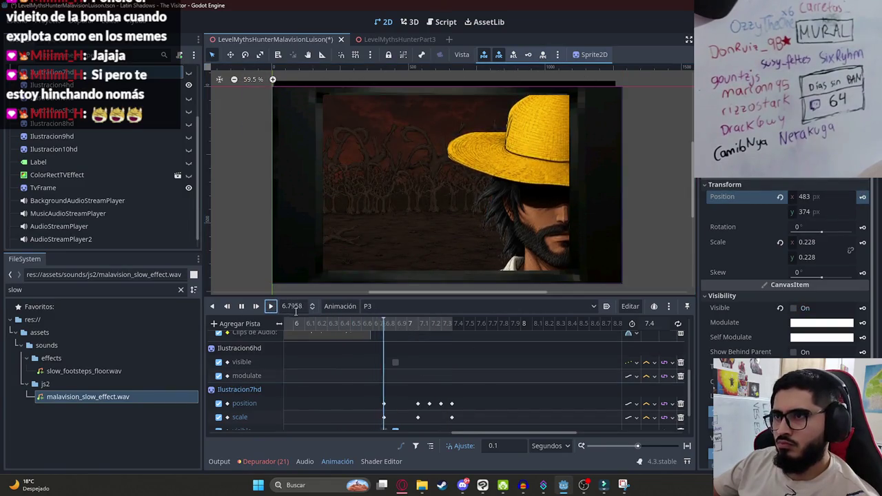
{"action": "left_click", "coordinate": [241, 306]}
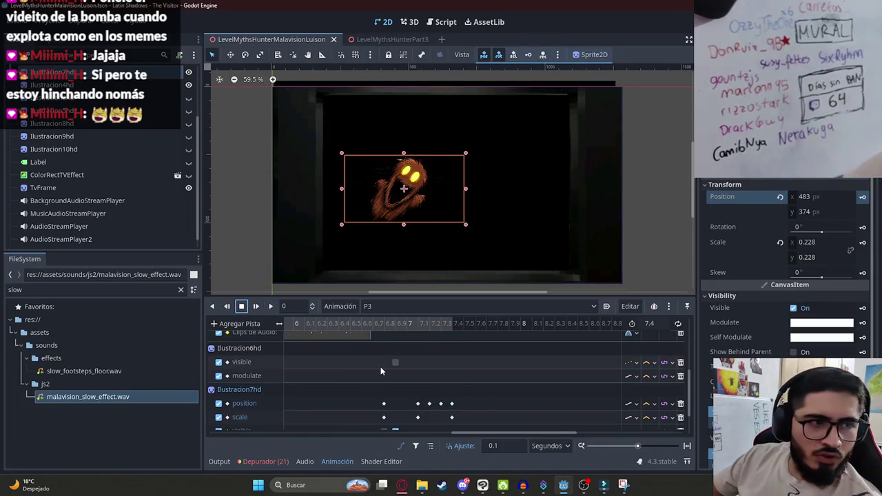
- Switch to the P4 animation and play it from about 1.1 seconds
{"action": "scroll", "coordinate": [376, 331], "scroll_direction": "down", "scroll_amount": 1}
{"action": "left_click", "coordinate": [376, 306]}
{"action": "left_click", "coordinate": [379, 359]}
{"action": "left_click_drag", "start_coordinate": [297, 324], "coordinate": [320, 329]}
{"action": "left_click", "coordinate": [270, 306]}
{"action": "left_click", "coordinate": [358, 237]}
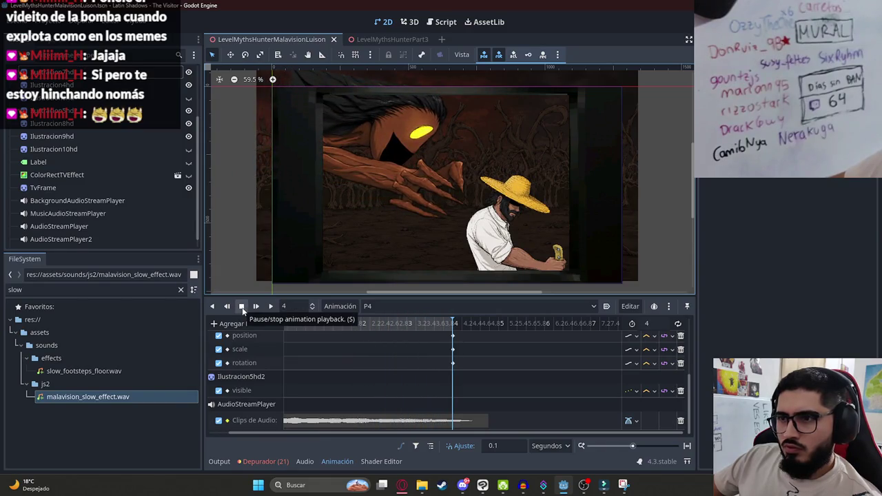
- Save the cutscene scene with Ctrl+S, then switch over to Clip Studio Paint
{"action": "key", "text": "ctrl+s"}
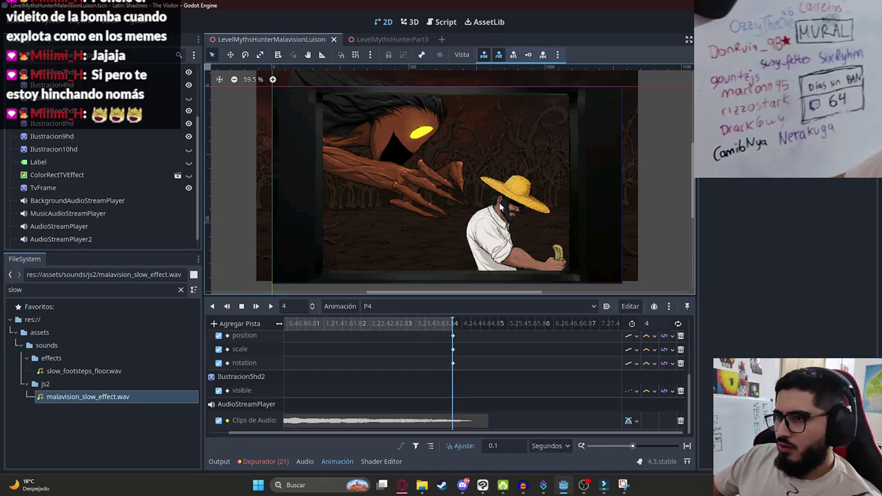
{"action": "scroll", "coordinate": [501, 207], "scroll_direction": "down", "scroll_amount": 2}
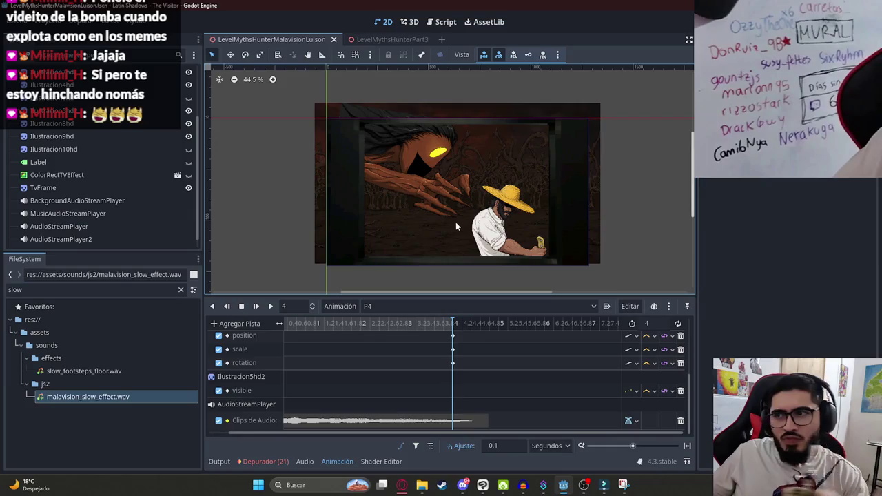
{"action": "scroll", "coordinate": [452, 212], "scroll_direction": "up", "scroll_amount": 3}
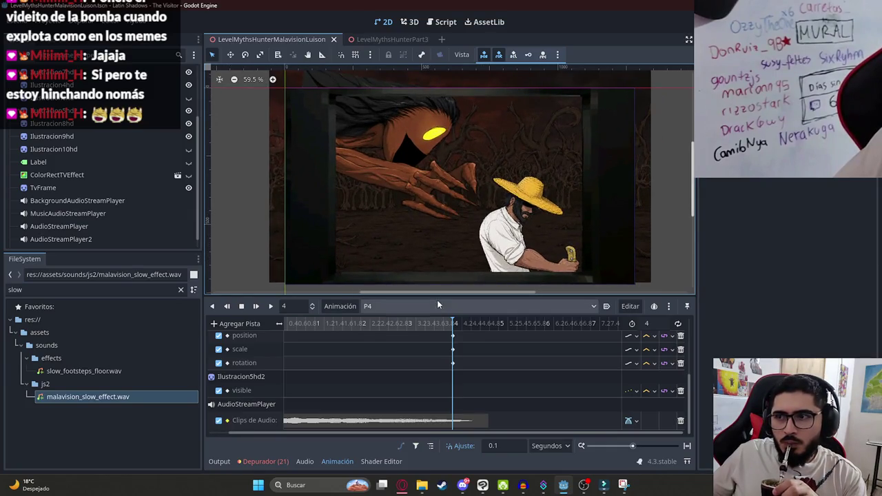
{"action": "key", "text": "alt+Tab"}
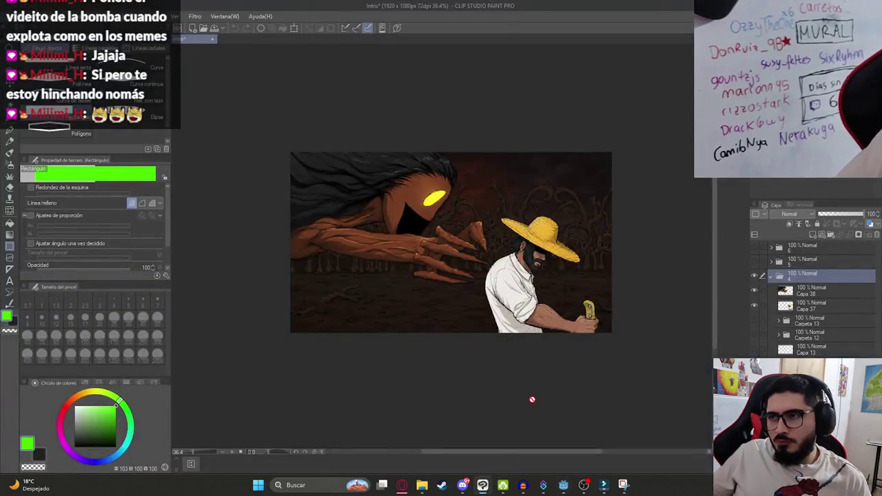
- Duplicate folder 4 as 4 - copia, hide folder 3, and merge the Capa 37/38 copies
{"action": "left_click", "coordinate": [772, 275]}
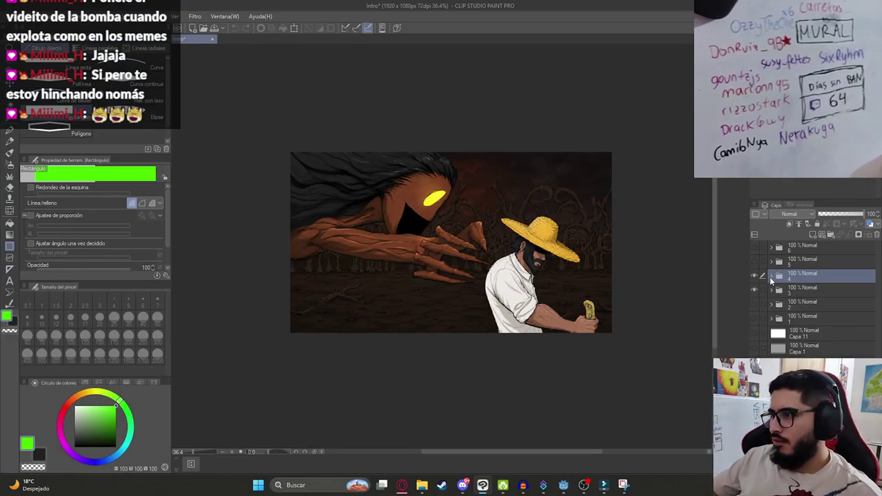
{"action": "key", "text": "ctrl+c"}
{"action": "key", "text": "ctrl+v"}
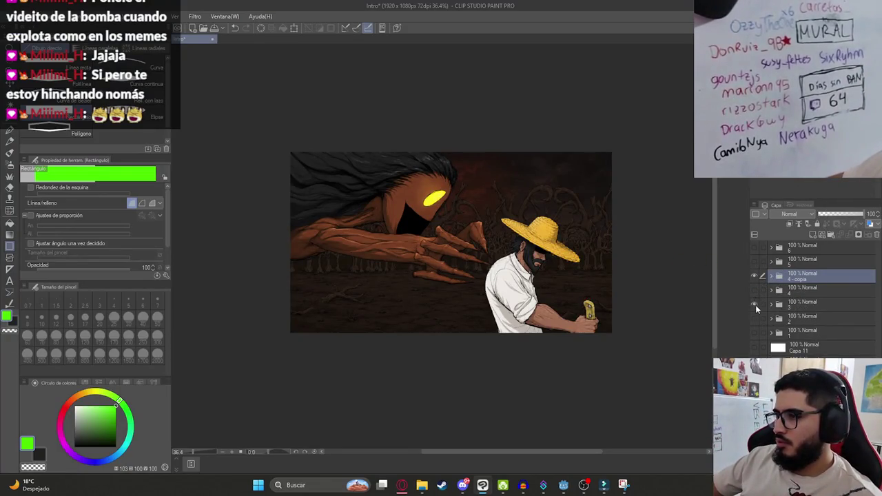
{"action": "left_click", "coordinate": [755, 304]}
{"action": "left_click", "coordinate": [771, 276]}
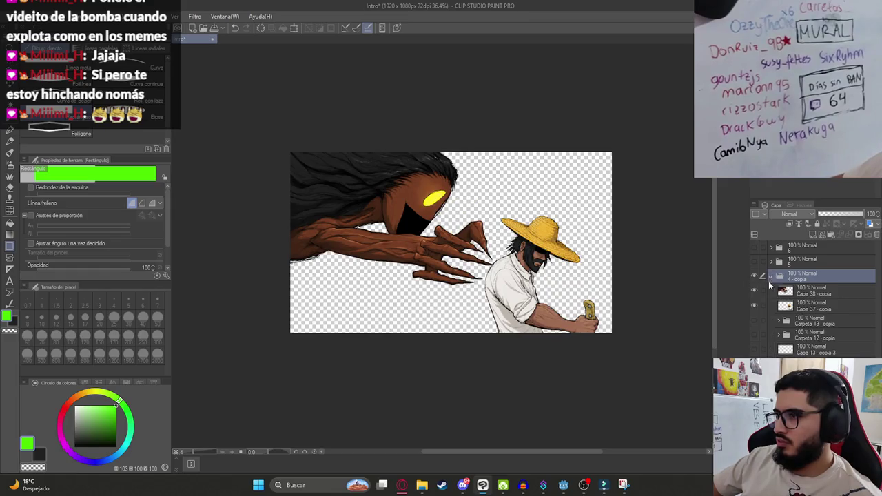
{"action": "left_click", "coordinate": [820, 305]}
{"action": "left_click", "coordinate": [819, 293], "text": "ctrl"}
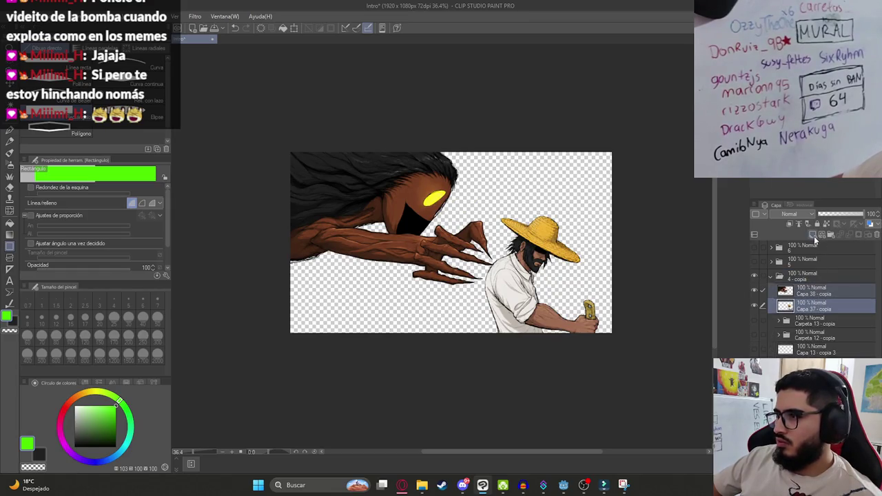
{"action": "left_click", "coordinate": [814, 237]}
{"action": "left_click", "coordinate": [830, 267]}
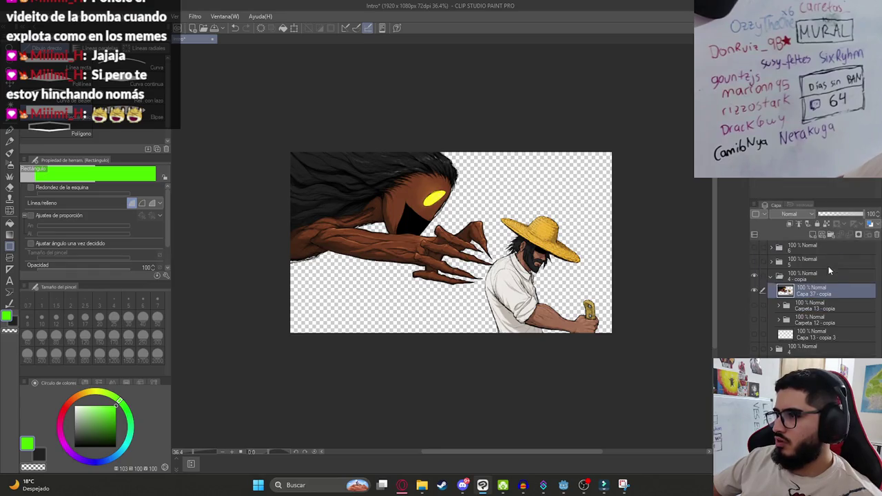
- Add a new layer with a white rectangle clipped to the merged characters
{"action": "left_click", "coordinate": [814, 235]}
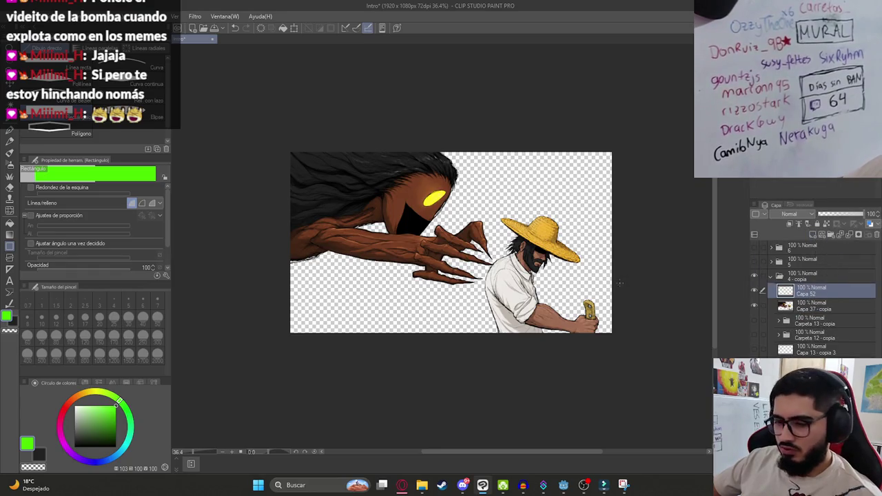
{"action": "key", "text": "u"}
{"action": "key", "text": "c"}
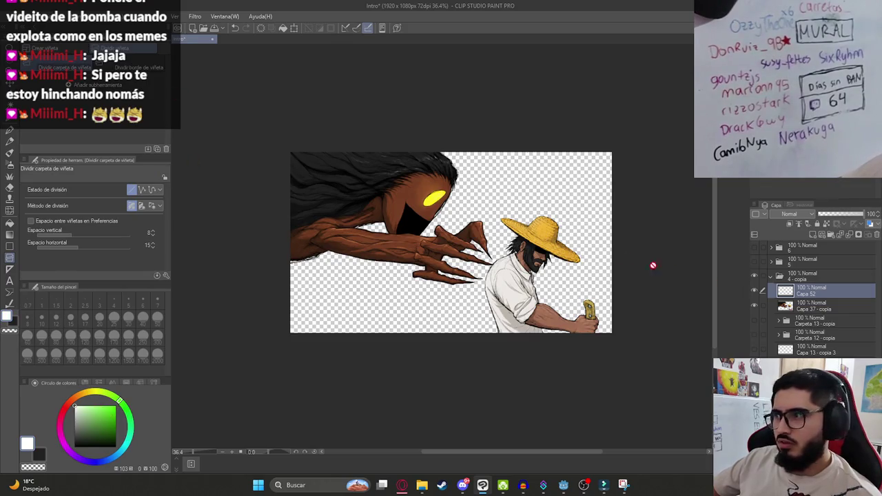
{"action": "key", "text": "u"}
{"action": "left_click_drag", "start_coordinate": [226, 105], "coordinate": [651, 359]}
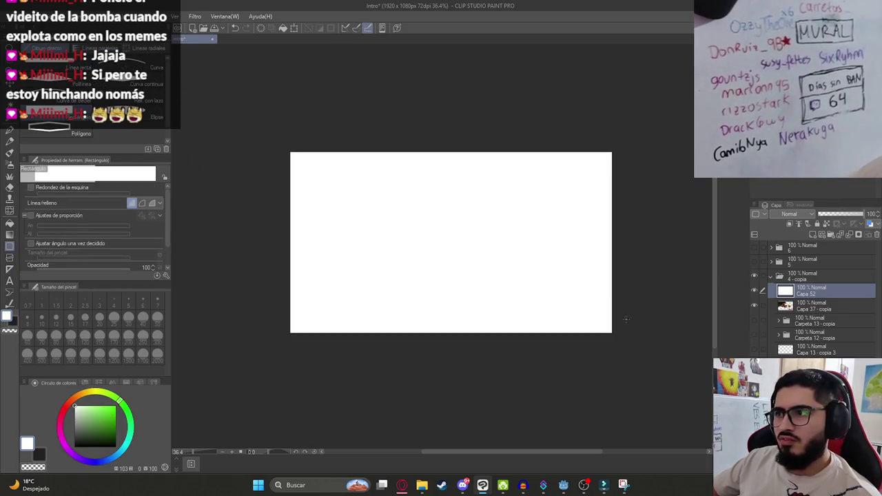
{"action": "key", "text": "ctrl+alt+g"}
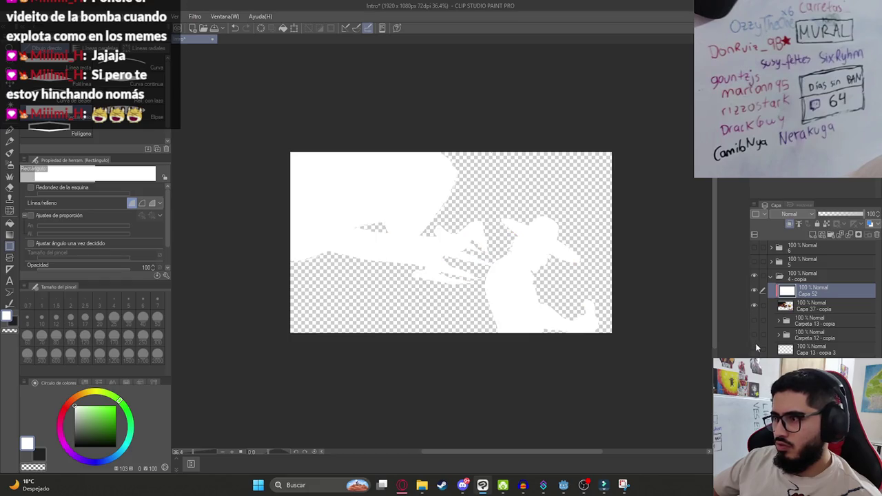
- Add a new layer beneath the silhouette and fill it solid black
{"action": "left_click", "coordinate": [754, 364]}
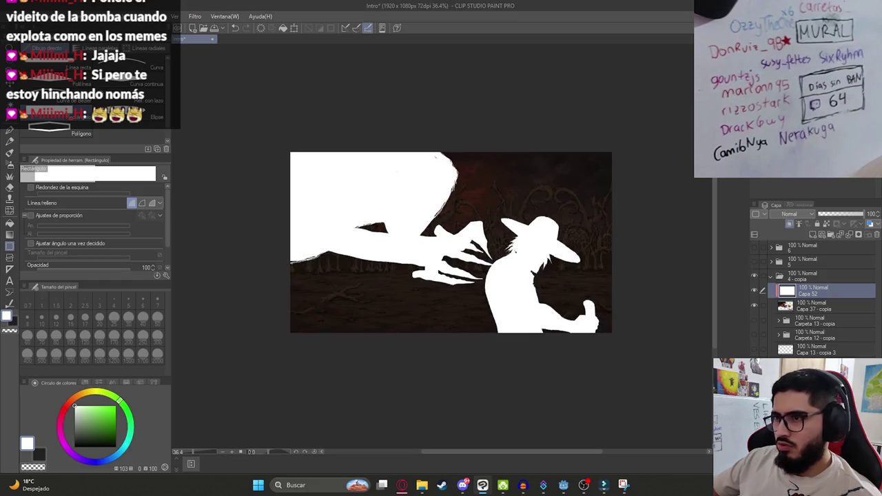
{"action": "left_click", "coordinate": [754, 304]}
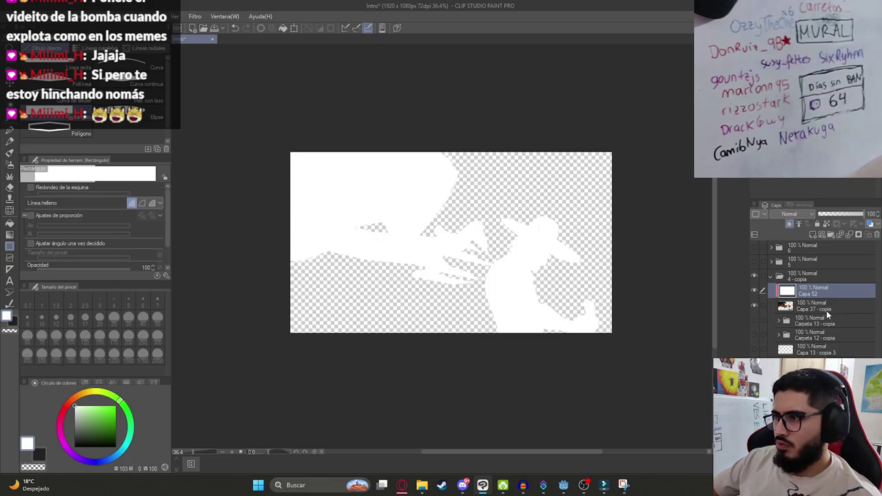
{"action": "left_click", "coordinate": [817, 321]}
{"action": "left_click", "coordinate": [813, 233]}
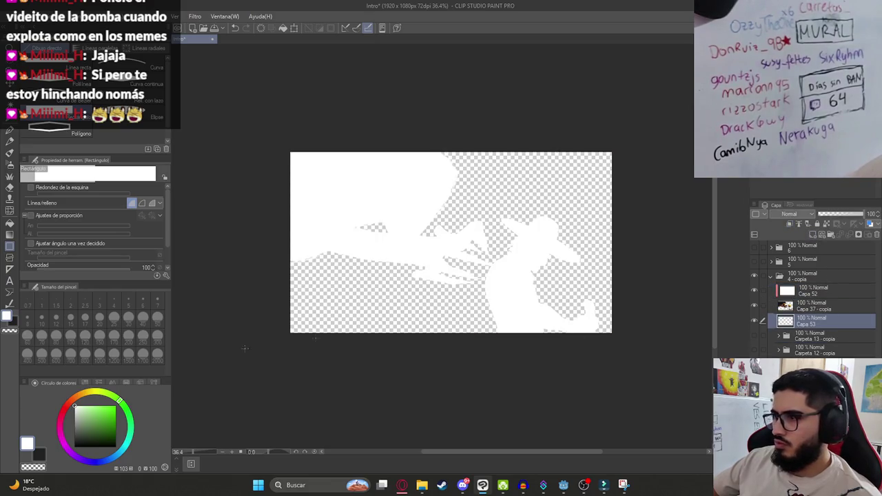
{"action": "key", "text": "u"}
{"action": "scroll", "coordinate": [281, 137], "scroll_direction": "down", "scroll_amount": 2}
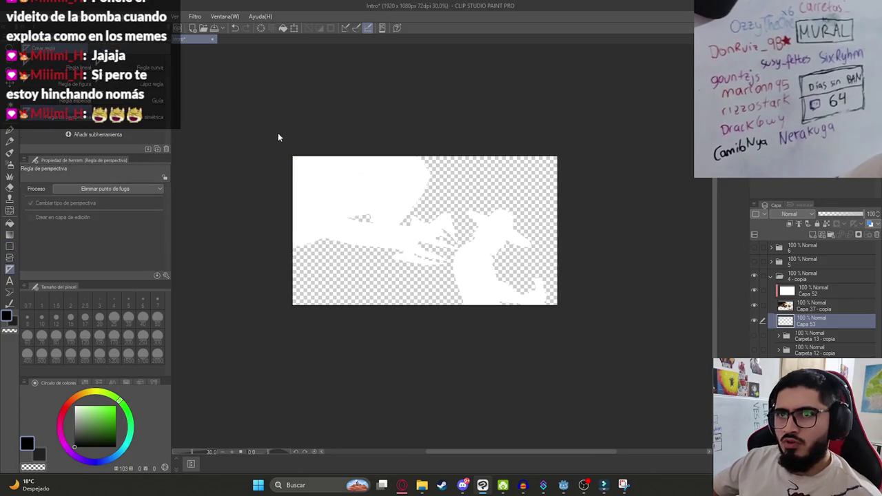
{"action": "key", "text": "u"}
{"action": "key", "text": "alt+BackSpace"}
- Select the silhouette layers and hide the white silhouette to check the black backdrop
{"action": "scroll", "coordinate": [407, 223], "scroll_direction": "up", "scroll_amount": 3}
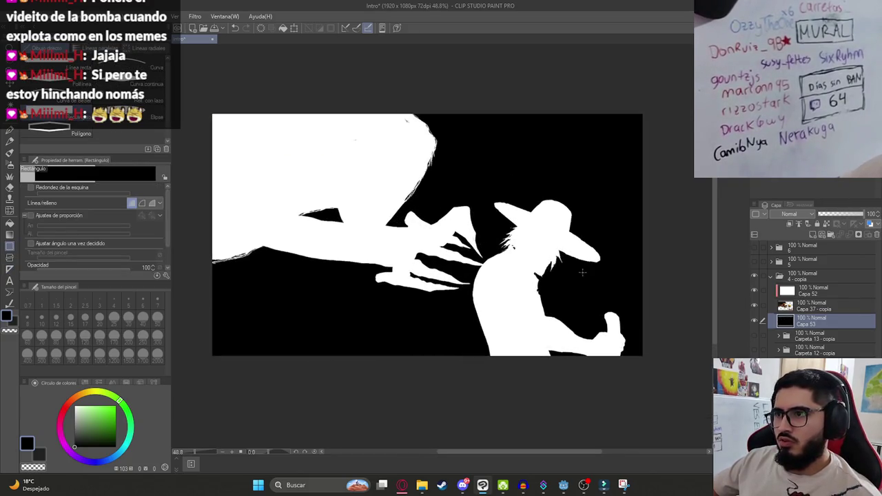
{"action": "left_click", "coordinate": [827, 288]}
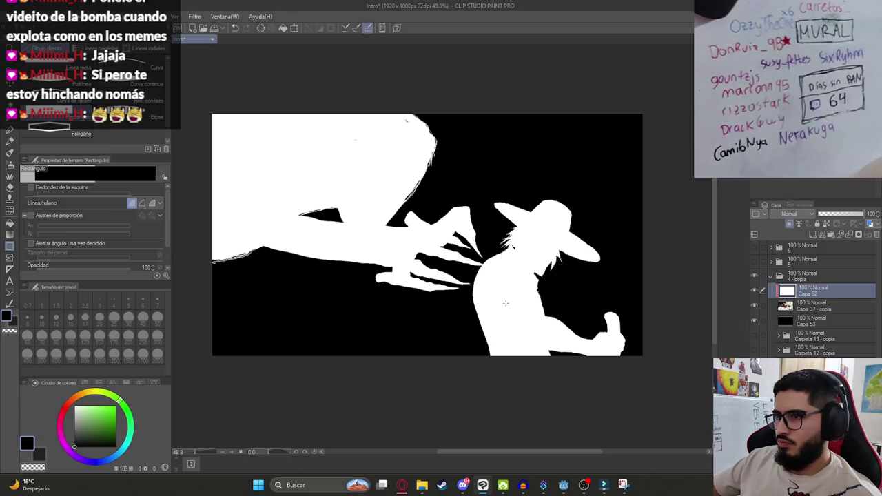
{"action": "left_click", "coordinate": [753, 306]}
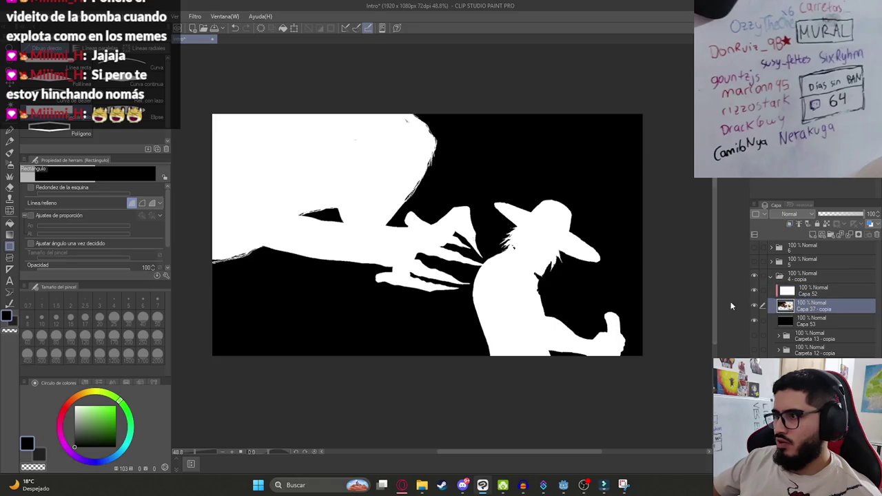
{"action": "scroll", "coordinate": [652, 283], "scroll_direction": "down", "scroll_amount": 1}
{"action": "scroll", "coordinate": [651, 283], "scroll_direction": "up", "scroll_amount": 2}
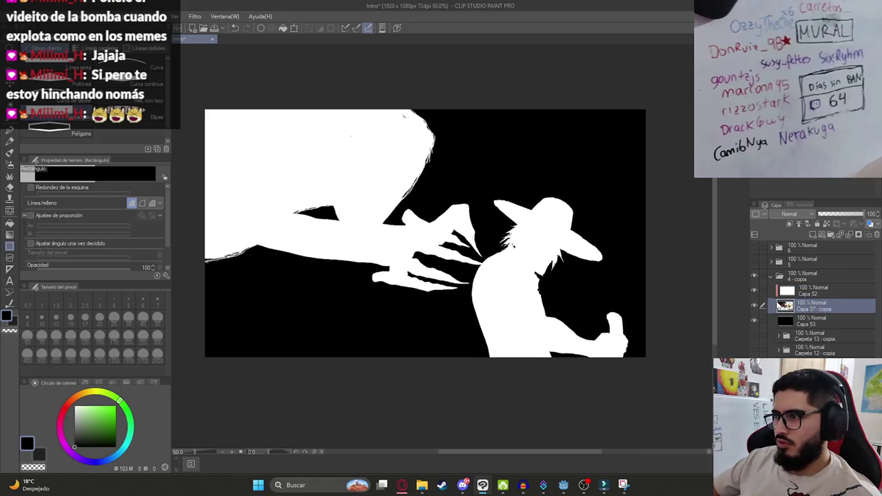
{"action": "left_click", "coordinate": [754, 305]}
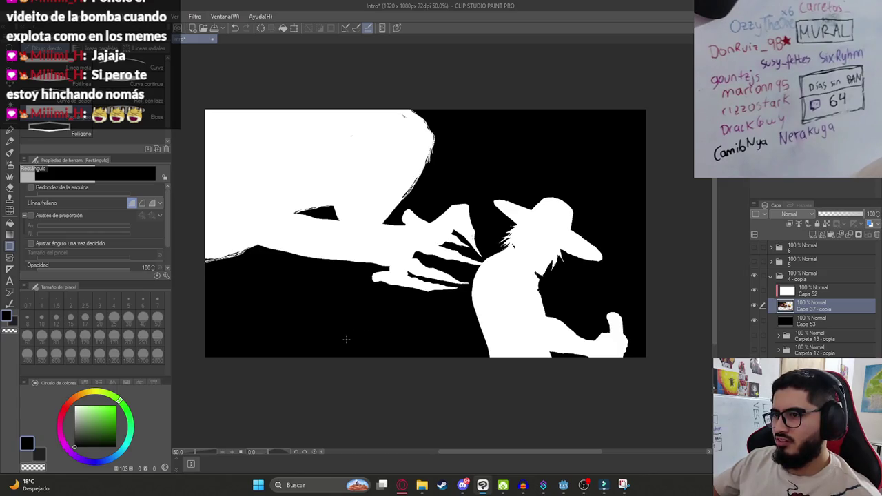
- Add an empty layer, Capa 54, above Capa 37 - copia
{"action": "left_click", "coordinate": [752, 307]}
{"action": "left_click", "coordinate": [753, 306]}
{"action": "key", "text": "ctrl+shift+n"}
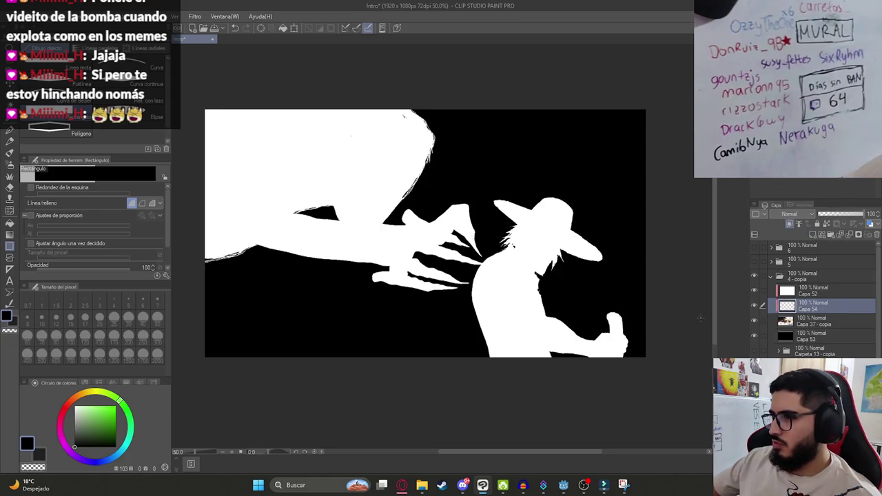
{"action": "left_click", "coordinate": [753, 322]}
{"action": "left_click", "coordinate": [753, 324]}
- Group the layers into a new folder, then try and undo a pen test stroke
{"action": "key", "text": "ctrl+g"}
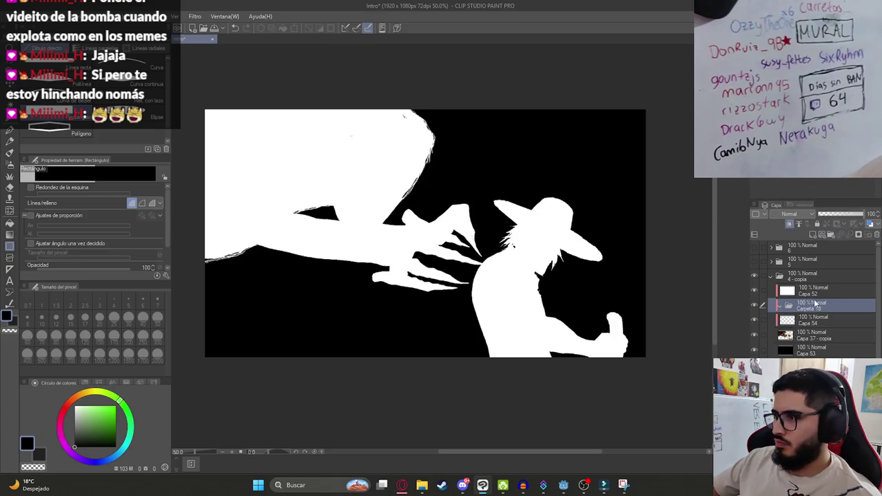
{"action": "left_click", "coordinate": [789, 225]}
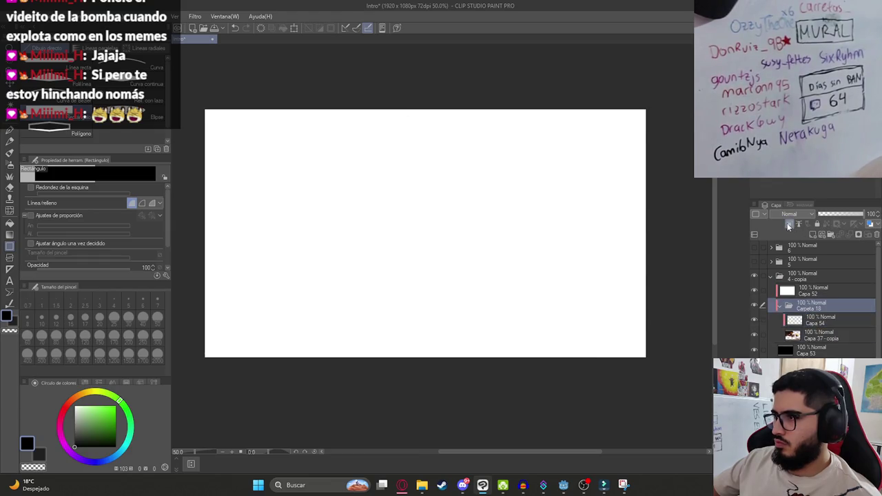
{"action": "left_click", "coordinate": [789, 226]}
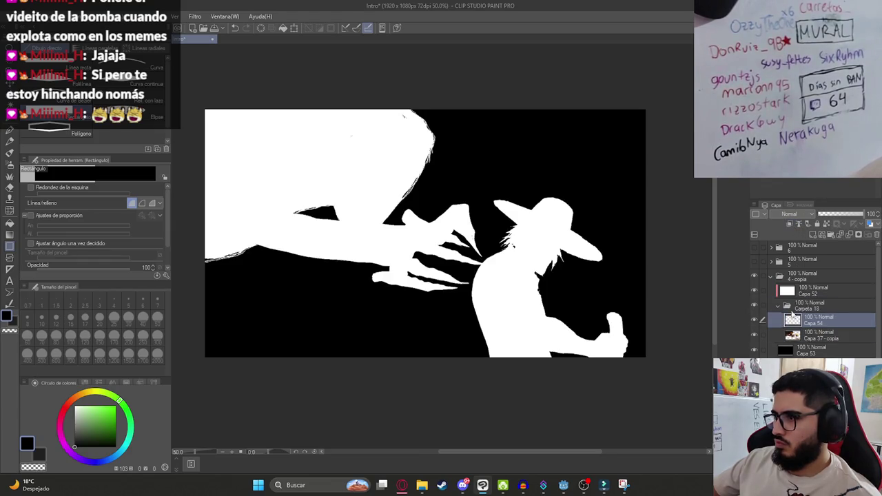
{"action": "key", "text": "p"}
{"action": "left_click_drag", "start_coordinate": [506, 155], "coordinate": [617, 164]}
{"action": "key", "text": "ctrl+z"}
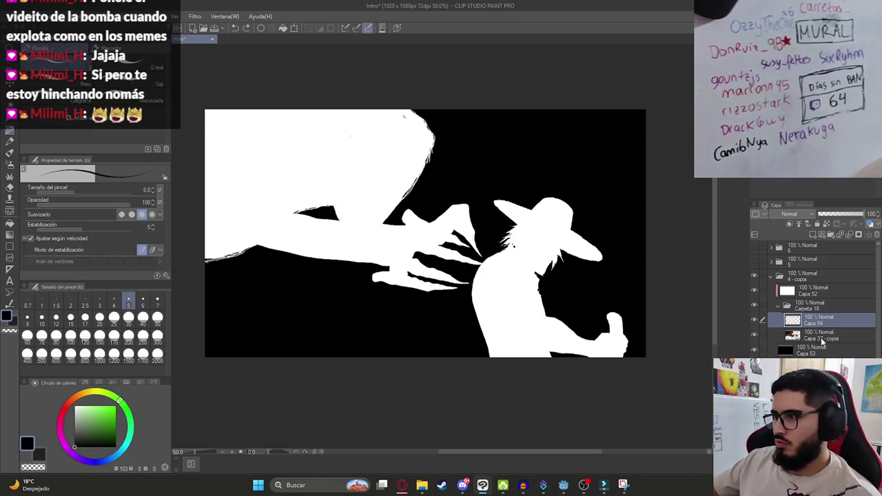
- On Capa 37 - copia, draw a polyline selection around the hat-wearing figure
{"action": "left_click", "coordinate": [820, 336]}
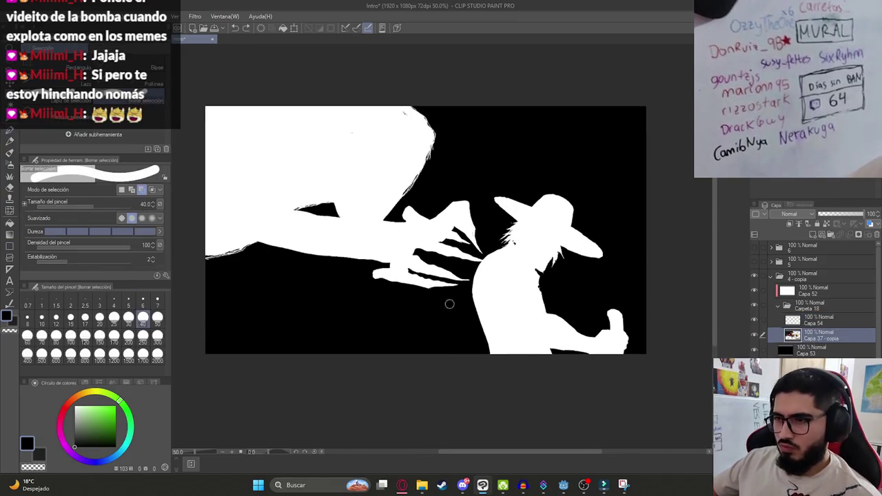
{"action": "key", "text": "m"}
{"action": "left_click", "coordinate": [481, 360]}
{"action": "left_click", "coordinate": [467, 285]}
{"action": "left_click", "coordinate": [476, 266]}
{"action": "left_click", "coordinate": [496, 224]}
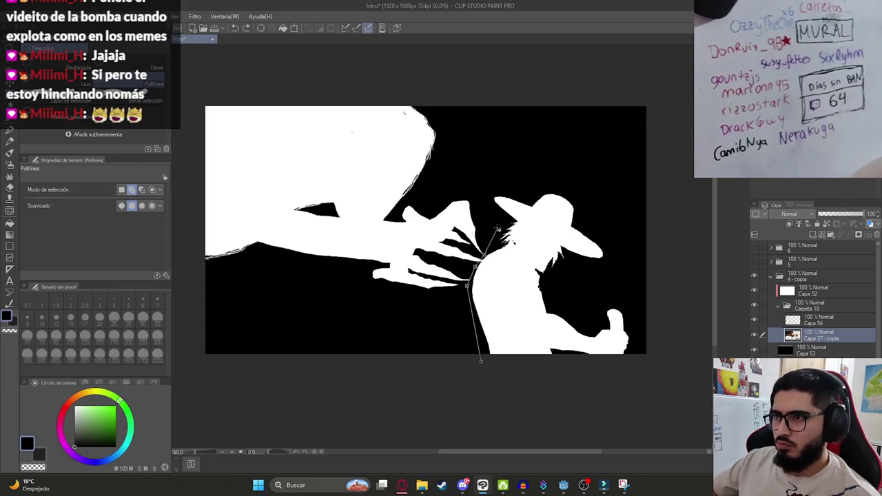
{"action": "left_click", "coordinate": [480, 164]}
{"action": "left_click", "coordinate": [520, 142]}
{"action": "left_click", "coordinate": [610, 165]}
{"action": "left_click", "coordinate": [653, 250]}
{"action": "left_click", "coordinate": [664, 318]}
{"action": "left_click", "coordinate": [649, 394]}
{"action": "left_click", "coordinate": [480, 394]}
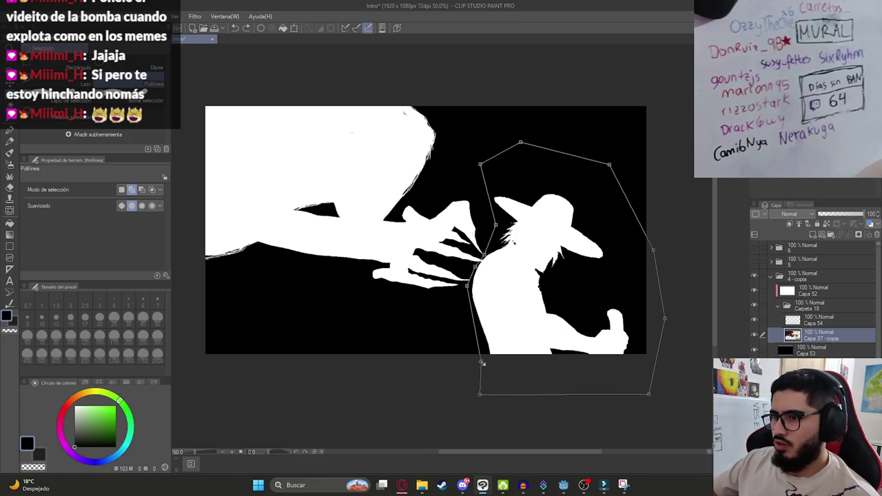
{"action": "left_click", "coordinate": [482, 361]}
- Delete the selected figure, clear the selection, and switch to the browser
{"action": "key", "text": "Delete"}
{"action": "key", "text": "ctrl+d"}
{"action": "key", "text": "p"}
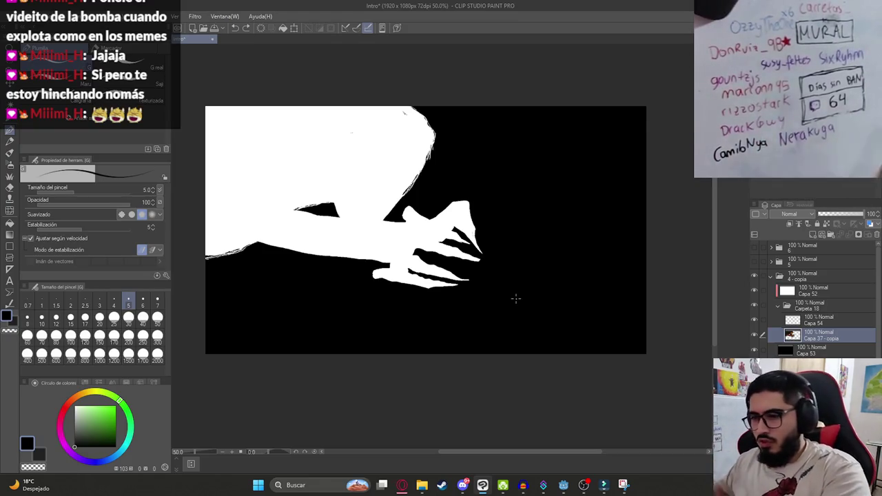
{"action": "key", "text": "alt+Tab"}
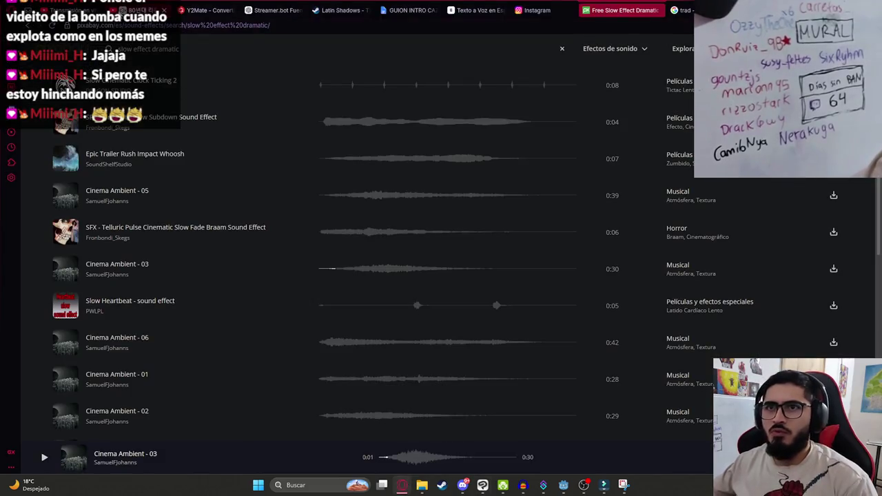
- Return to Clip Studio Paint, undo a test stroke, and select the 4 - copia folder
{"action": "key", "text": "alt+Tab"}
{"action": "key", "text": "alt+Tab"}
{"action": "mouse_move", "coordinate": [496, 193]}
{"action": "left_mouse_down"}
{"action": "mouse_move", "coordinate": [571, 198]}
{"action": "mouse_move", "coordinate": [597, 256]}
{"action": "left_mouse_up"}
{"action": "key", "text": "ctrl+z"}
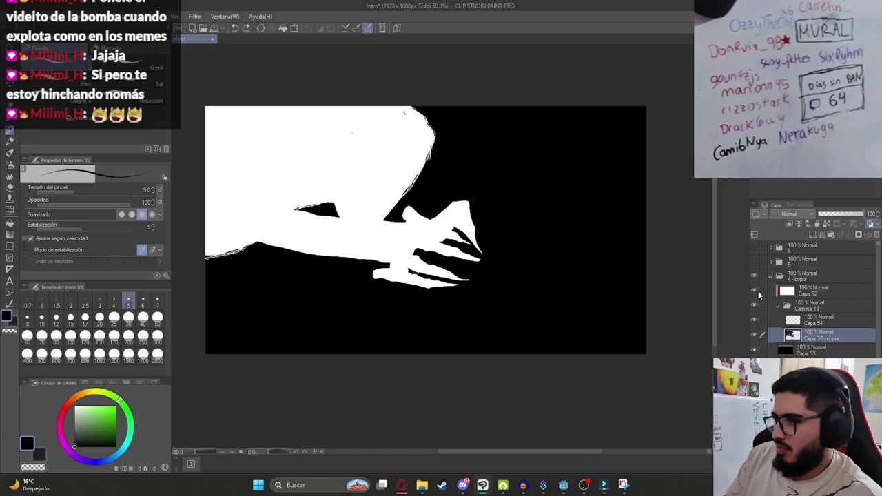
{"action": "left_click", "coordinate": [769, 279]}
- Restore the hat figure, move it onto its own layer, and set 18% opacity
{"action": "key", "text": "ctrl+z"}
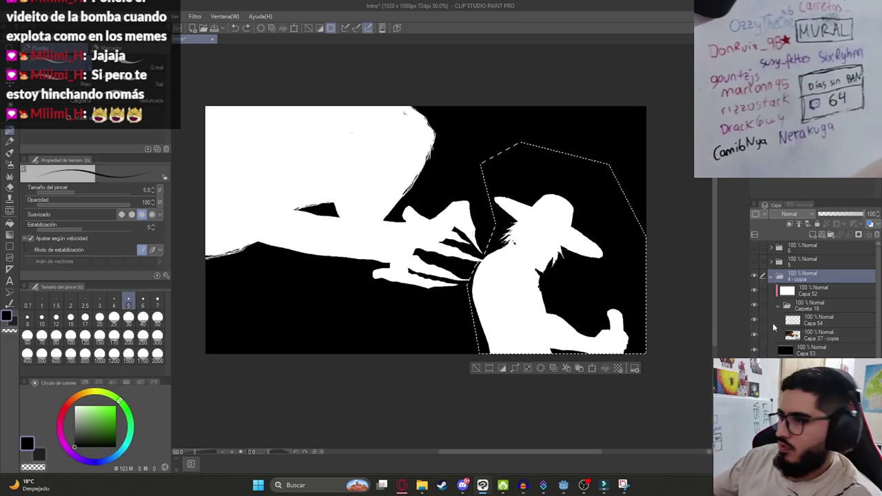
{"action": "left_click", "coordinate": [813, 337]}
{"action": "key", "text": "ctrl+x"}
{"action": "key", "text": "ctrl+v"}
{"action": "key", "text": "ctrl+d"}
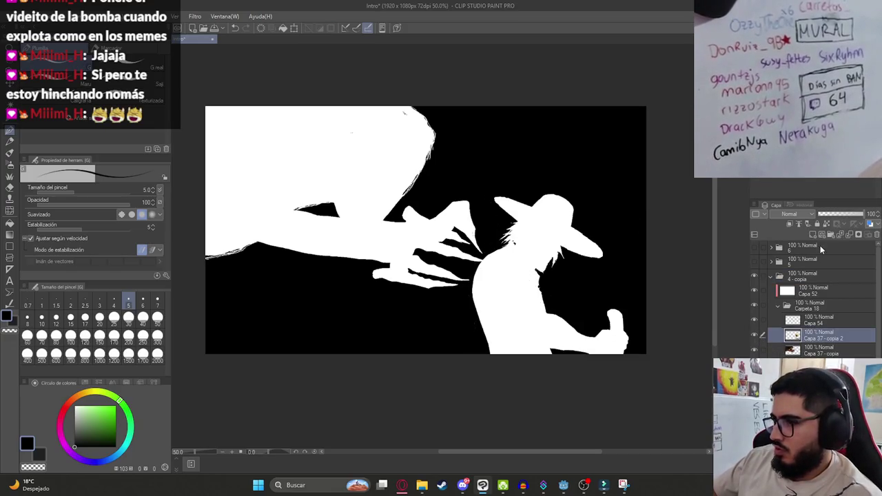
{"action": "left_click_drag", "start_coordinate": [836, 215], "coordinate": [827, 212]}
- Sketch a white hat outline on Capa 54 over the grey figure
{"action": "left_click", "coordinate": [819, 320]}
{"action": "left_click_drag", "start_coordinate": [526, 279], "coordinate": [579, 279]}
{"action": "key", "text": "ctrl+z"}
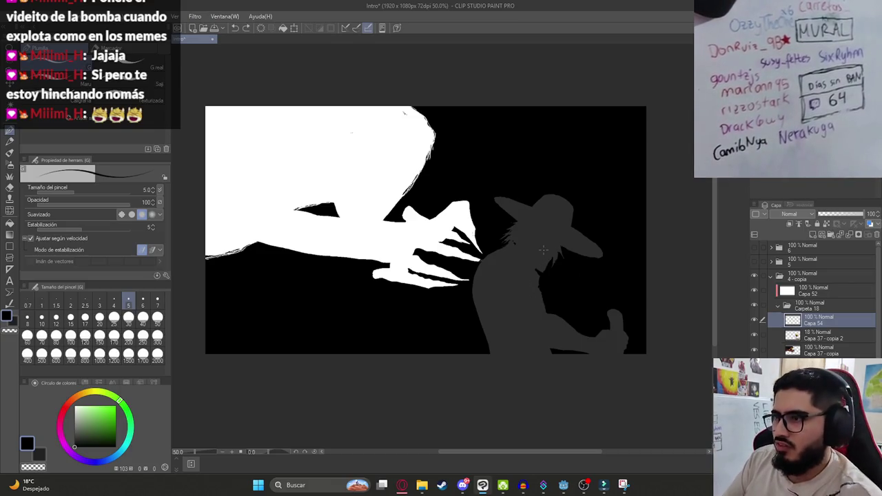
{"action": "left_click_drag", "start_coordinate": [501, 199], "coordinate": [576, 216]}
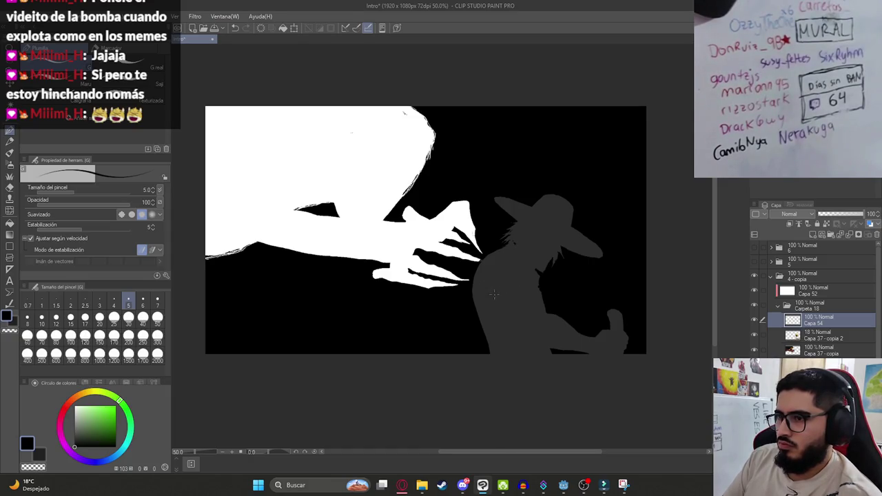
{"action": "left_click_drag", "start_coordinate": [488, 297], "coordinate": [529, 288]}
- Sketch and undo several short white shoulder arcs beside the grey figure
{"action": "left_click_drag", "start_coordinate": [449, 324], "coordinate": [561, 280]}
{"action": "key", "text": "ctrl+z"}
{"action": "key", "text": "ctrl+z"}
{"action": "left_click_drag", "start_coordinate": [486, 298], "coordinate": [515, 284]}
{"action": "key", "text": "ctrl+z"}
{"action": "key", "text": "ctrl+z"}
{"action": "mouse_move", "coordinate": [496, 296]}
{"action": "left_mouse_down"}
{"action": "mouse_move", "coordinate": [527, 282]}
{"action": "mouse_move", "coordinate": [503, 275]}
{"action": "mouse_move", "coordinate": [535, 288]}
{"action": "mouse_move", "coordinate": [558, 284]}
{"action": "left_mouse_up"}
- Try long white lines rising from the shoulder, then clear the hat sketch strokes
{"action": "key", "text": "ctrl+z"}
{"action": "key", "text": "ctrl+z"}
{"action": "left_click_drag", "start_coordinate": [460, 316], "coordinate": [554, 277]}
{"action": "key", "text": "ctrl+z"}
{"action": "left_click_drag", "start_coordinate": [460, 316], "coordinate": [555, 273]}
{"action": "key", "text": "ctrl+z"}
{"action": "left_click_drag", "start_coordinate": [454, 321], "coordinate": [556, 276]}
{"action": "key", "text": "ctrl+z"}
{"action": "mouse_move", "coordinate": [454, 321]}
{"action": "left_mouse_down"}
{"action": "mouse_move", "coordinate": [508, 292]}
{"action": "mouse_move", "coordinate": [528, 298]}
{"action": "left_mouse_up"}
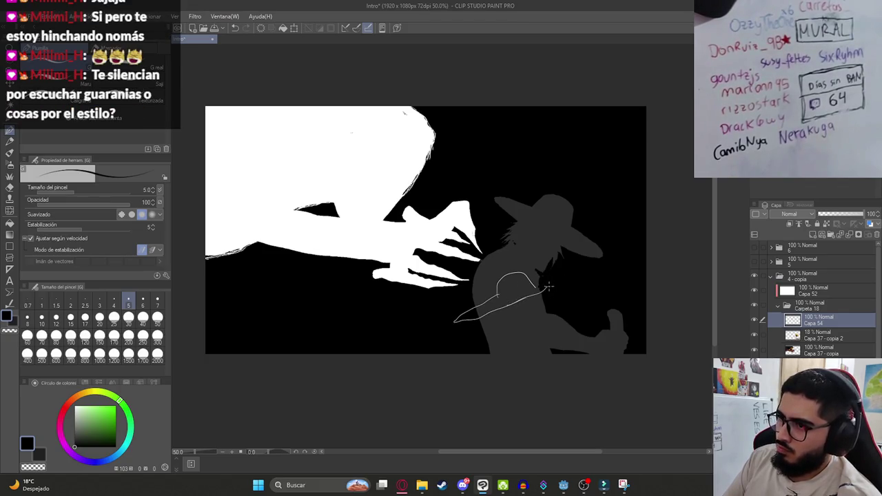
{"action": "scroll", "coordinate": [528, 305], "scroll_direction": "up", "scroll_amount": 2}
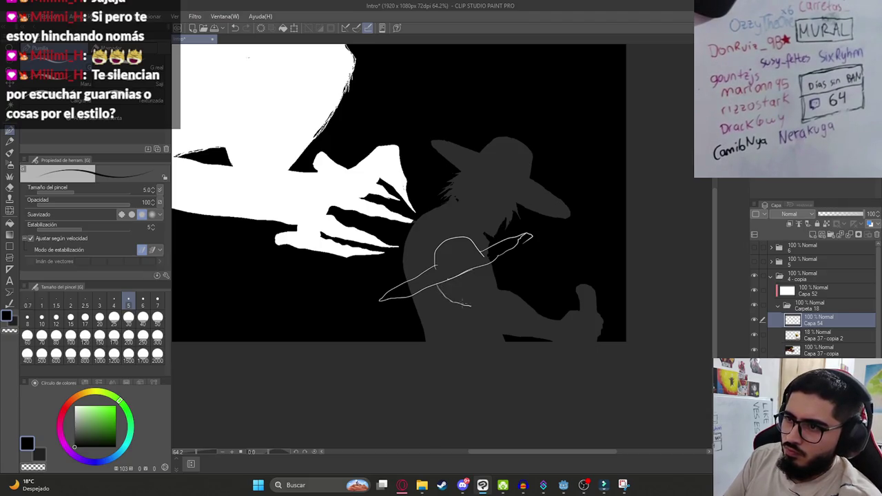
{"action": "key", "text": "ctrl+z"}
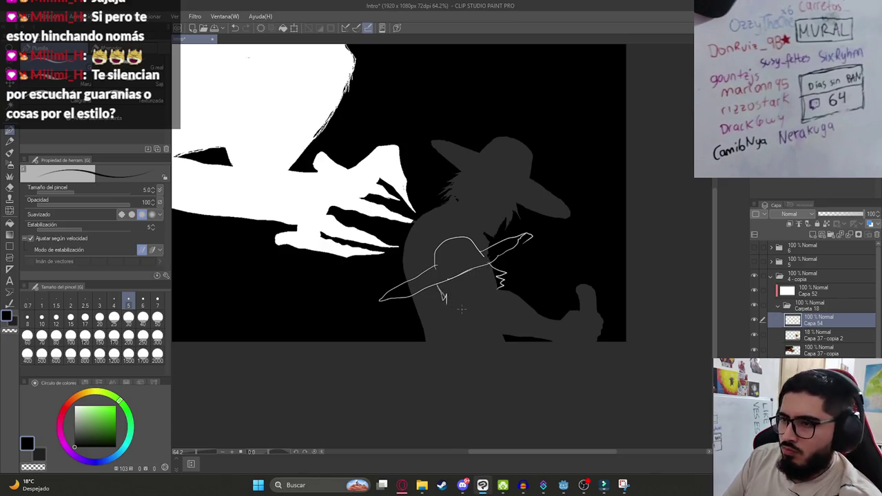
{"action": "key", "text": "Delete"}
- Sketch thin white rising strokes near the figure and shift the canvas view up-right
{"action": "scroll", "coordinate": [458, 312], "scroll_direction": "left", "scroll_amount": 2}
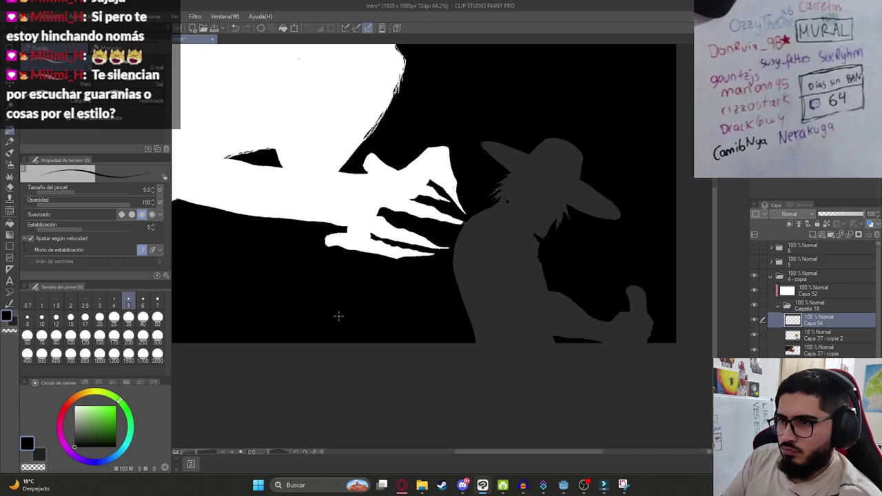
{"action": "mouse_move", "coordinate": [339, 317]}
{"action": "left_mouse_down"}
{"action": "mouse_move", "coordinate": [400, 273]}
{"action": "mouse_move", "coordinate": [469, 291]}
{"action": "left_mouse_up"}
{"action": "key", "text": "ctrl+z"}
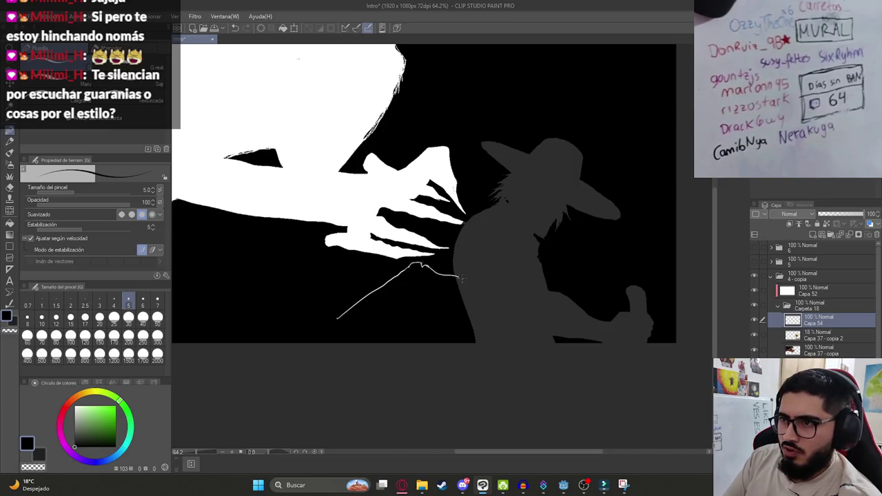
{"action": "left_click_drag", "start_coordinate": [417, 295], "coordinate": [379, 332]}
{"action": "key", "text": "ctrl+z"}
{"action": "mouse_move", "coordinate": [424, 289]}
{"action": "left_mouse_down"}
{"action": "mouse_move", "coordinate": [371, 333]}
{"action": "mouse_move", "coordinate": [431, 282]}
{"action": "left_mouse_up"}
{"action": "key", "text": "ctrl+z"}
{"action": "key", "text": "ctrl+z"}
{"action": "left_click_drag", "start_coordinate": [366, 331], "coordinate": [421, 292]}
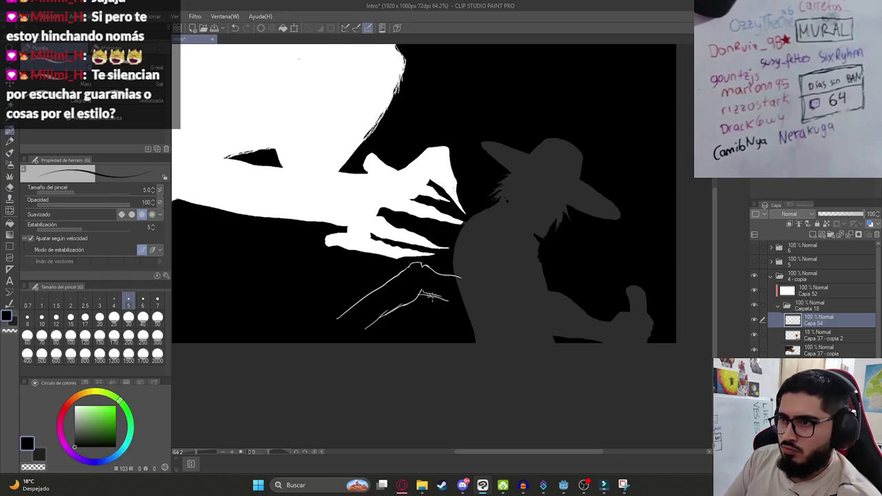
{"action": "mouse_move", "coordinate": [374, 317]}
{"action": "left_mouse_down"}
{"action": "mouse_move", "coordinate": [467, 207]}
{"action": "mouse_move", "coordinate": [406, 283]}
{"action": "mouse_move", "coordinate": [414, 147]}
{"action": "mouse_move", "coordinate": [408, 240]}
{"action": "left_mouse_up"}
{"action": "key", "text": "k"}
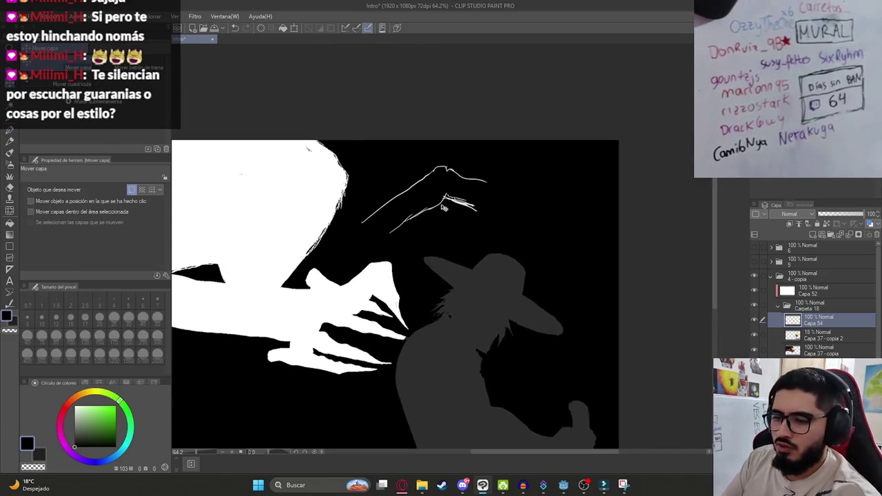
- Trim the thin sketch stroke with the hard eraser at size 40
{"action": "key", "text": "p"}
{"action": "key", "text": "e"}
{"action": "left_click", "coordinate": [128, 354]}
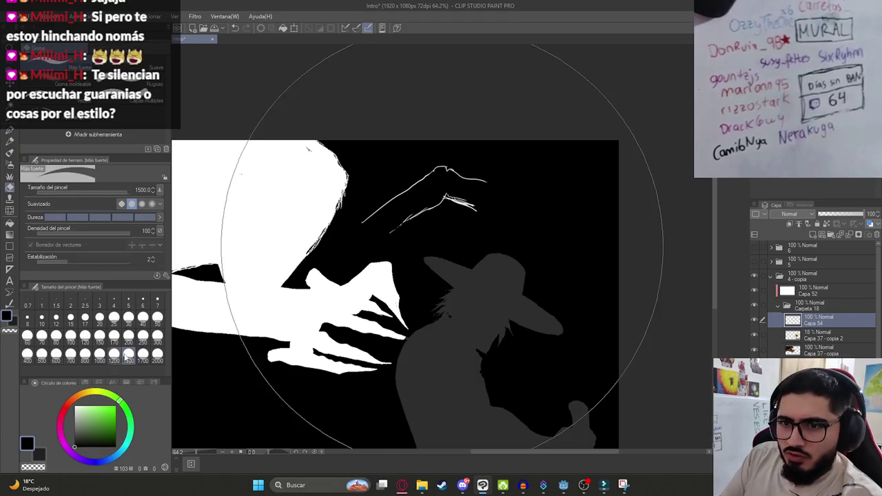
{"action": "left_click", "coordinate": [143, 317]}
{"action": "mouse_move", "coordinate": [397, 199]}
{"action": "left_mouse_down"}
{"action": "mouse_move", "coordinate": [361, 231]}
{"action": "mouse_move", "coordinate": [409, 192]}
{"action": "left_mouse_up"}
{"action": "key", "text": "p"}
{"action": "key", "text": "ctrl+z"}
- Redraw a cleaner arm line with hatching and a small curved loop at its end
{"action": "left_click_drag", "start_coordinate": [362, 223], "coordinate": [405, 194]}
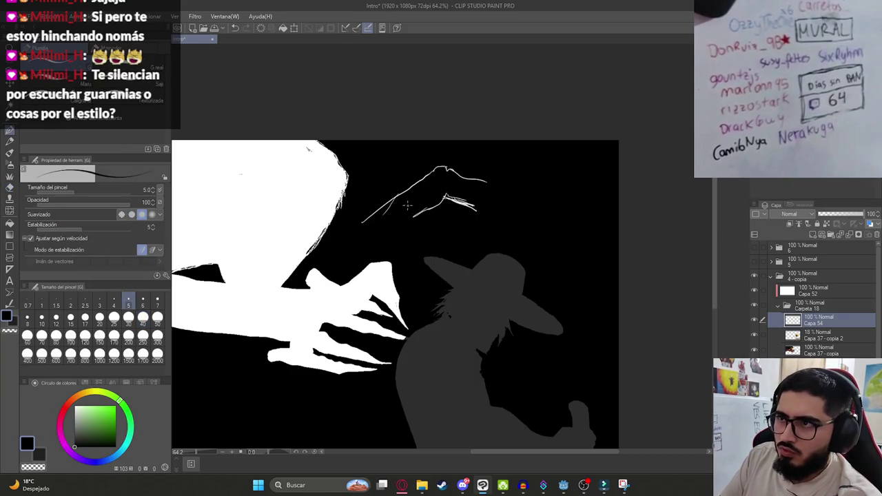
{"action": "mouse_move", "coordinate": [378, 234]}
{"action": "left_mouse_down"}
{"action": "mouse_move", "coordinate": [417, 205]}
{"action": "mouse_move", "coordinate": [425, 212]}
{"action": "left_mouse_up"}
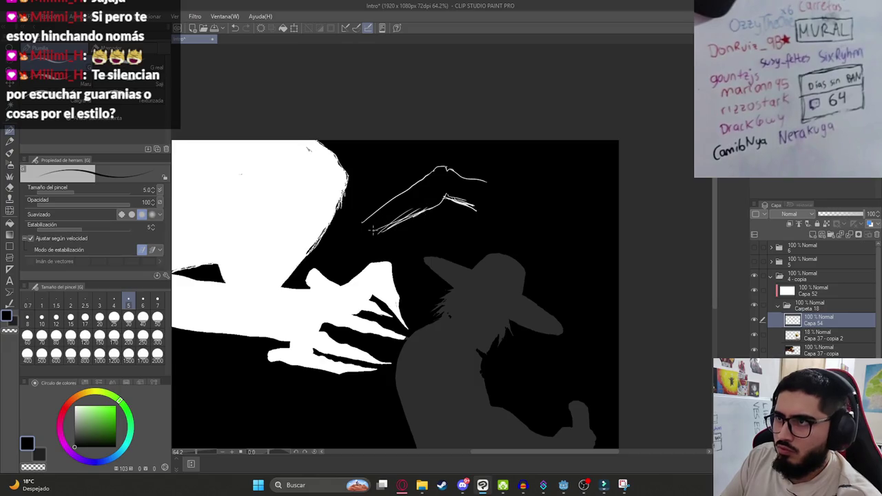
{"action": "key", "text": "ctrl+z"}
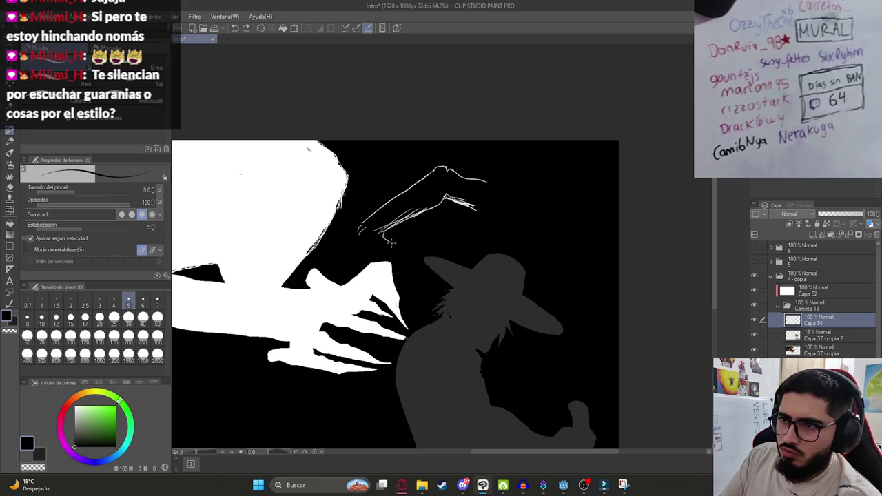
{"action": "left_click_drag", "start_coordinate": [353, 254], "coordinate": [364, 222]}
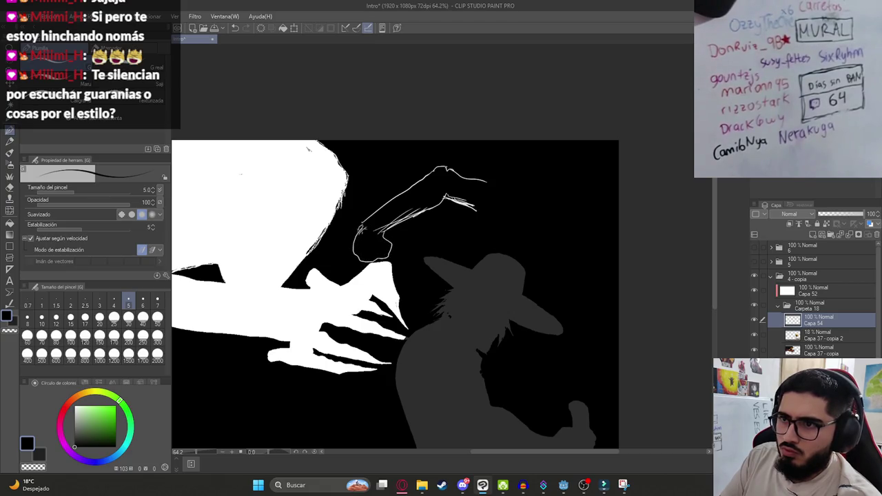
{"action": "left_click_drag", "start_coordinate": [432, 184], "coordinate": [511, 206]}
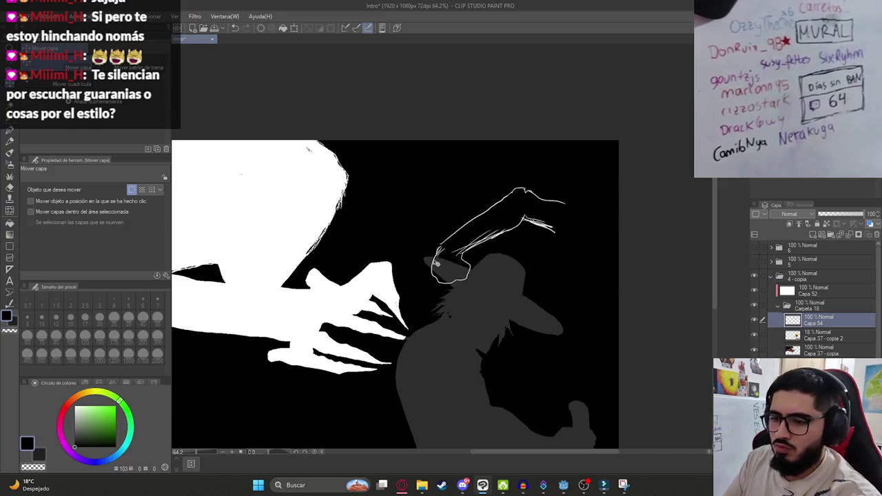
{"action": "key", "text": "ctrl+z"}
{"action": "left_click_drag", "start_coordinate": [435, 247], "coordinate": [427, 263]}
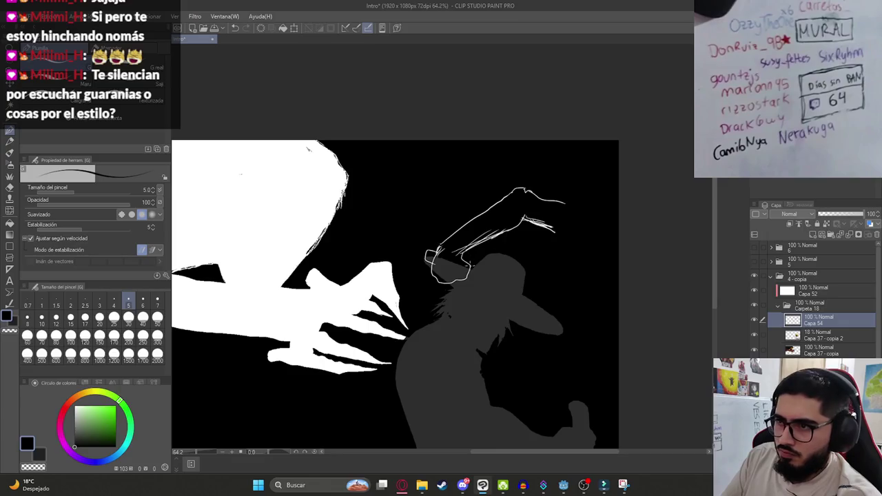
- Try long blade lines under the hat, undoing the extra strokes
{"action": "left_click_drag", "start_coordinate": [508, 283], "coordinate": [564, 318]}
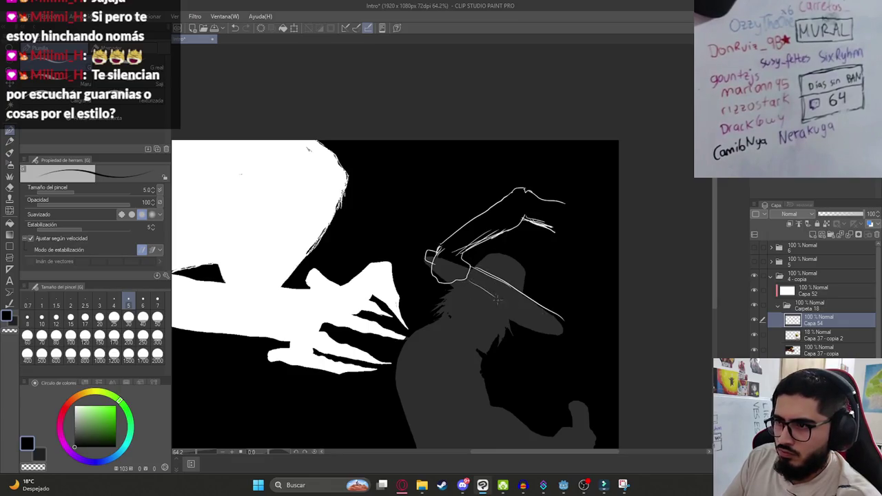
{"action": "key", "text": "ctrl+z"}
{"action": "mouse_move", "coordinate": [465, 273]}
{"action": "left_mouse_down"}
{"action": "mouse_move", "coordinate": [513, 307]}
{"action": "mouse_move", "coordinate": [552, 320]}
{"action": "left_mouse_up"}
{"action": "key", "text": "ctrl+z"}
{"action": "key", "text": "ctrl+z"}
{"action": "mouse_move", "coordinate": [468, 272]}
{"action": "left_mouse_down"}
{"action": "mouse_move", "coordinate": [528, 316]}
{"action": "mouse_move", "coordinate": [591, 331]}
{"action": "left_mouse_up"}
{"action": "key", "text": "ctrl+z"}
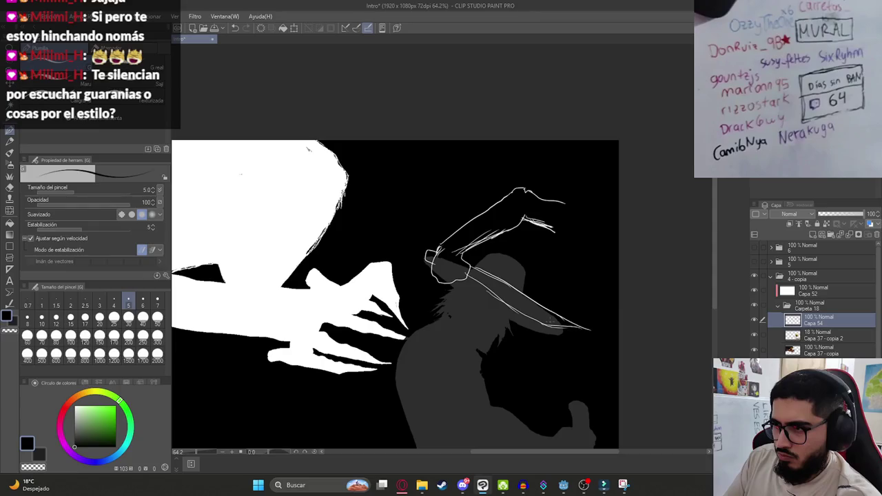
- Move the arm sketch layer down-left onto the grey figure
{"action": "key", "text": "k"}
{"action": "mouse_move", "coordinate": [520, 229]}
{"action": "left_mouse_down"}
{"action": "mouse_move", "coordinate": [417, 370]}
{"action": "mouse_move", "coordinate": [455, 249]}
{"action": "mouse_move", "coordinate": [445, 259]}
{"action": "mouse_move", "coordinate": [396, 186]}
{"action": "mouse_move", "coordinate": [455, 204]}
{"action": "mouse_move", "coordinate": [531, 161]}
{"action": "mouse_move", "coordinate": [548, 202]}
{"action": "mouse_move", "coordinate": [472, 247]}
{"action": "left_mouse_up"}
{"action": "key", "text": "p"}
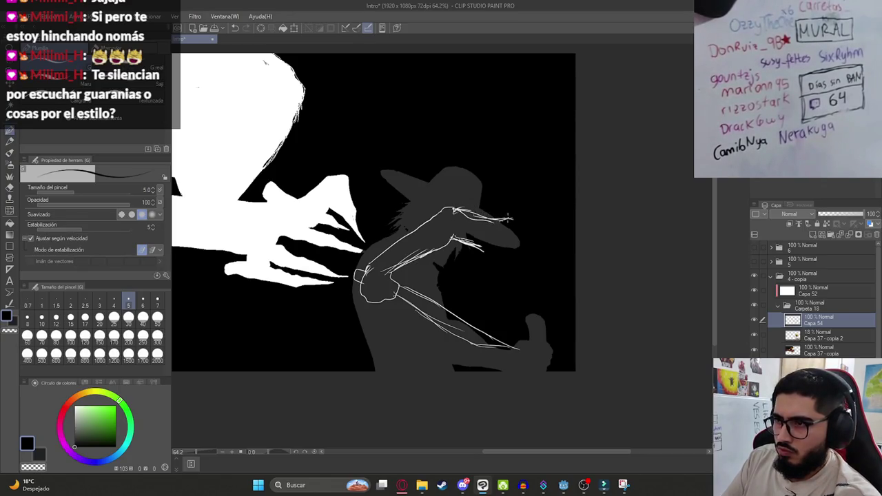
- Sketch a round head beside the hat and body lines extending toward the bottom
{"action": "left_click_drag", "start_coordinate": [513, 220], "coordinate": [569, 210]}
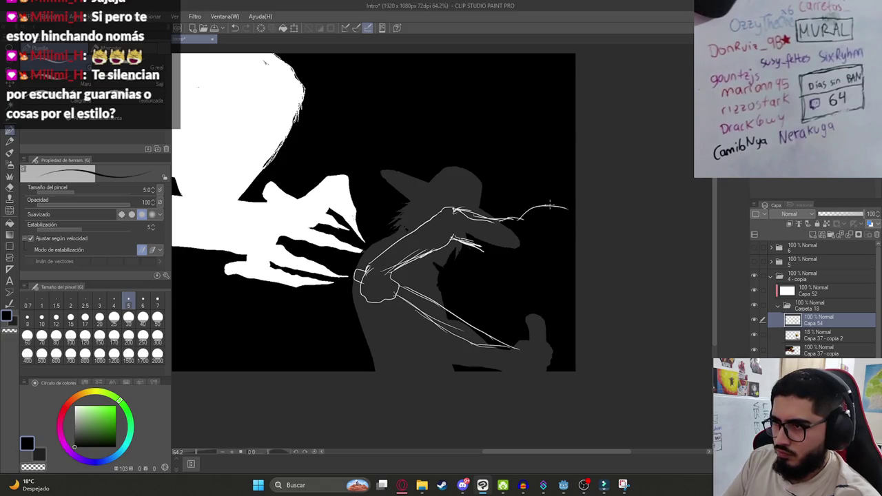
{"action": "key", "text": "ctrl+z"}
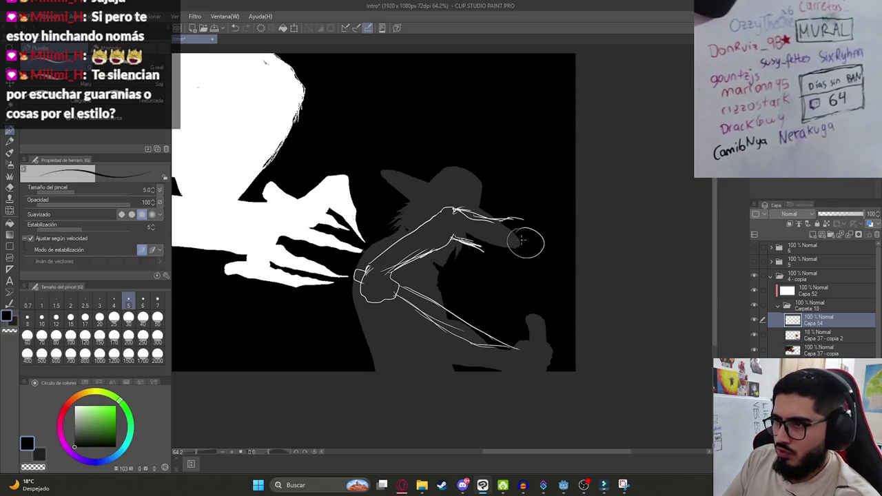
{"action": "mouse_move", "coordinate": [510, 207]}
{"action": "left_mouse_down"}
{"action": "mouse_move", "coordinate": [494, 220]}
{"action": "mouse_move", "coordinate": [484, 256]}
{"action": "mouse_move", "coordinate": [497, 270]}
{"action": "mouse_move", "coordinate": [556, 279]}
{"action": "mouse_move", "coordinate": [578, 256]}
{"action": "mouse_move", "coordinate": [577, 207]}
{"action": "mouse_move", "coordinate": [524, 197]}
{"action": "mouse_move", "coordinate": [576, 202]}
{"action": "left_mouse_up"}
{"action": "key", "text": "ctrl+z"}
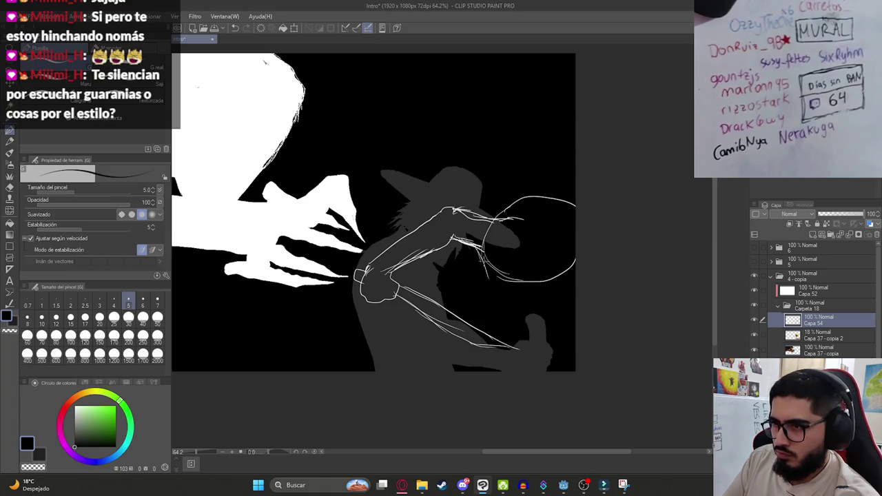
{"action": "left_click_drag", "start_coordinate": [490, 270], "coordinate": [519, 333]}
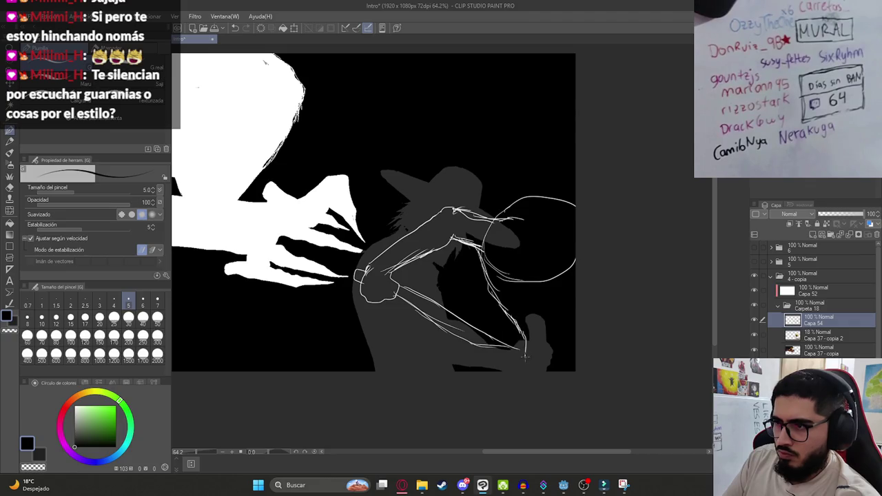
{"action": "mouse_move", "coordinate": [512, 318]}
{"action": "left_mouse_down"}
{"action": "mouse_move", "coordinate": [522, 347]}
{"action": "mouse_move", "coordinate": [576, 357]}
{"action": "left_mouse_up"}
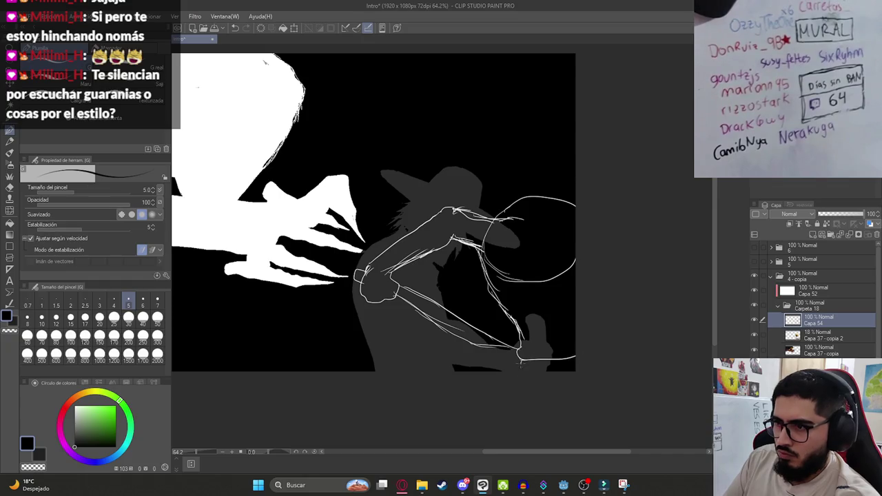
- Shift the sketch down-left and refine the head's upper-right edge
{"action": "key", "text": "k"}
{"action": "mouse_move", "coordinate": [500, 287]}
{"action": "left_mouse_down"}
{"action": "mouse_move", "coordinate": [475, 316]}
{"action": "mouse_move", "coordinate": [487, 305]}
{"action": "left_mouse_up"}
{"action": "key", "text": "p"}
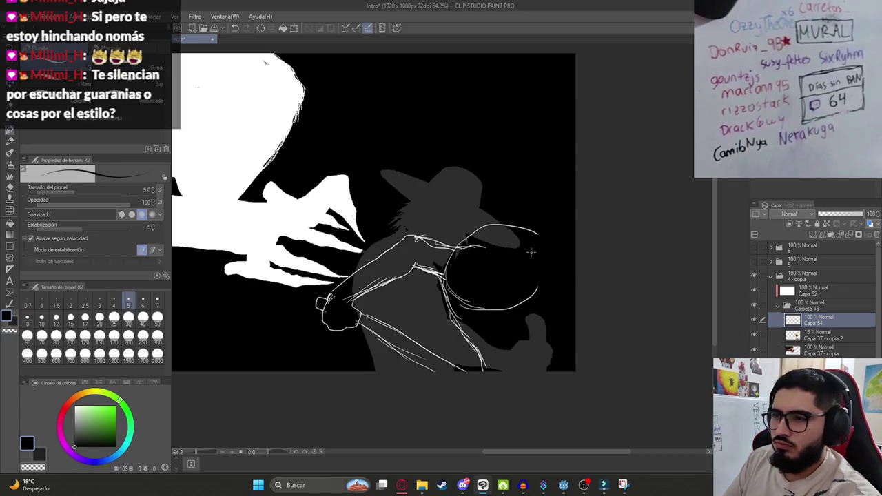
{"action": "left_click_drag", "start_coordinate": [536, 229], "coordinate": [579, 282]}
- Check the sketch at a different zoom, then hide the grey figure layer
{"action": "scroll", "coordinate": [544, 287], "scroll_direction": "down", "scroll_amount": 3}
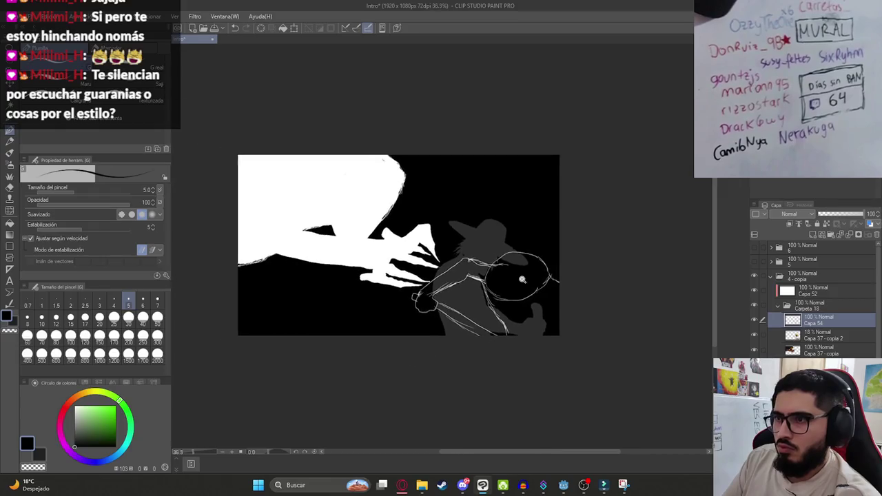
{"action": "scroll", "coordinate": [525, 277], "scroll_direction": "up", "scroll_amount": 2}
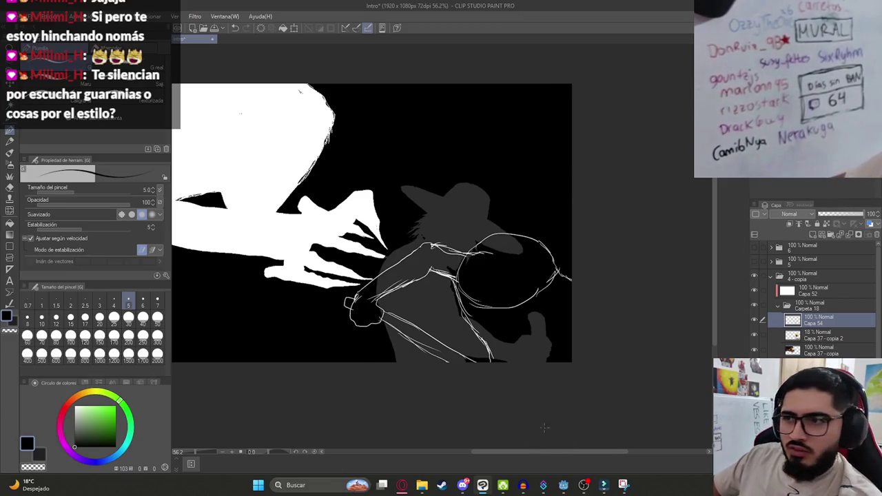
{"action": "left_click", "coordinate": [753, 335]}
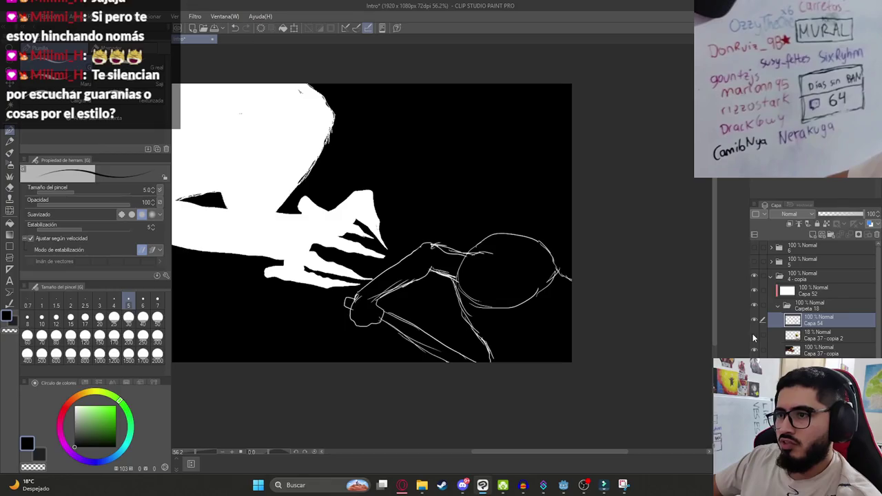
- Test a white bucket fill around the arm and undo it
{"action": "key", "text": "g"}
{"action": "left_click", "coordinate": [515, 288]}
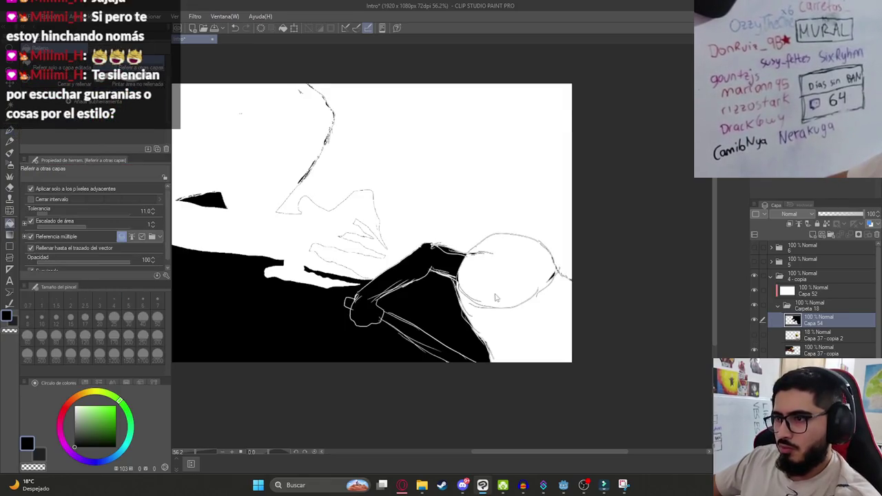
{"action": "key", "text": "ctrl+z"}
{"action": "key", "text": "p"}
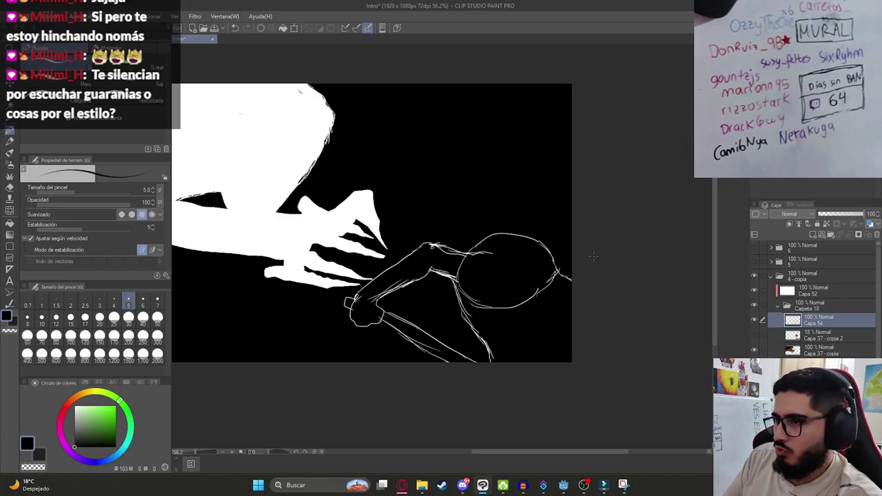
- Add a new layer for fills and try filling the arm white, undoing overflows
{"action": "left_click", "coordinate": [846, 235]}
{"action": "key", "text": "g"}
{"action": "left_click", "coordinate": [452, 281]}
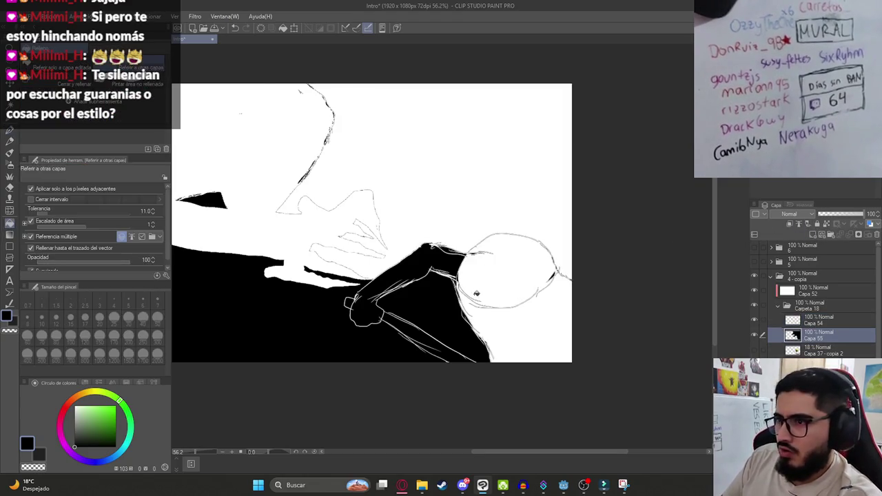
{"action": "key", "text": "ctrl+z"}
{"action": "left_click", "coordinate": [438, 274]}
{"action": "key", "text": "ctrl+z"}
{"action": "key", "text": "p"}
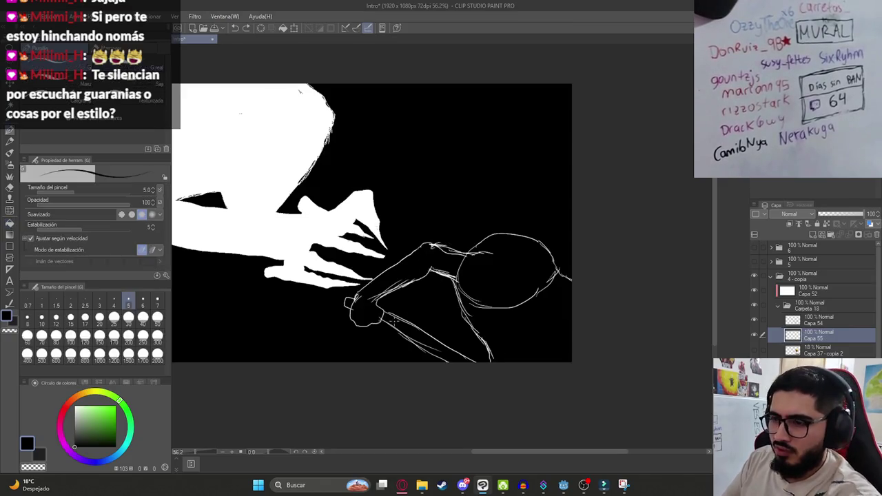
- Fill the arm, cuff, forearm, sleeve and upper arm solid white
{"action": "scroll", "coordinate": [364, 309], "scroll_direction": "up", "scroll_amount": 3}
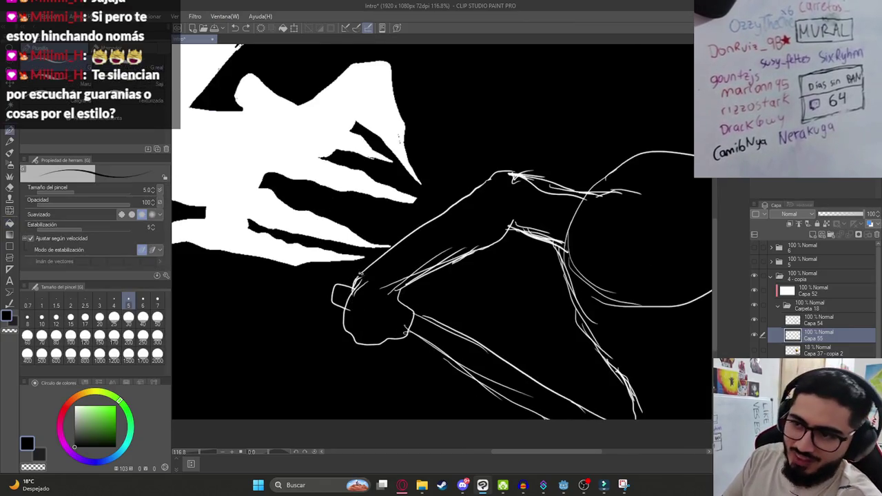
{"action": "key", "text": "g"}
{"action": "left_click", "coordinate": [383, 282]}
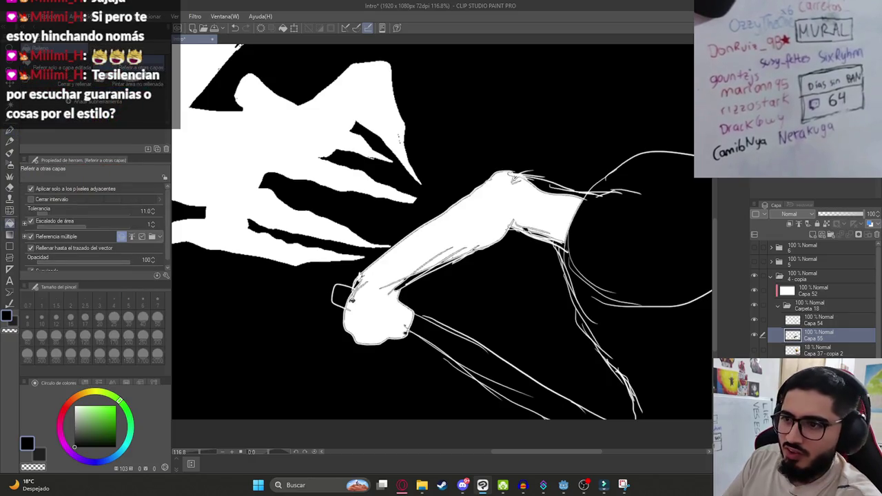
{"action": "left_click", "coordinate": [348, 298]}
{"action": "left_click", "coordinate": [442, 326]}
{"action": "left_click_drag", "start_coordinate": [506, 353], "coordinate": [423, 311]}
{"action": "left_click", "coordinate": [441, 176]}
{"action": "left_click", "coordinate": [441, 207]}
{"action": "left_click", "coordinate": [475, 227]}
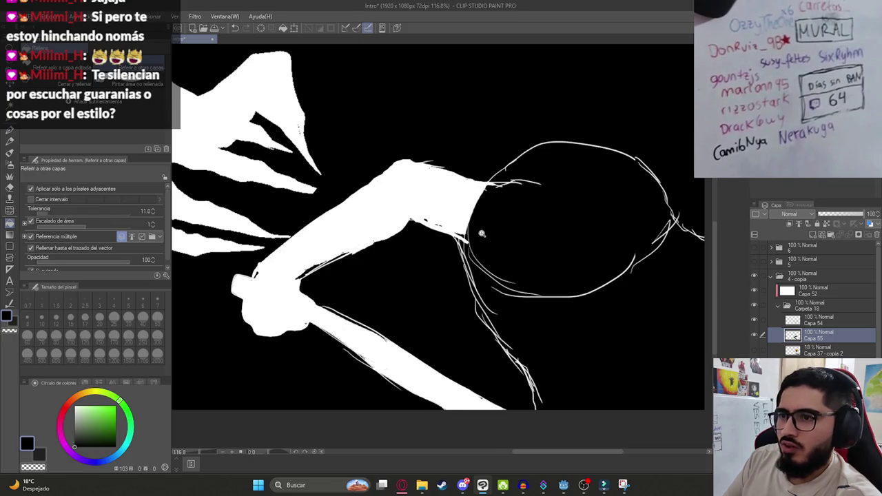
- Undo a stray background fill and extend the arm outline to the bottom edge
{"action": "scroll", "coordinate": [482, 234], "scroll_direction": "down", "scroll_amount": 3}
{"action": "left_click", "coordinate": [517, 275]}
{"action": "key", "text": "ctrl+z"}
{"action": "key", "text": "p"}
{"action": "left_click_drag", "start_coordinate": [505, 310], "coordinate": [510, 319]}
{"action": "left_click_drag", "start_coordinate": [549, 247], "coordinate": [508, 291]}
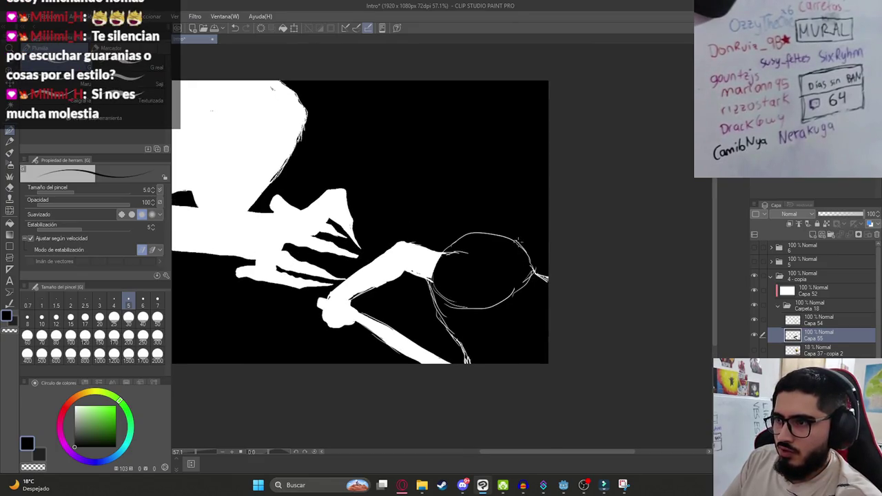
{"action": "scroll", "coordinate": [448, 261], "scroll_direction": "up", "scroll_amount": 3}
- Fill the head interior and the torso area white
{"action": "key", "text": "g"}
{"action": "left_click", "coordinate": [481, 313]}
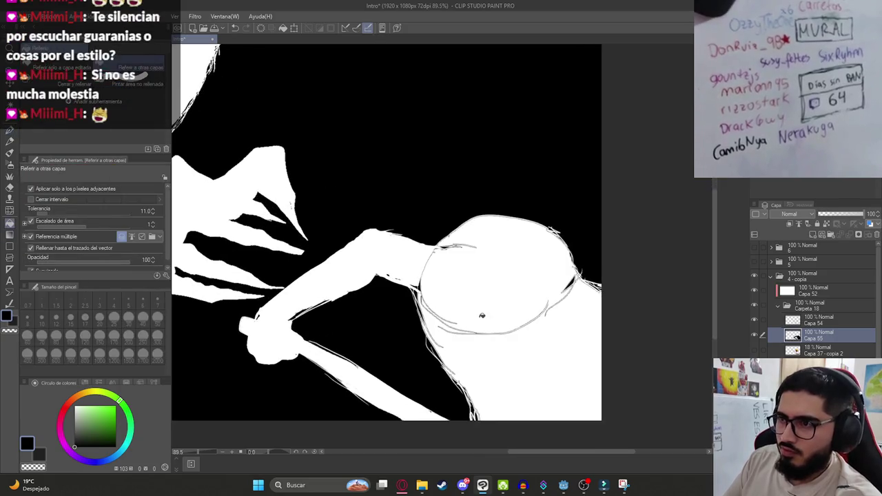
{"action": "left_click", "coordinate": [441, 323]}
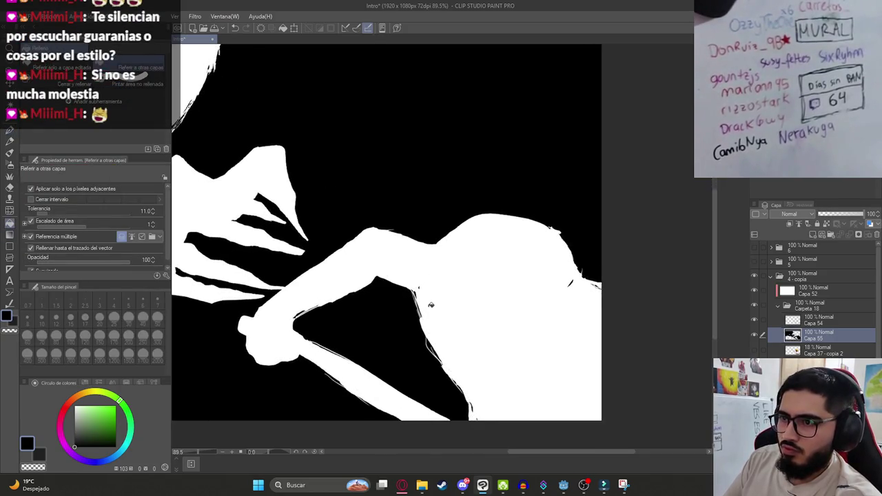
- Create the new empty layer Capa 56 inside Carpeta 18
{"action": "key", "text": "p"}
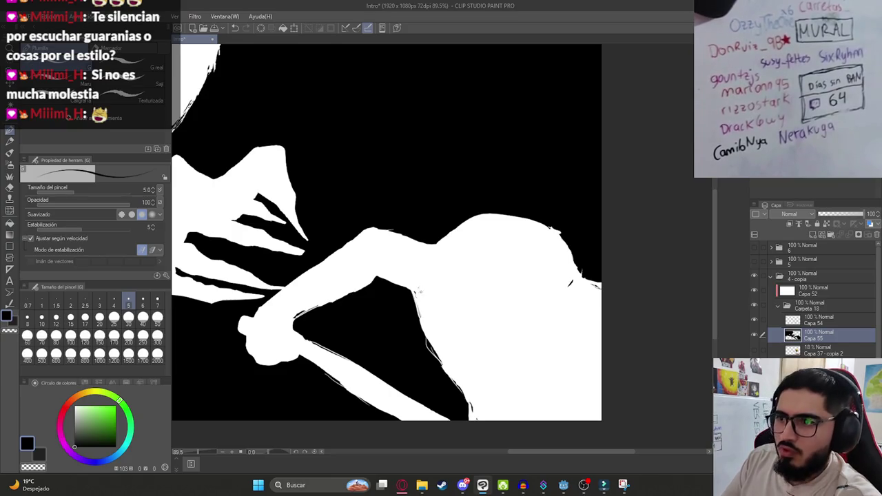
{"action": "scroll", "coordinate": [526, 319], "scroll_direction": "down", "scroll_amount": 3}
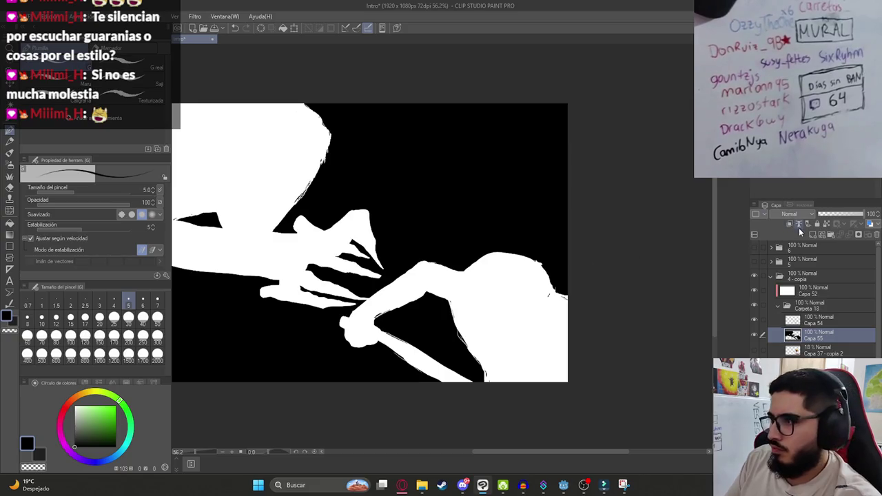
{"action": "left_click", "coordinate": [815, 310]}
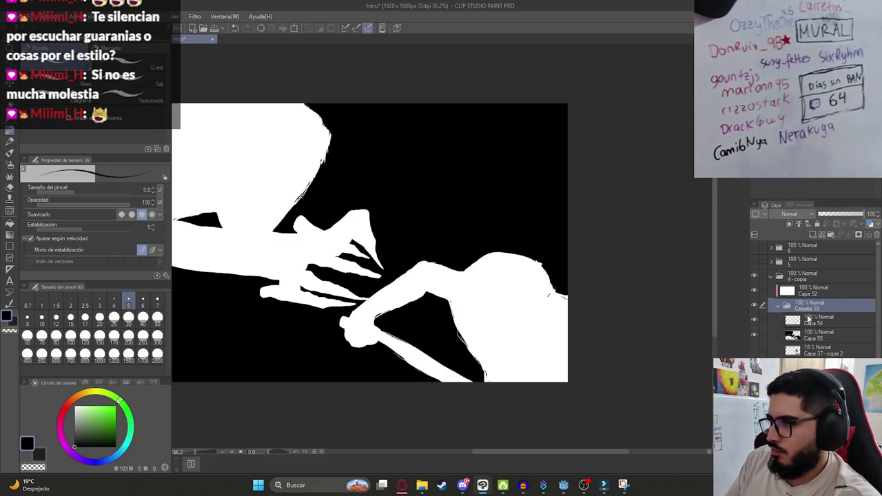
{"action": "left_click", "coordinate": [848, 235]}
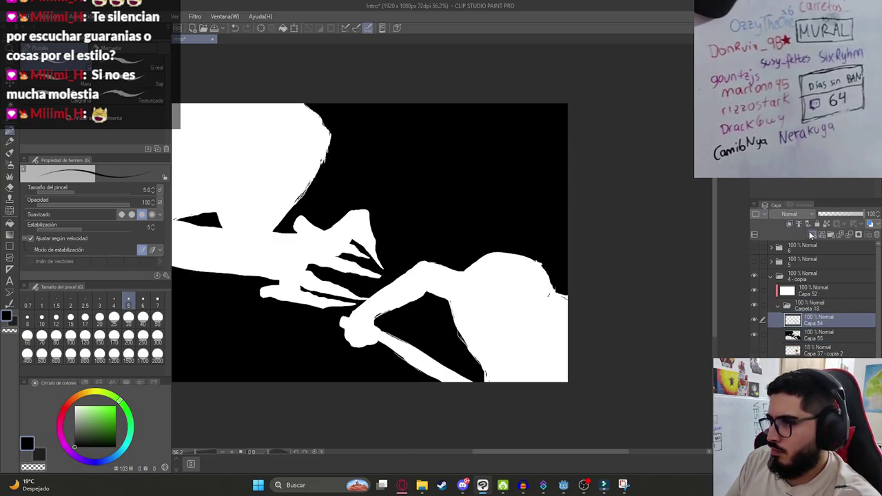
- Set the drawing colour to pure red and test a short stroke
{"action": "left_click", "coordinate": [66, 411]}
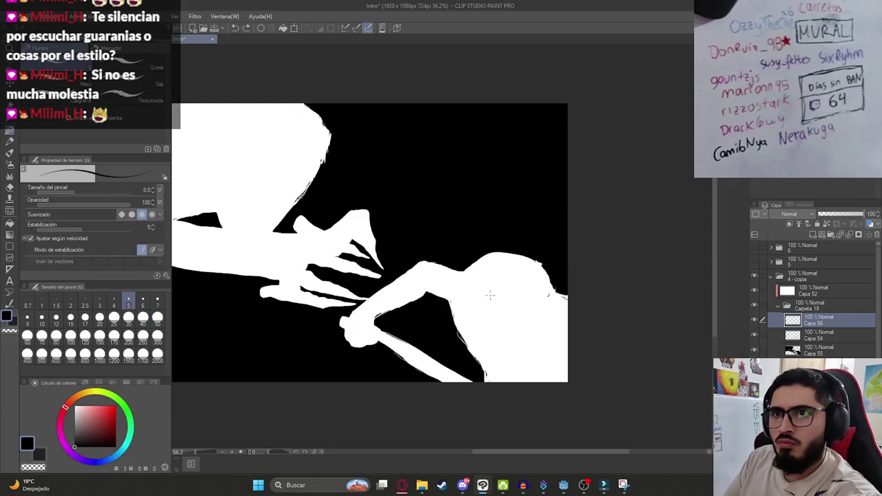
{"action": "left_click", "coordinate": [116, 406]}
{"action": "left_click_drag", "start_coordinate": [475, 236], "coordinate": [454, 269]}
{"action": "key", "text": "ctrl+z"}
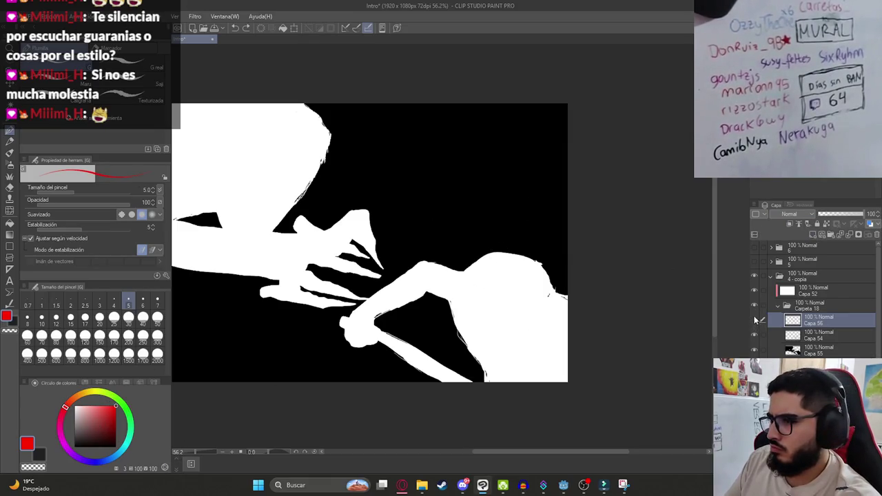
- Move Capa 56 out of Carpeta 18 above Capa 52 and check the folder's visibility
{"action": "left_click_drag", "start_coordinate": [816, 317], "coordinate": [803, 284]}
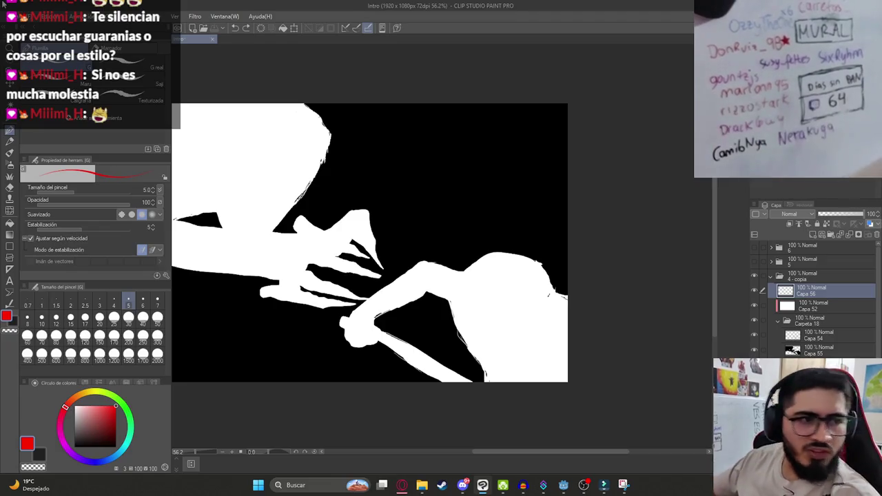
{"action": "left_click", "coordinate": [754, 321]}
{"action": "left_click", "coordinate": [754, 320]}
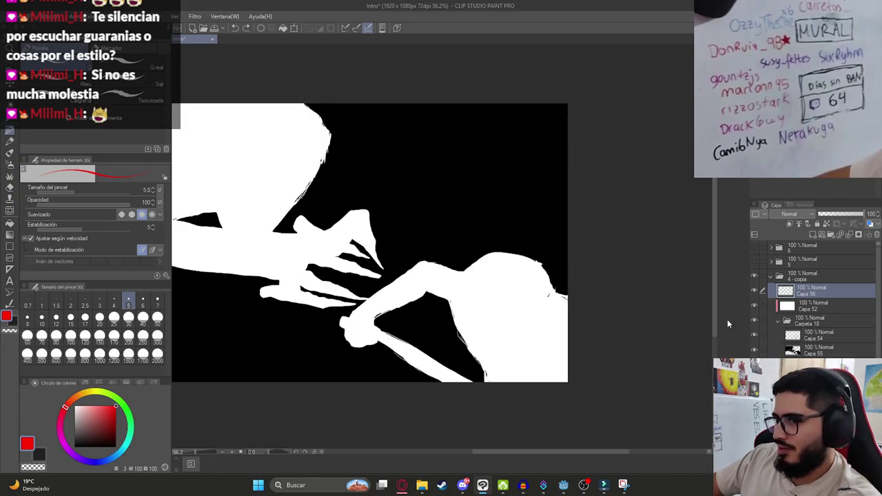
{"action": "key", "text": "ctrl+minus"}
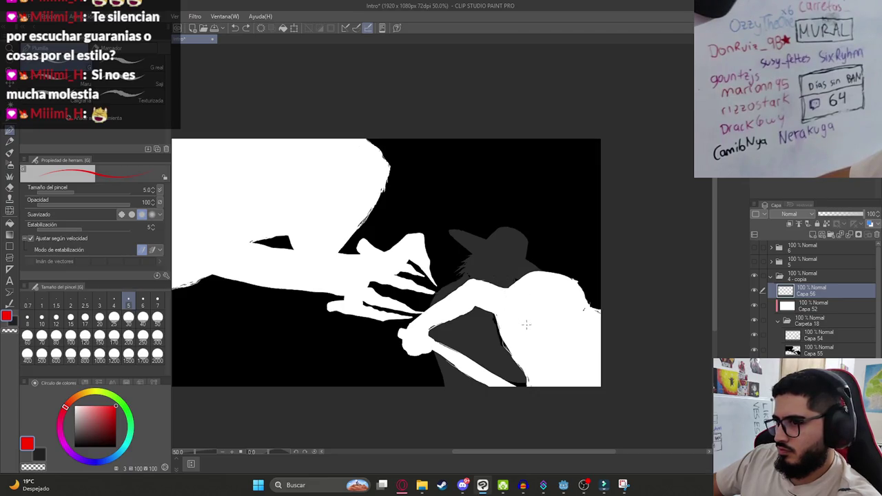
{"action": "scroll", "coordinate": [544, 313], "scroll_direction": "up", "scroll_amount": 3}
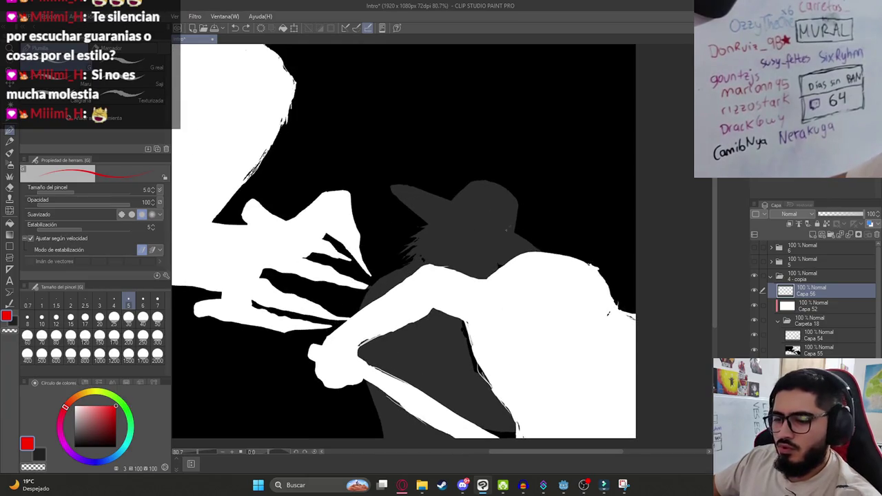
- Try a red brush stroke, then set up the Soft airbrush instead
{"action": "key", "text": "b"}
{"action": "key", "text": "b"}
{"action": "mouse_move", "coordinate": [473, 234]}
{"action": "left_mouse_down"}
{"action": "mouse_move", "coordinate": [493, 334]}
{"action": "mouse_move", "coordinate": [542, 328]}
{"action": "left_mouse_up"}
{"action": "key", "text": "ctrl+z"}
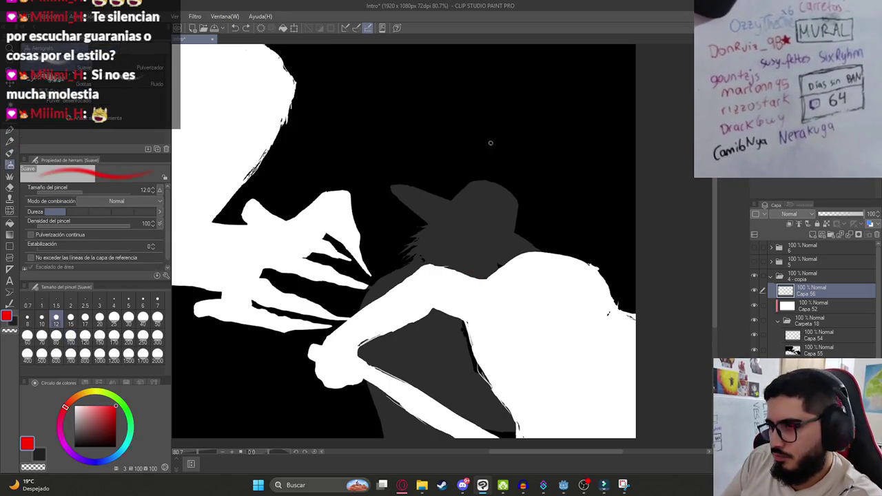
- Try several red airbrush strokes across the figure's back, undoing each attempt
{"action": "left_click_drag", "start_coordinate": [467, 250], "coordinate": [544, 329]}
{"action": "key", "text": "ctrl+z"}
{"action": "mouse_move", "coordinate": [470, 253]}
{"action": "left_mouse_down"}
{"action": "mouse_move", "coordinate": [545, 350]}
{"action": "mouse_move", "coordinate": [472, 273]}
{"action": "left_mouse_up"}
{"action": "key", "text": "ctrl+z"}
{"action": "left_click", "coordinate": [521, 345]}
{"action": "key", "text": "ctrl+z"}
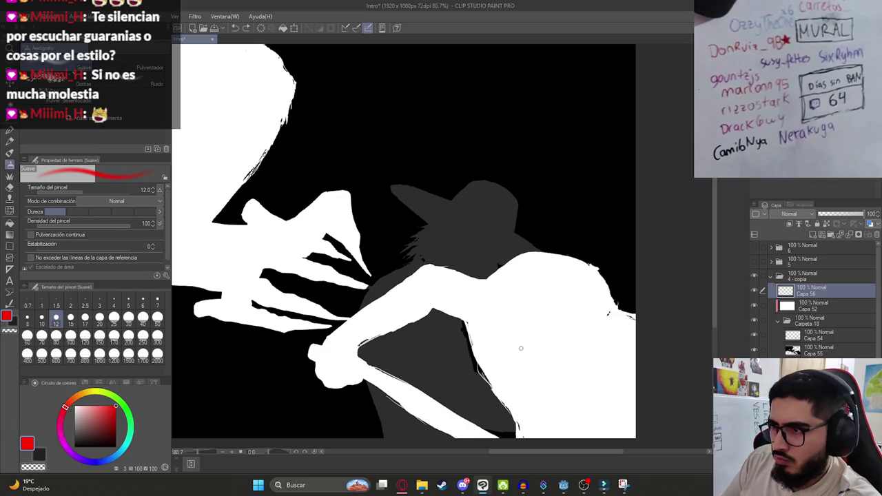
{"action": "left_click_drag", "start_coordinate": [521, 348], "coordinate": [472, 272]}
{"action": "key", "text": "ctrl+z"}
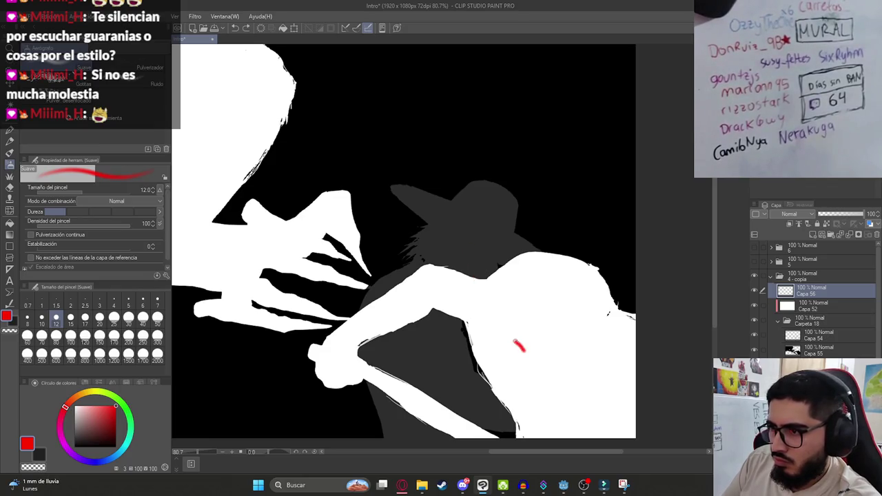
- Paint two red scratches up the back, then undo them to start over
{"action": "left_click_drag", "start_coordinate": [521, 347], "coordinate": [483, 287]}
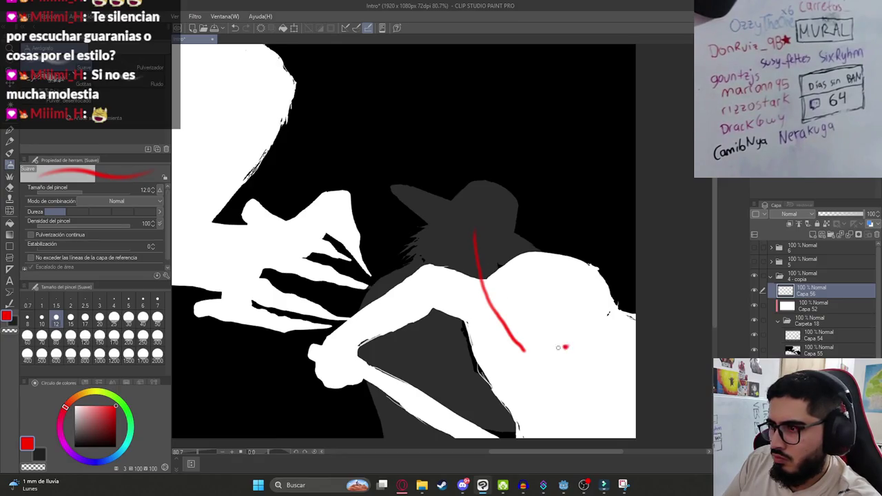
{"action": "mouse_move", "coordinate": [552, 347]}
{"action": "left_mouse_down"}
{"action": "mouse_move", "coordinate": [500, 279]}
{"action": "mouse_move", "coordinate": [552, 346]}
{"action": "mouse_move", "coordinate": [509, 239]}
{"action": "left_mouse_up"}
{"action": "key", "text": "ctrl+z"}
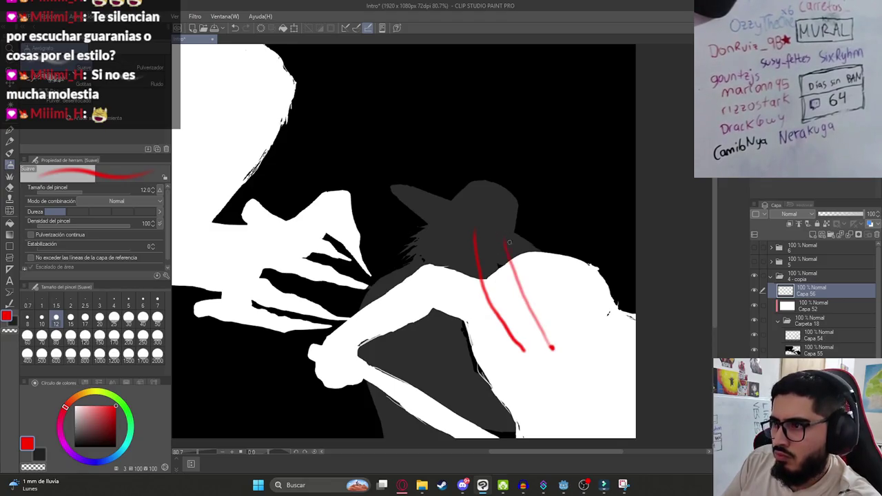
{"action": "scroll", "coordinate": [527, 317], "scroll_direction": "down", "scroll_amount": 5}
{"action": "scroll", "coordinate": [524, 338], "scroll_direction": "up", "scroll_amount": 6}
{"action": "key", "text": "ctrl+z"}
{"action": "key", "text": "ctrl+z"}
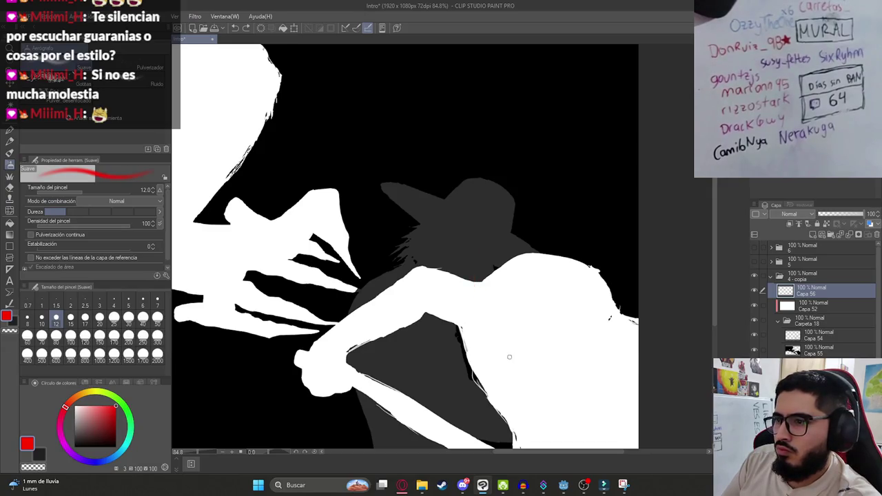
- Paint two curved red scratch marks side by side across the figure's back
{"action": "left_click_drag", "start_coordinate": [514, 348], "coordinate": [459, 222]}
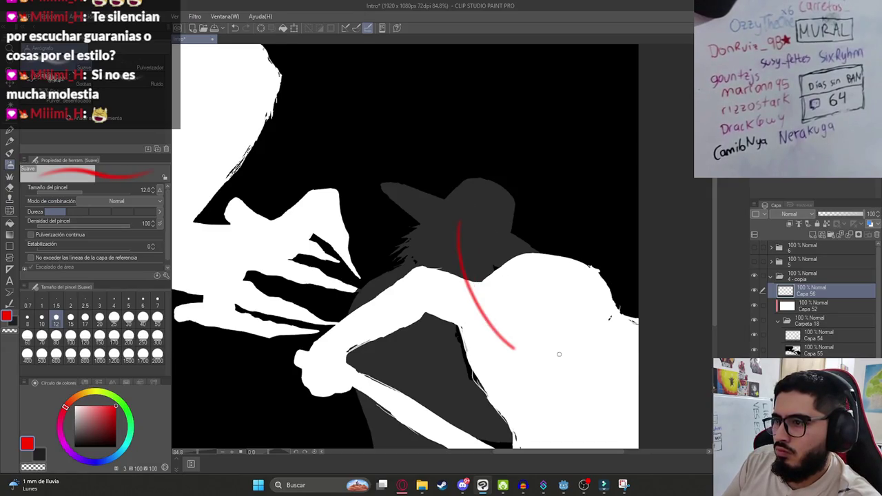
{"action": "left_click_drag", "start_coordinate": [554, 349], "coordinate": [508, 219]}
{"action": "scroll", "coordinate": [533, 291], "scroll_direction": "down", "scroll_amount": 3}
{"action": "scroll", "coordinate": [527, 289], "scroll_direction": "up", "scroll_amount": 2}
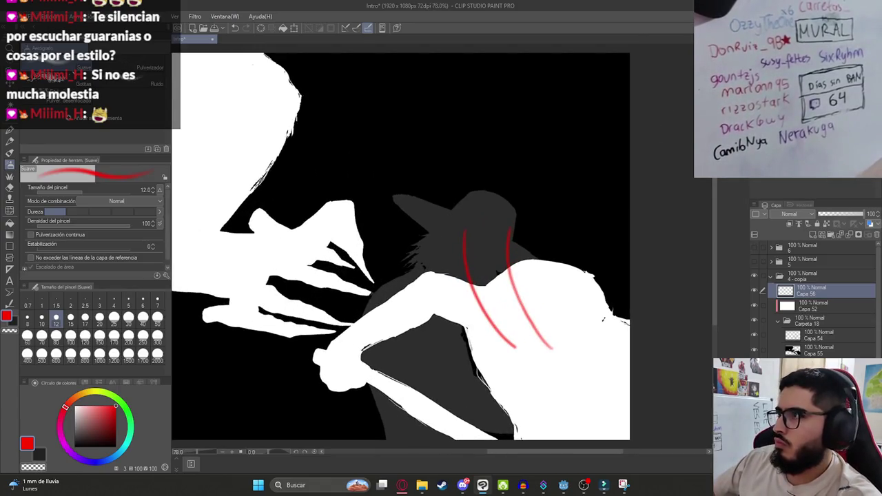
- Tint the scratch layer colour to orange-yellow FFC000
{"action": "double_click", "coordinate": [787, 305]}
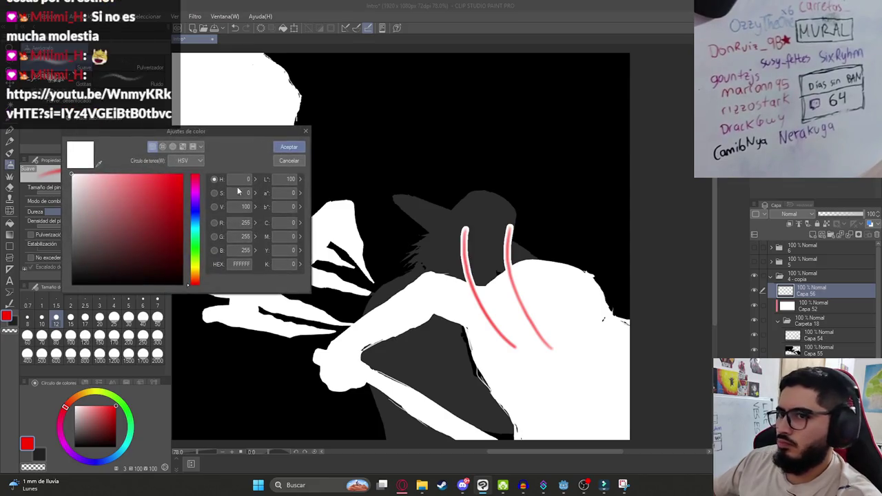
{"action": "left_click", "coordinate": [289, 147]}
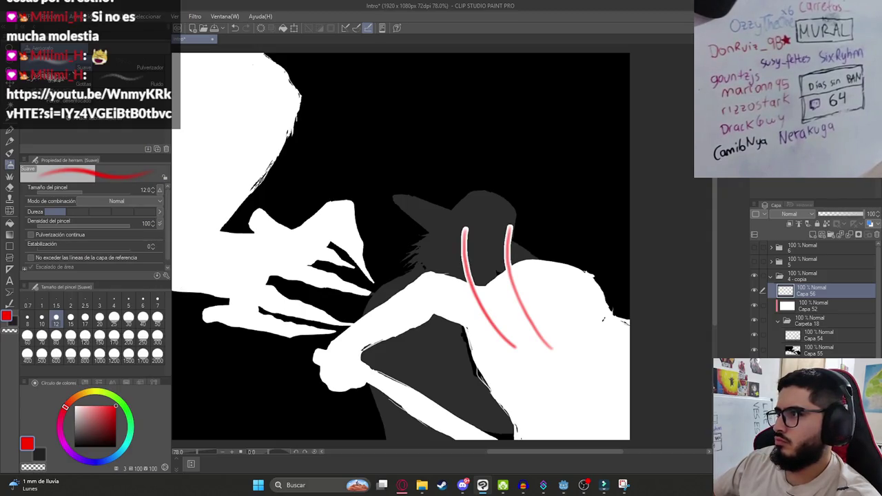
{"action": "double_click", "coordinate": [787, 305]}
{"action": "left_click", "coordinate": [195, 272]}
{"action": "left_click", "coordinate": [182, 175]}
{"action": "left_click", "coordinate": [289, 147]}
- Zoom out to the whole canvas, toggle the grey figure's visibility, then go to YouTube music
{"action": "key", "text": "ctrl+minus"}
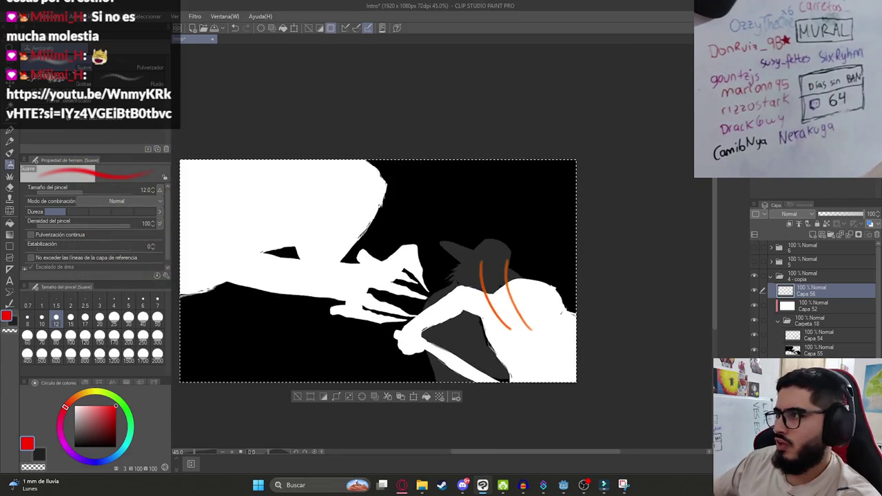
{"action": "key", "text": "ctrl+minus"}
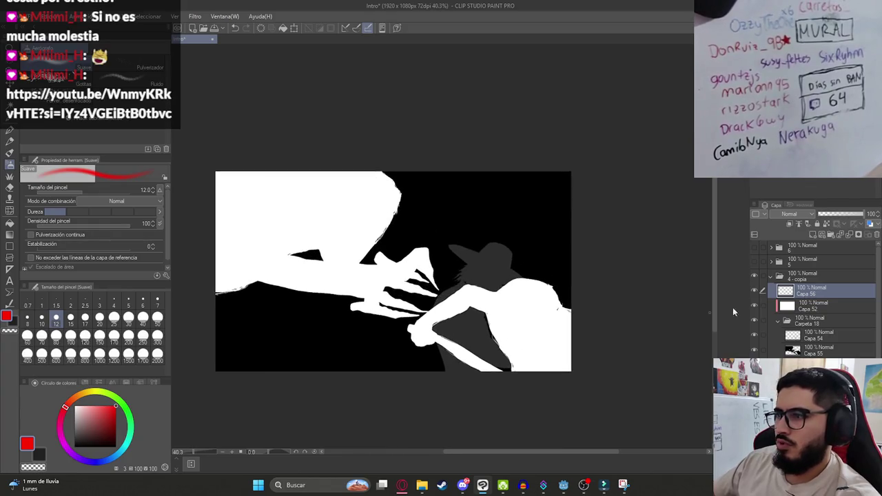
{"action": "left_click", "coordinate": [754, 350]}
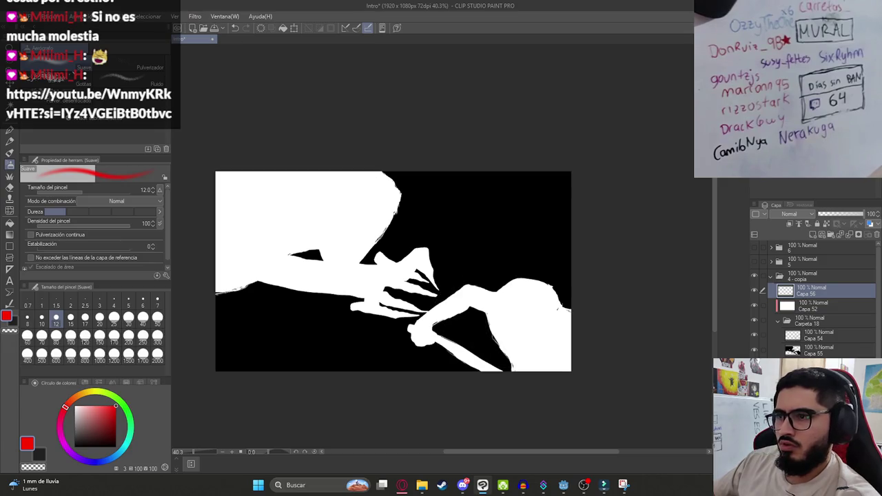
{"action": "left_click", "coordinate": [754, 350]}
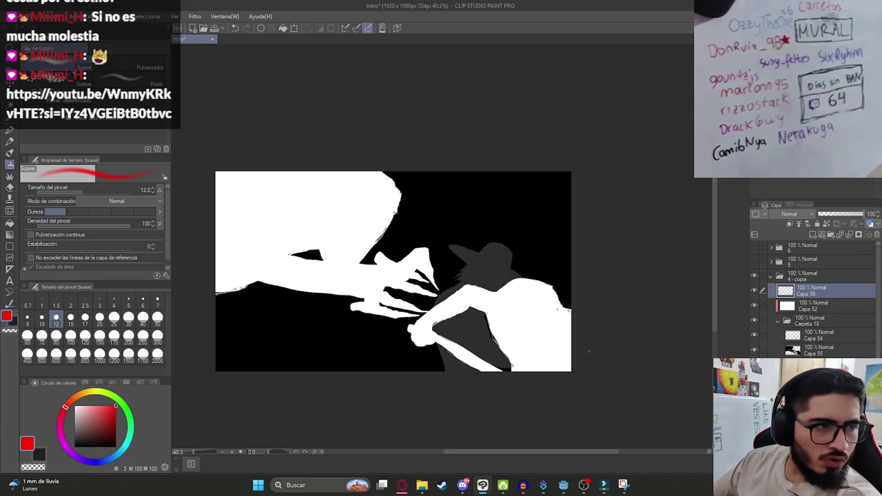
{"action": "key", "text": "alt+Tab"}
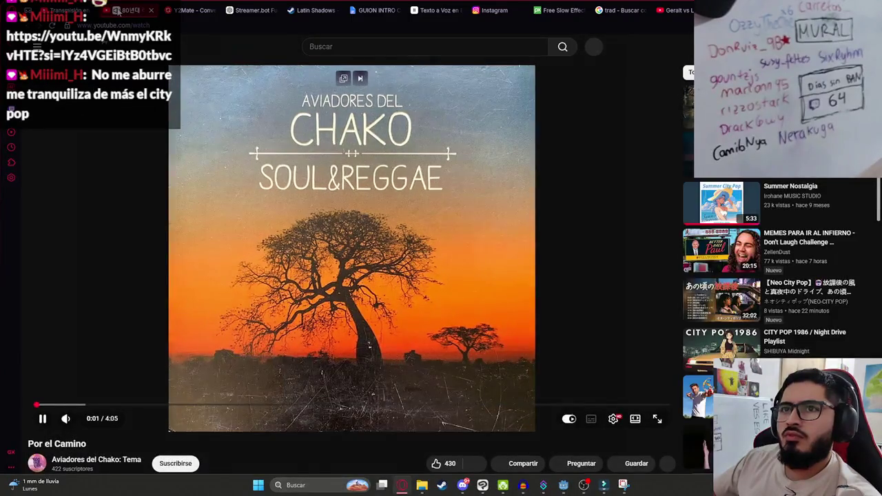
- Pause the 80s City Pop mix, keep 'Por el Camino' playing, and move its tab left
{"action": "left_click", "coordinate": [117, 11]}
{"action": "left_click", "coordinate": [260, 150]}
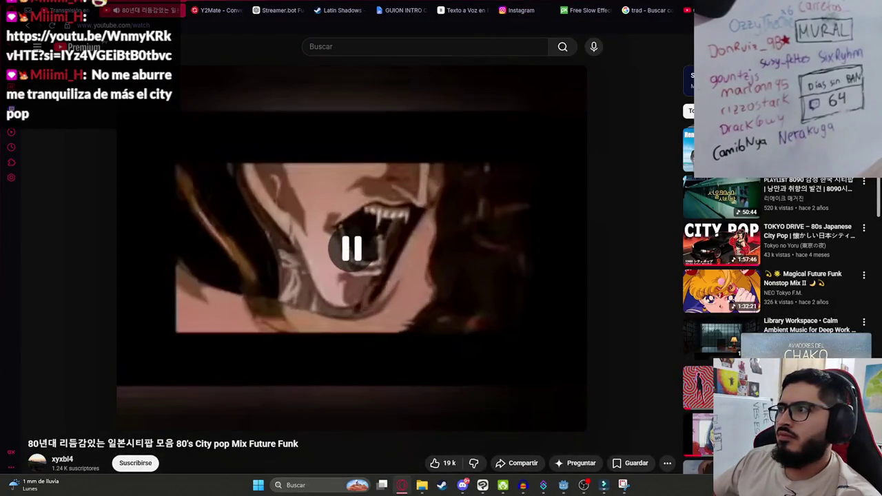
{"action": "left_click", "coordinate": [365, 7]}
{"action": "left_click_drag", "start_coordinate": [366, 7], "coordinate": [217, 9]}
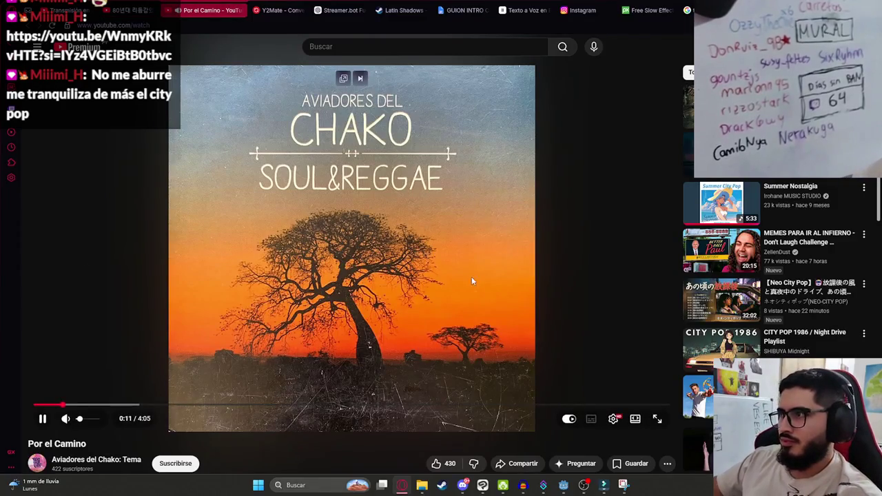
{"action": "key", "text": "alt+Tab"}
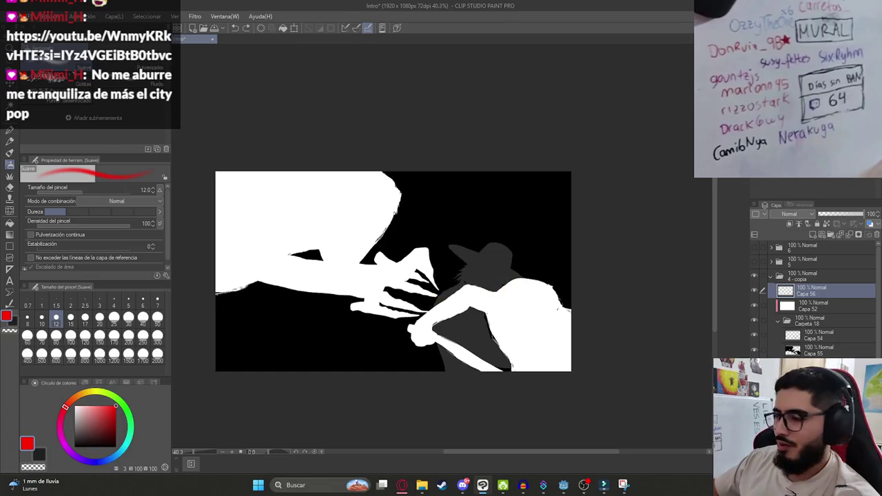
- On layer Capa 54, paint white along the arm's top edge with the G pen at size 15
{"action": "scroll", "coordinate": [510, 319], "scroll_direction": "up", "scroll_amount": 4}
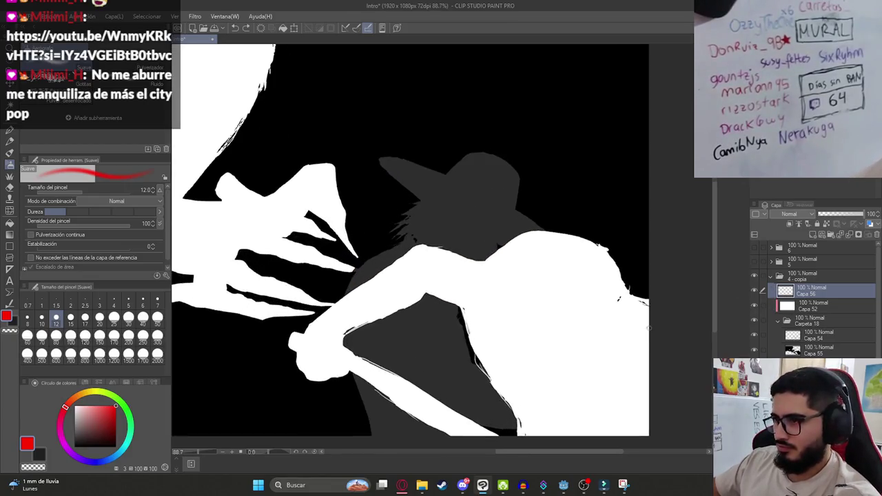
{"action": "left_click", "coordinate": [813, 336]}
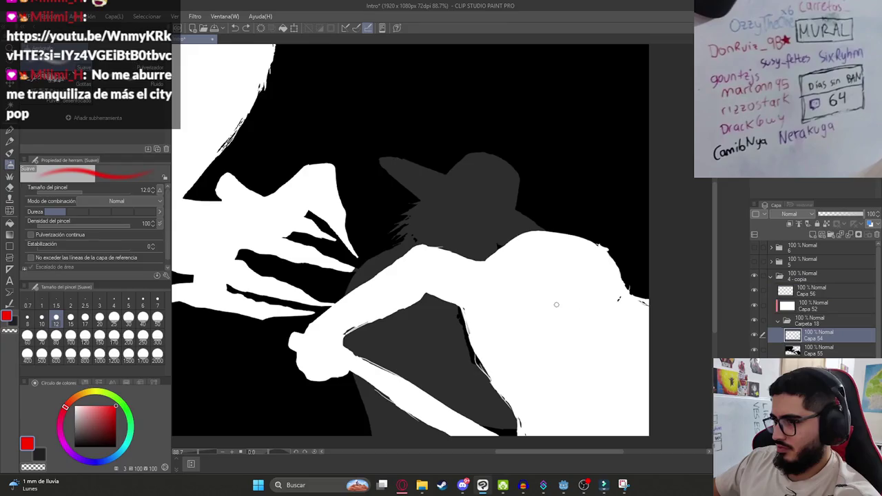
{"action": "key", "text": "p"}
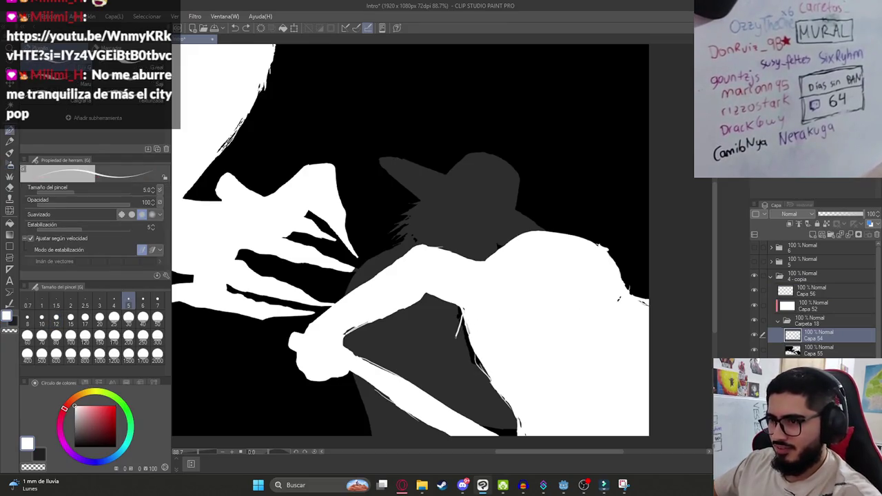
{"action": "left_click", "coordinate": [71, 317]}
{"action": "scroll", "coordinate": [337, 331], "scroll_direction": "up", "scroll_amount": 4}
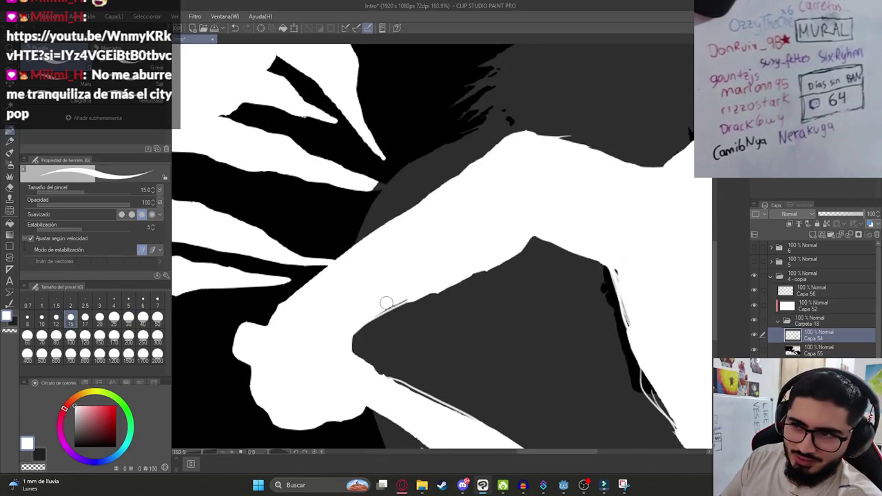
{"action": "mouse_move", "coordinate": [416, 296]}
{"action": "left_mouse_down"}
{"action": "mouse_move", "coordinate": [500, 258]}
{"action": "mouse_move", "coordinate": [522, 232]}
{"action": "mouse_move", "coordinate": [519, 241]}
{"action": "left_mouse_up"}
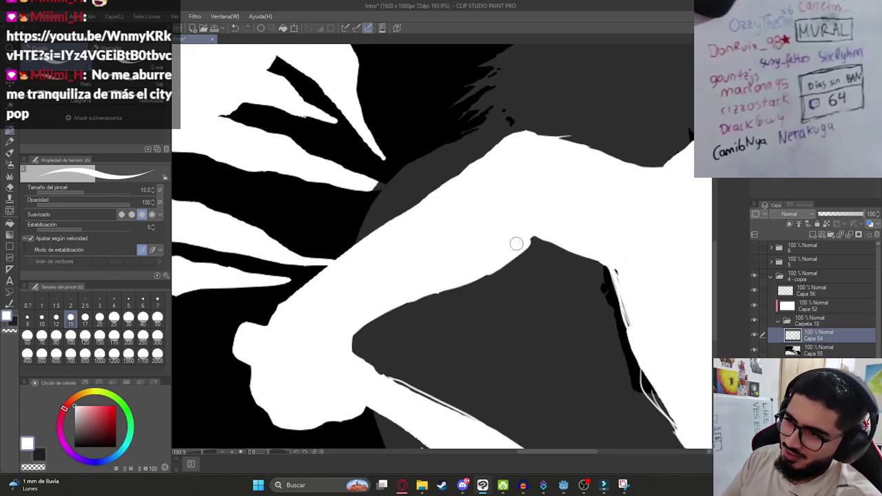
{"action": "key", "text": "alt+Tab"}
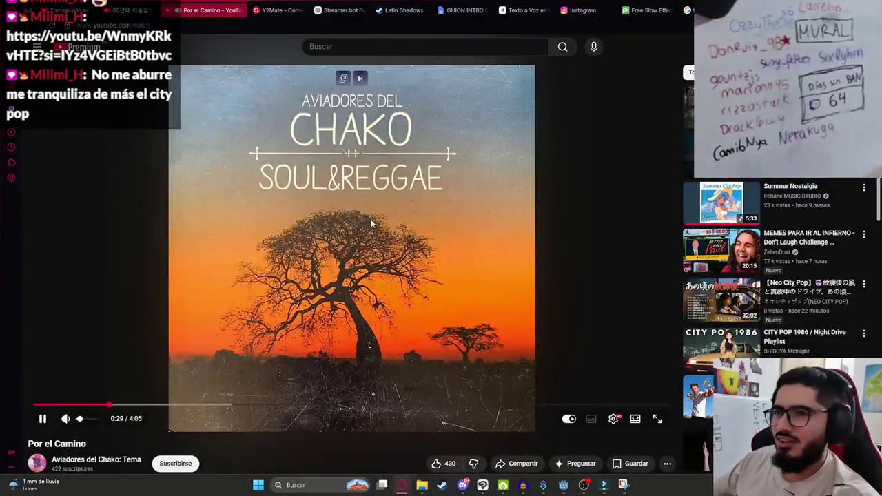
- Briefly pause and resume 'Por el Camino', then bring Clip Studio Paint back
{"action": "left_click", "coordinate": [371, 223]}
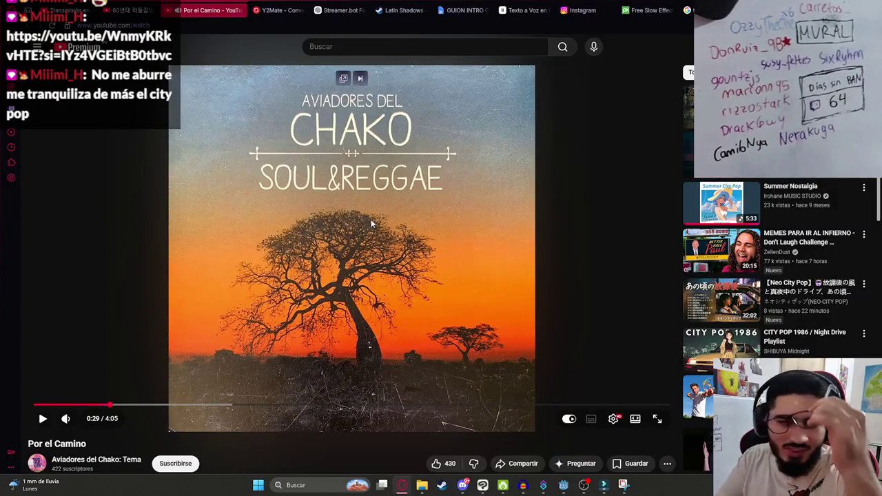
{"action": "left_click", "coordinate": [332, 308]}
{"action": "mouse_move", "coordinate": [394, 479]}
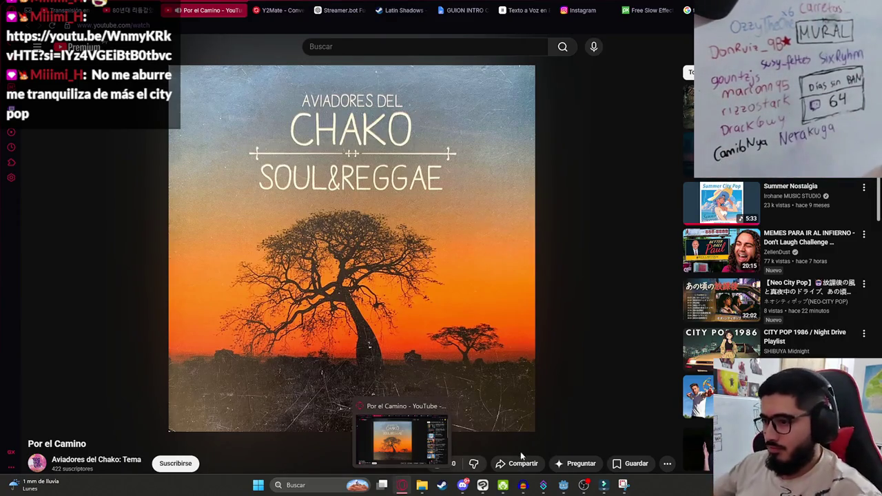
{"action": "left_click", "coordinate": [482, 486]}
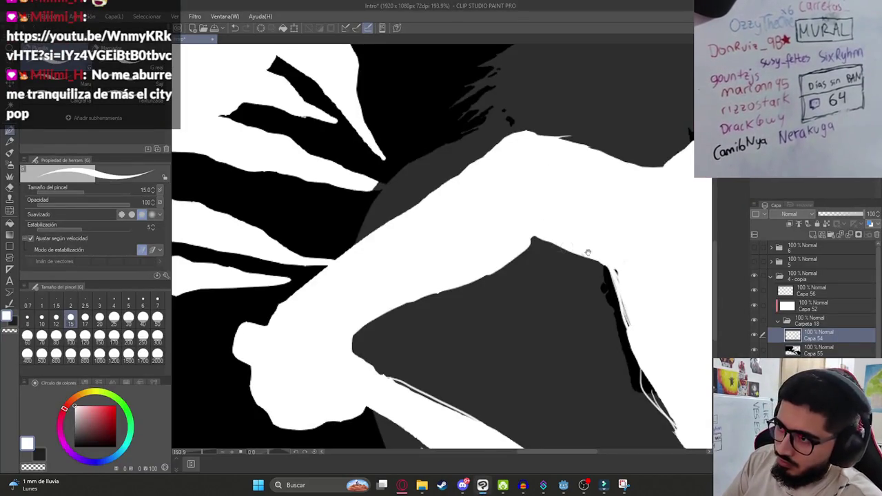
- Paint white over the stray line along the forearm's edge
{"action": "left_click_drag", "start_coordinate": [538, 217], "coordinate": [472, 208]}
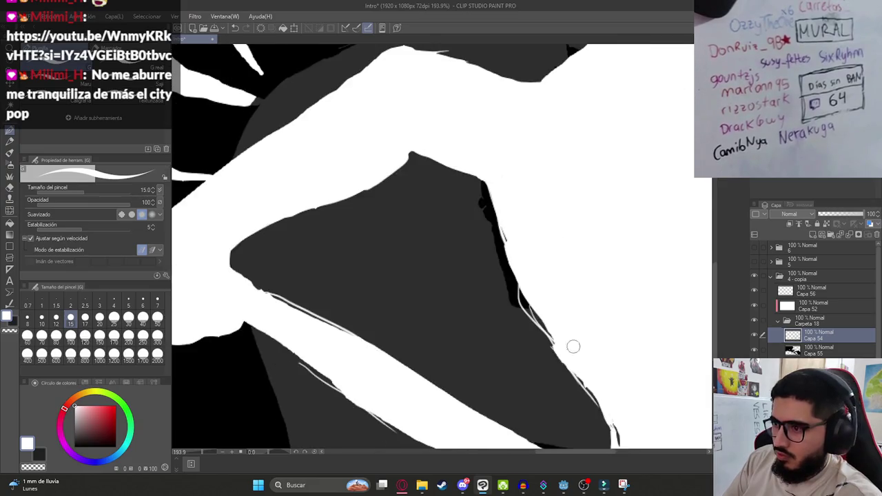
{"action": "key", "text": "ctrl+0"}
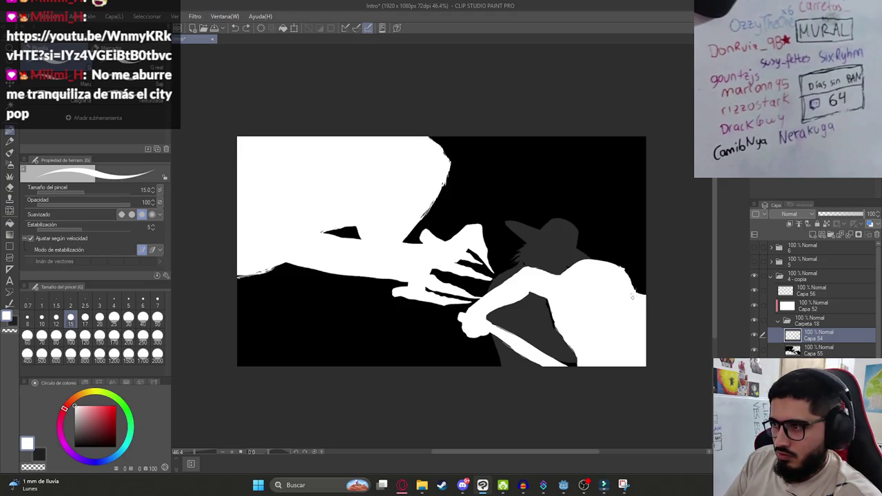
{"action": "scroll", "coordinate": [498, 330], "scroll_direction": "up", "scroll_amount": 5}
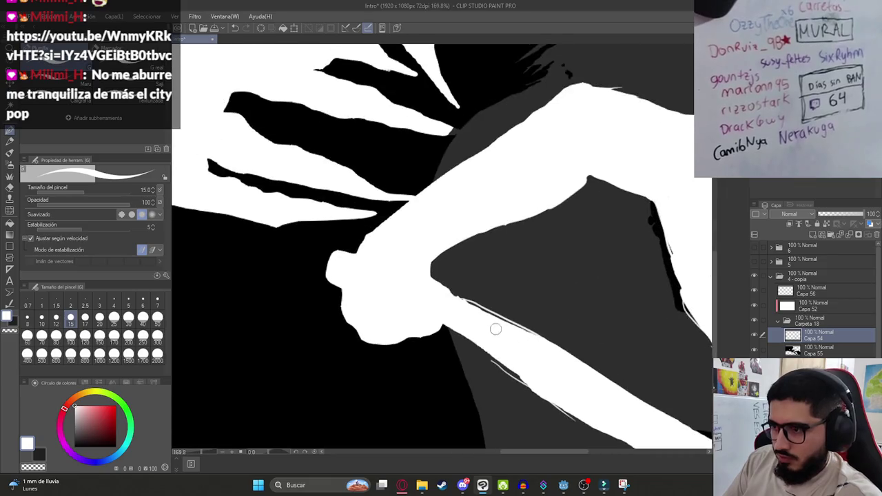
{"action": "left_click_drag", "start_coordinate": [460, 297], "coordinate": [532, 334]}
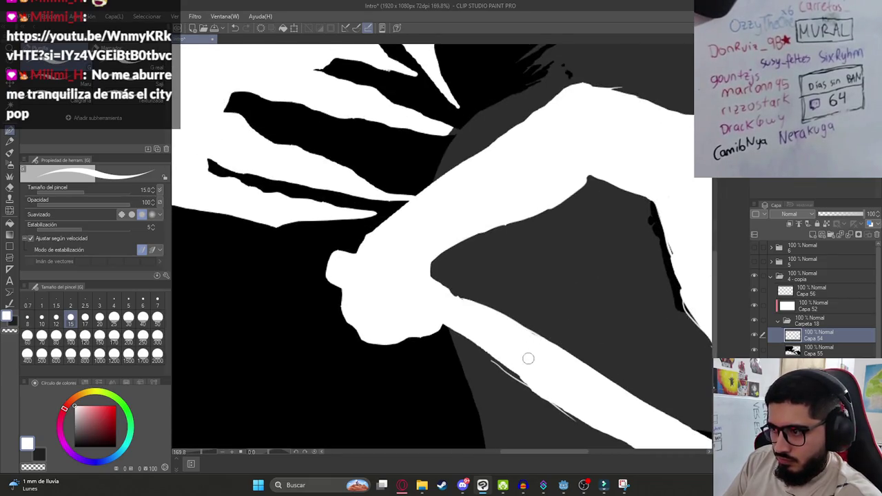
- Hide the dark grey hatted figure layer, leaving only white shapes on black
{"action": "scroll", "coordinate": [546, 382], "scroll_direction": "down", "scroll_amount": 4}
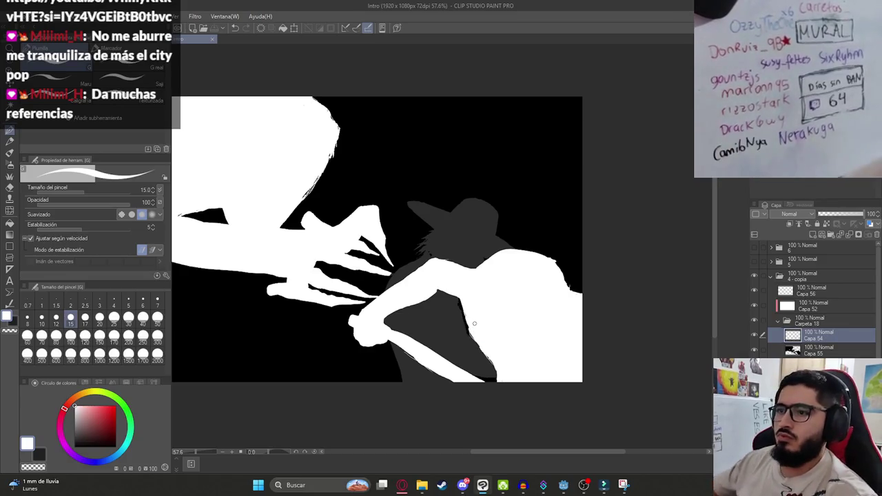
{"action": "scroll", "coordinate": [474, 323], "scroll_direction": "down", "scroll_amount": 2}
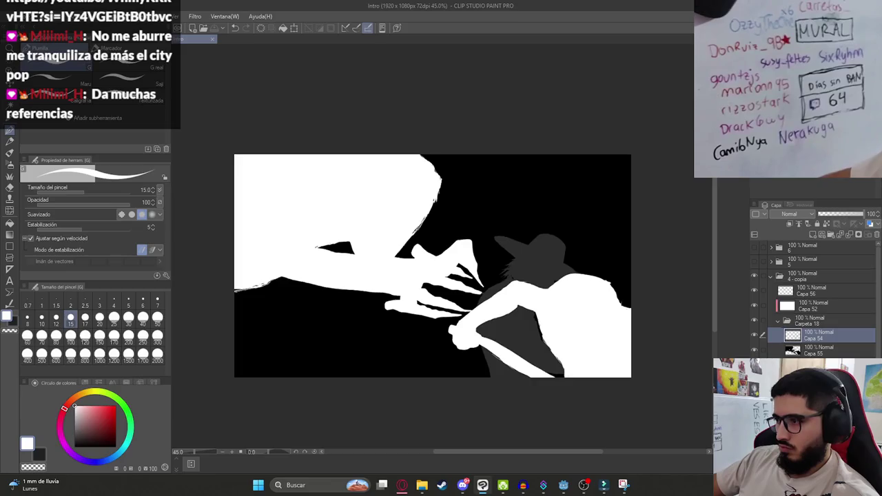
{"action": "key", "text": "Delete"}
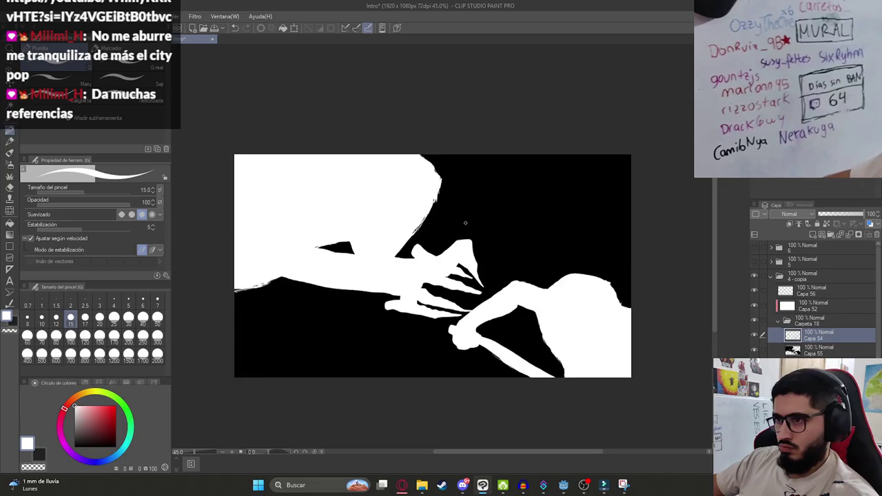
{"action": "scroll", "coordinate": [473, 225], "scroll_direction": "down", "scroll_amount": 1}
- Start a single-layer .png export from the File menu
{"action": "left_click", "coordinate": [15, 16]}
{"action": "mouse_move", "coordinate": [93, 130]}
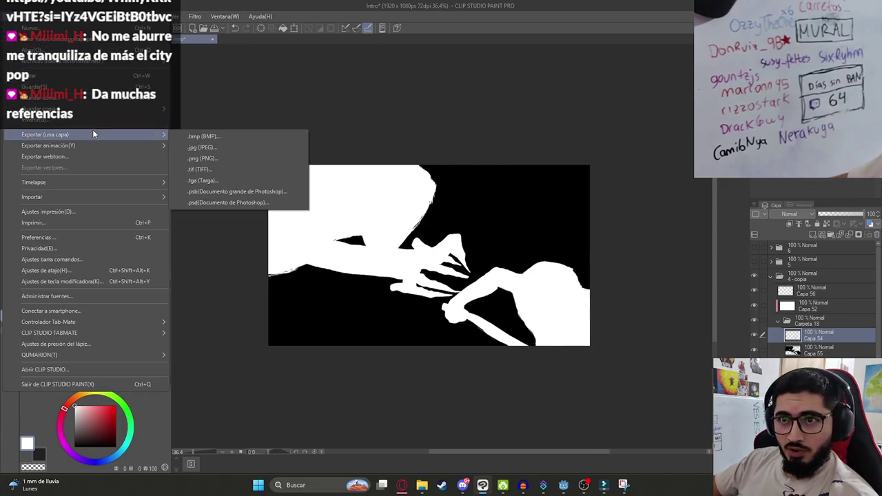
{"action": "left_click", "coordinate": [214, 170]}
{"action": "scroll", "coordinate": [345, 231], "scroll_direction": "down", "scroll_amount": 3}
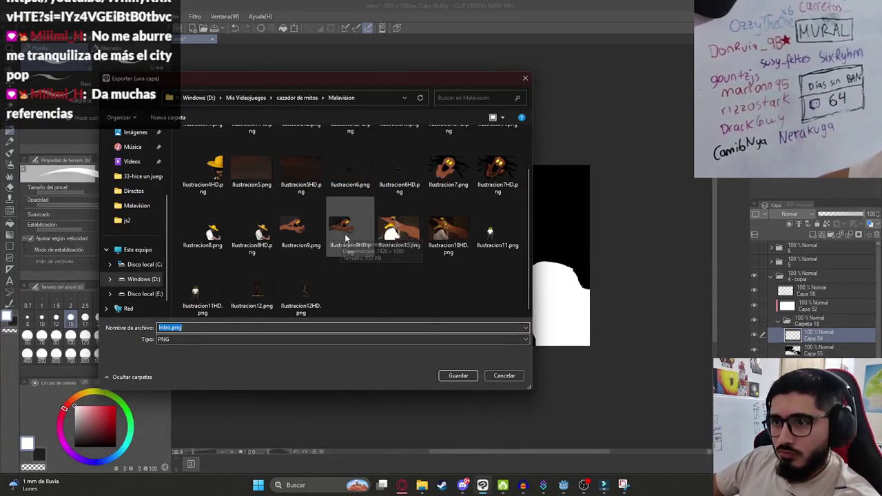
{"action": "left_click", "coordinate": [310, 234]}
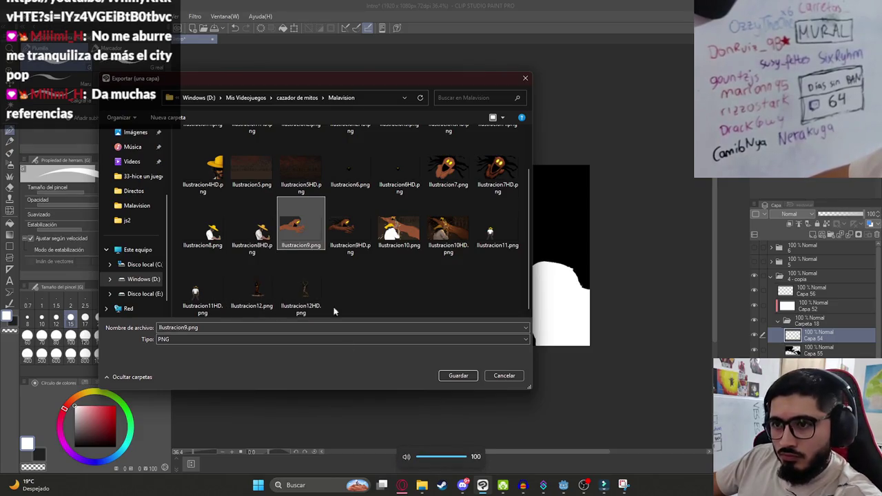
- Save the export as Ilustracion9HDImpact.png and accept the PNG settings
{"action": "key", "text": "alt+Tab"}
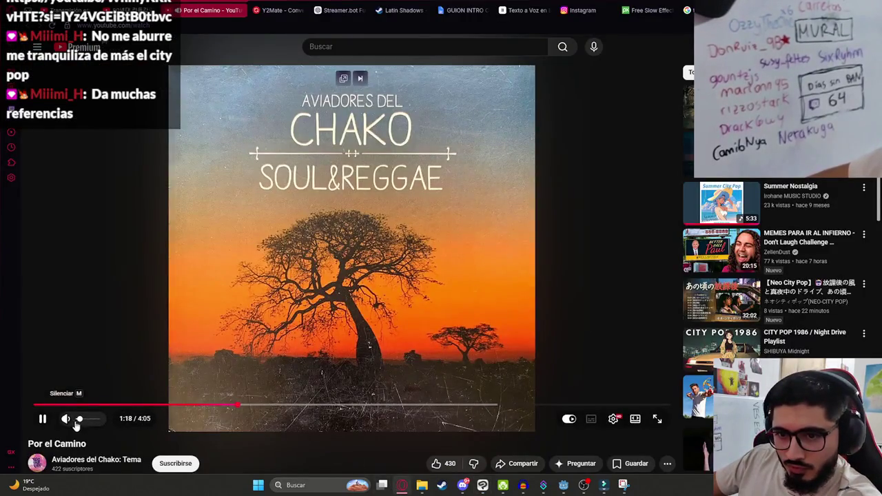
{"action": "key", "text": "alt+Tab"}
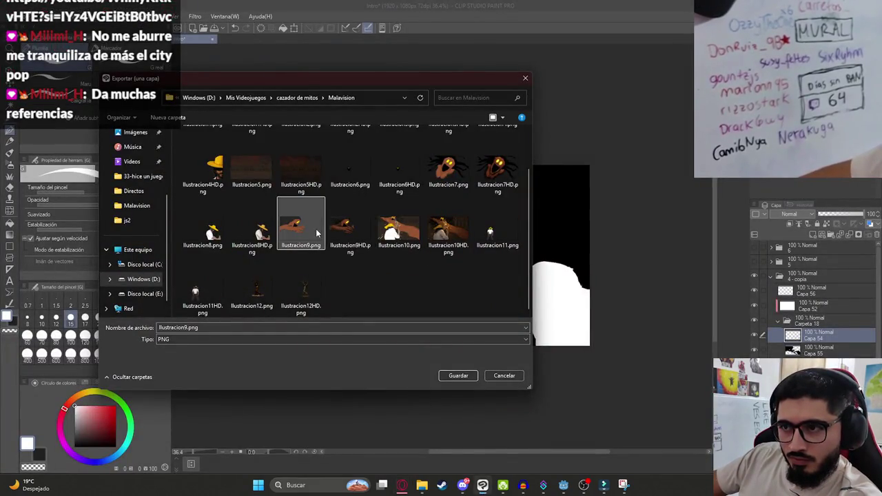
{"action": "left_click", "coordinate": [350, 227]}
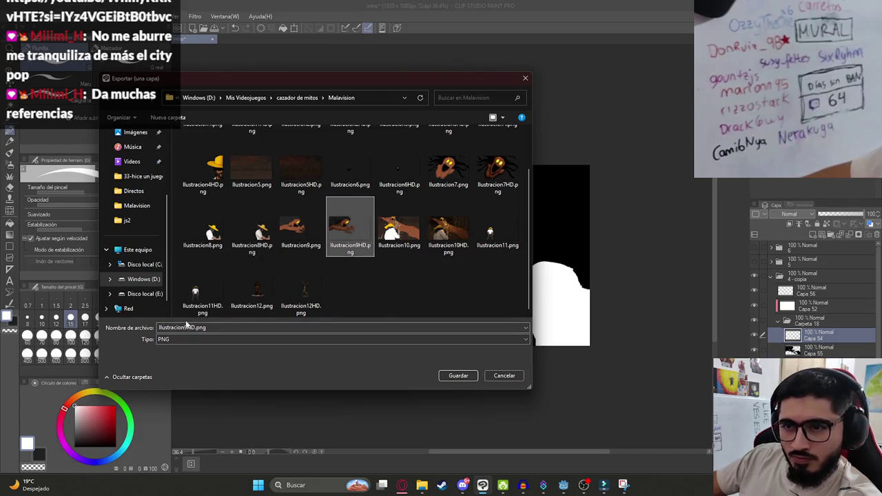
{"action": "double_click", "coordinate": [191, 328]}
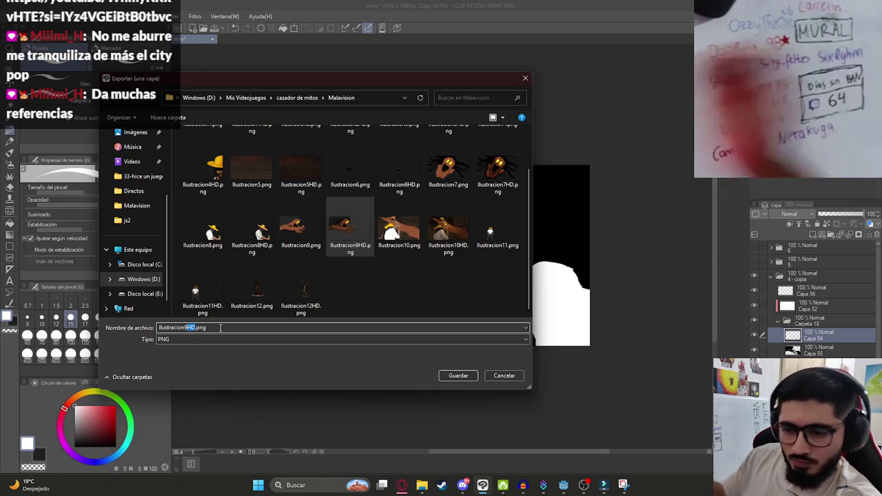
{"action": "left_click", "coordinate": [196, 328]}
{"action": "type", "text": "rame"}
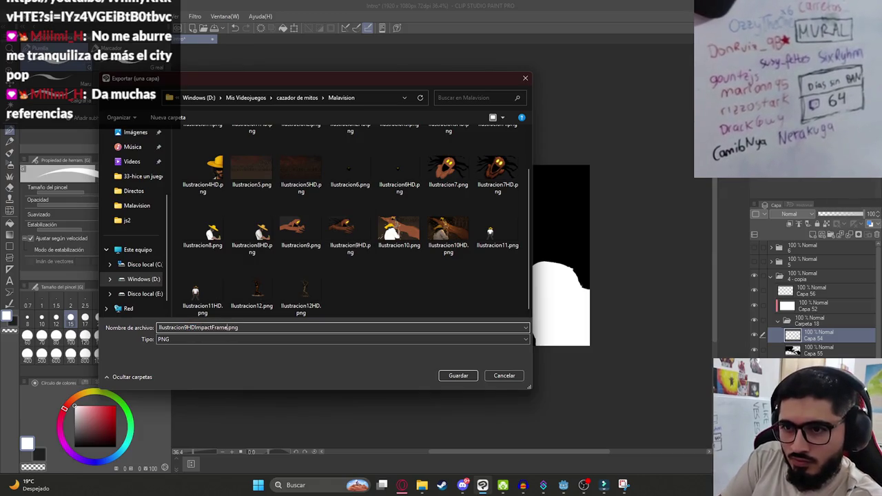
{"action": "key", "text": "Return"}
{"action": "key", "text": "Return"}
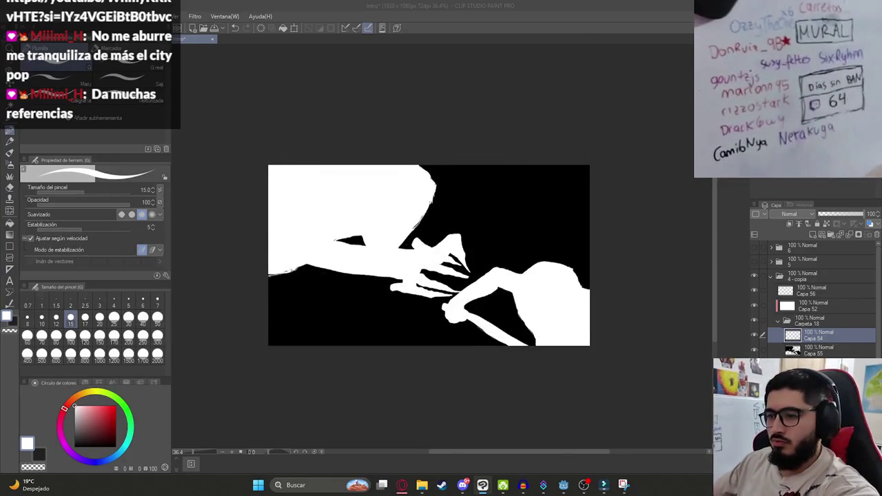
{"action": "key", "text": "alt+Tab"}
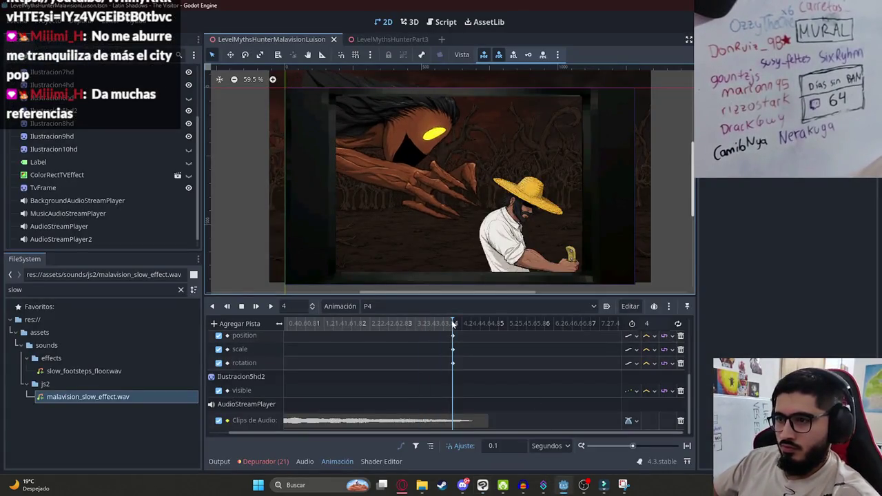
- Set the P4 animation length to 4.1 and filter FileSystem for the illustration files
{"action": "left_click", "coordinate": [655, 324]}
{"action": "type", "text": "4."}
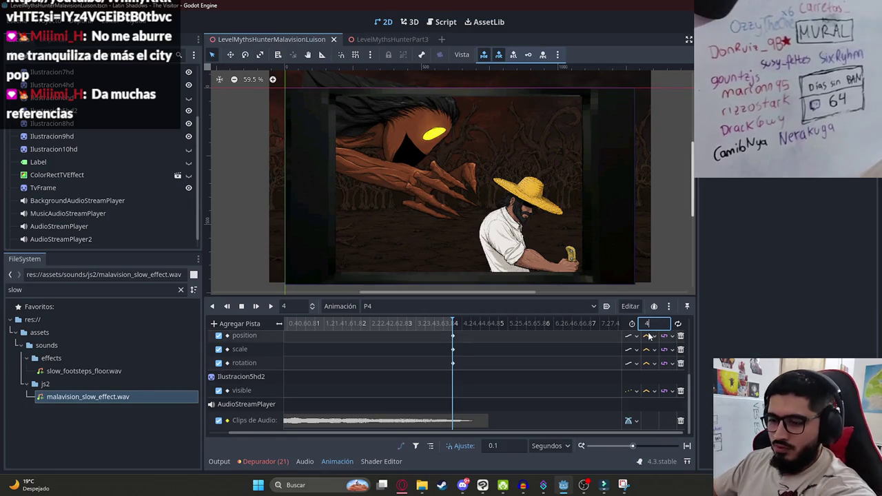
{"action": "type", "text": "1"}
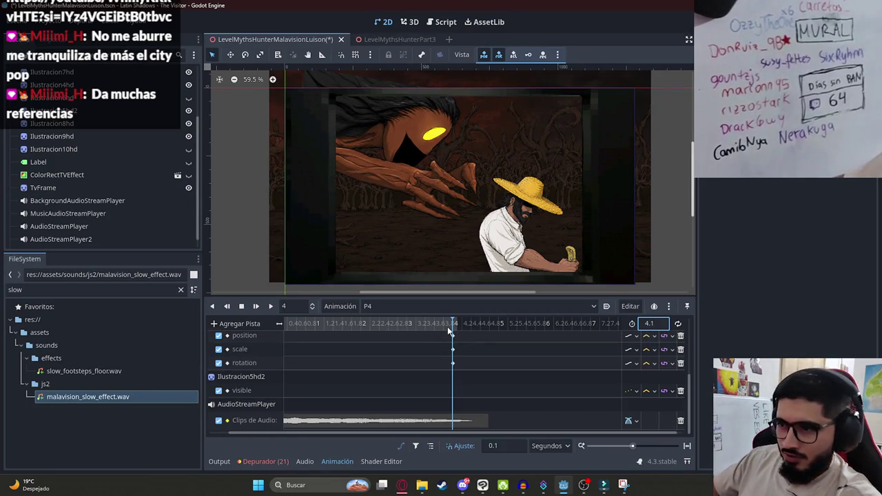
{"action": "double_click", "coordinate": [88, 290]}
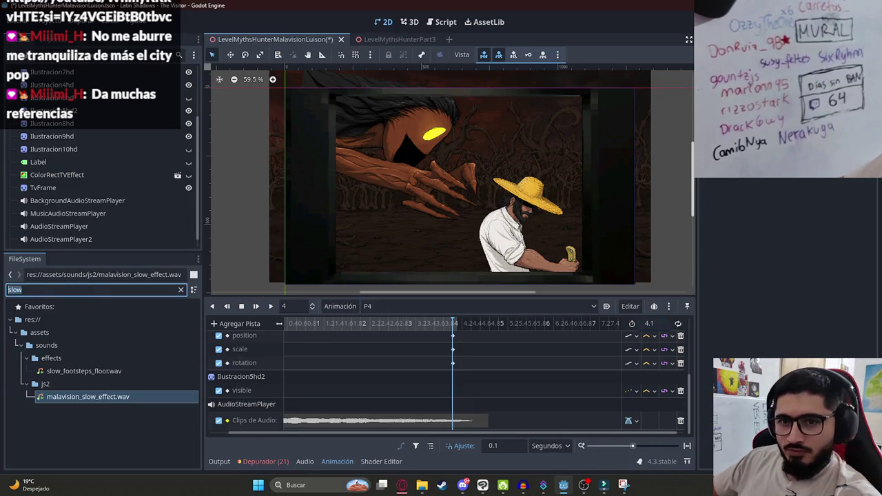
{"action": "type", "text": "c"}
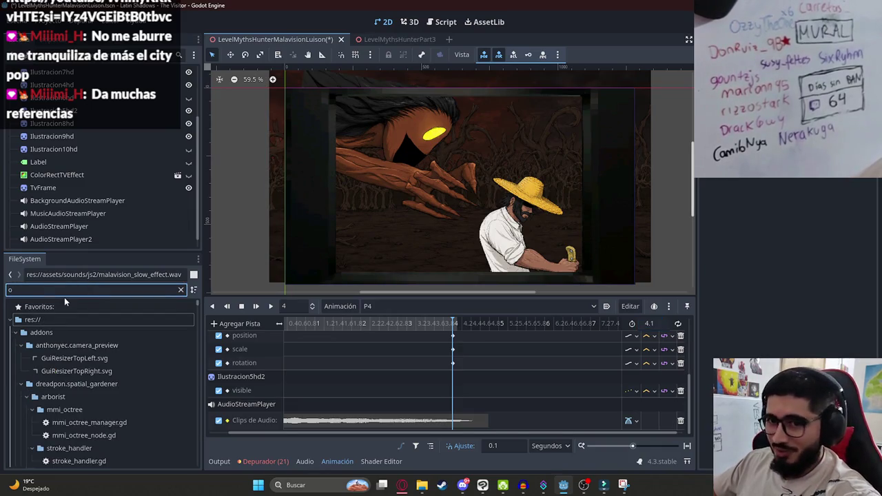
{"action": "type", "text": "lustra"}
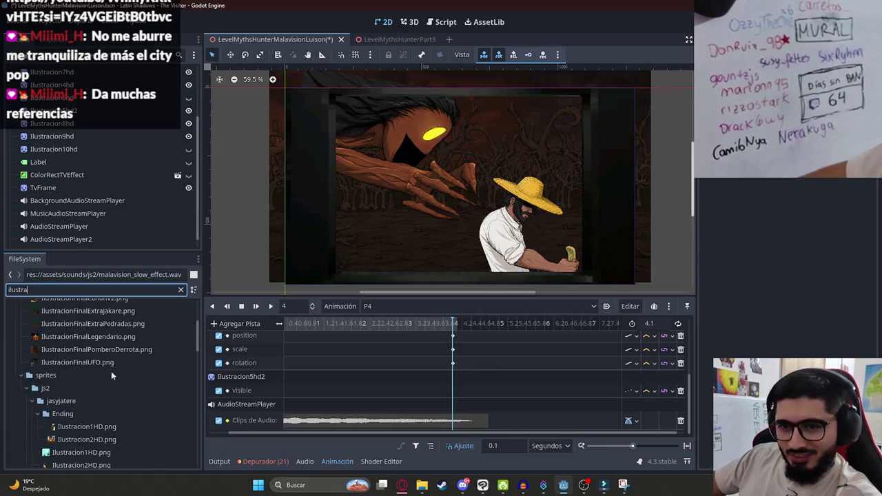
- Retry the FileSystem search with an impact-frame term, then switch to Clip Studio Paint
{"action": "scroll", "coordinate": [125, 385], "scroll_direction": "down", "scroll_amount": 5}
{"action": "scroll", "coordinate": [125, 386], "scroll_direction": "down", "scroll_amount": 6}
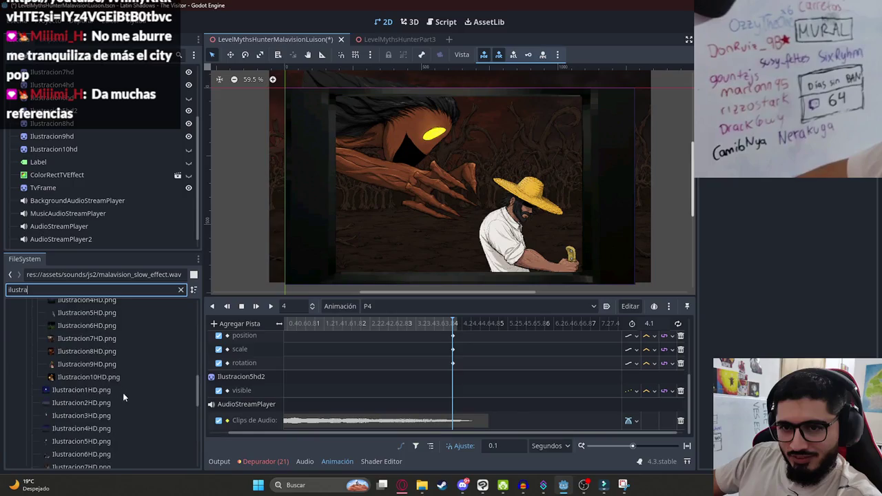
{"action": "scroll", "coordinate": [119, 399], "scroll_direction": "up", "scroll_amount": 3}
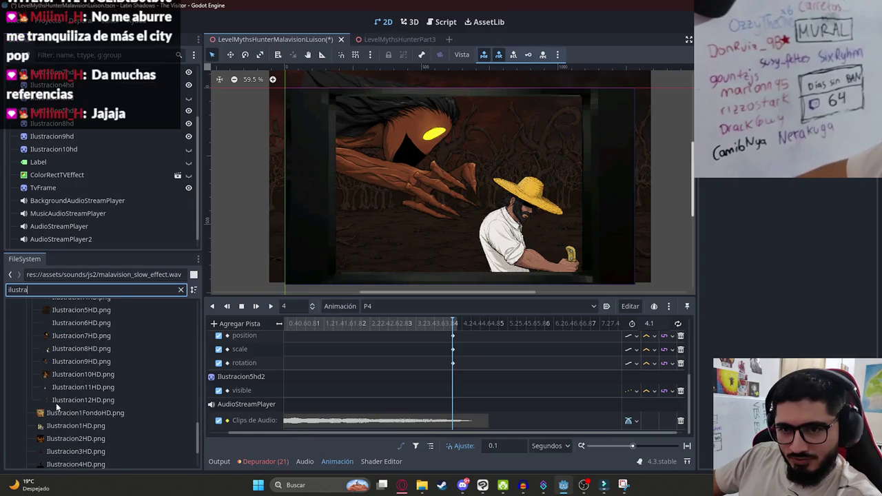
{"action": "scroll", "coordinate": [86, 386], "scroll_direction": "up", "scroll_amount": 1}
{"action": "scroll", "coordinate": [121, 375], "scroll_direction": "down", "scroll_amount": 4}
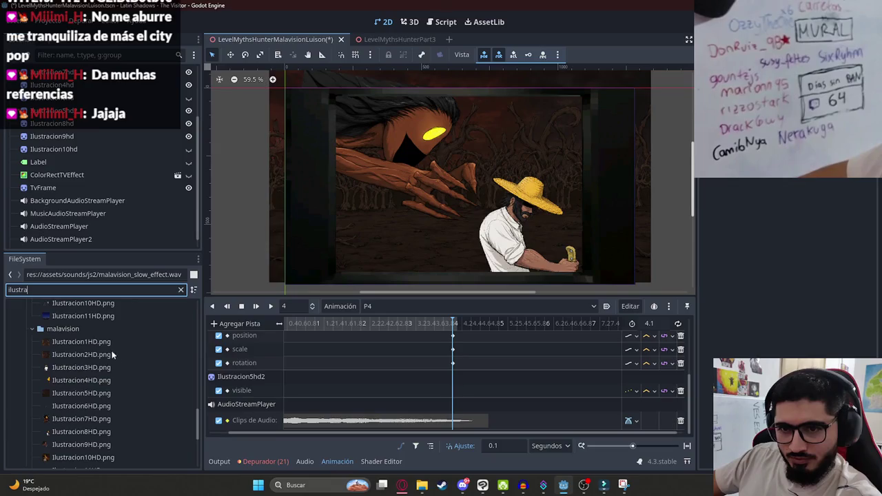
{"action": "key", "text": "ctrl+a"}
{"action": "type", "text": "fram"}
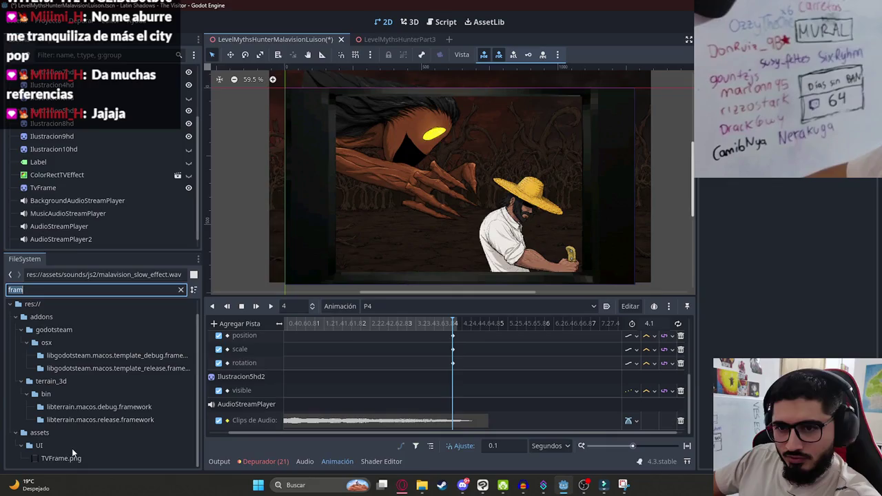
{"action": "type", "text": "impac"}
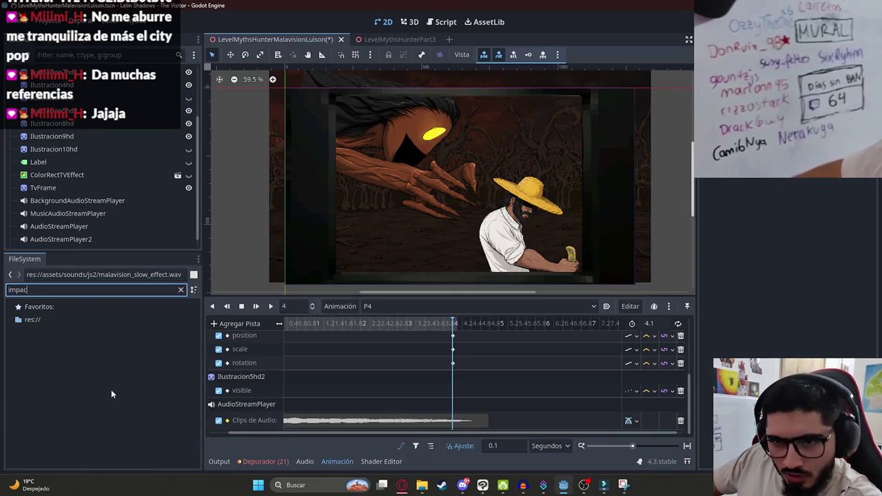
{"action": "key", "text": "alt+Tab"}
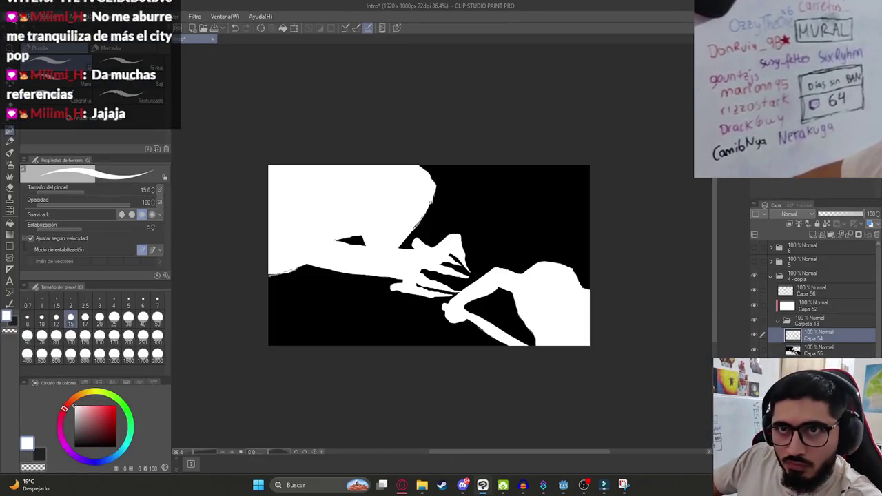
- Locate Ilustracion9HDImpactFrame.png in the sprites/js2/malavision folder, then return to Godot
{"action": "left_click", "coordinate": [11, 15]}
{"action": "key", "text": "alt+Tab"}
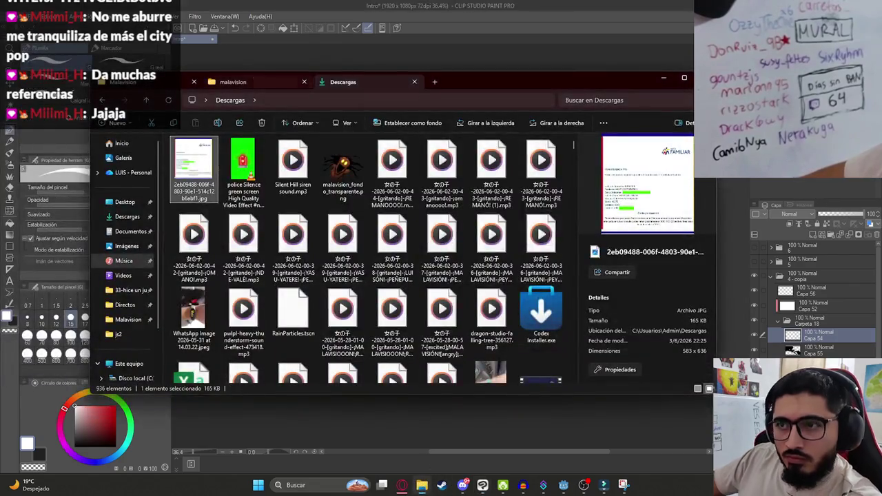
{"action": "left_click", "coordinate": [233, 82]}
{"action": "mouse_move", "coordinate": [282, 302]}
{"action": "left_mouse_down"}
{"action": "mouse_move", "coordinate": [275, 110]}
{"action": "mouse_move", "coordinate": [372, 358]}
{"action": "left_mouse_up"}
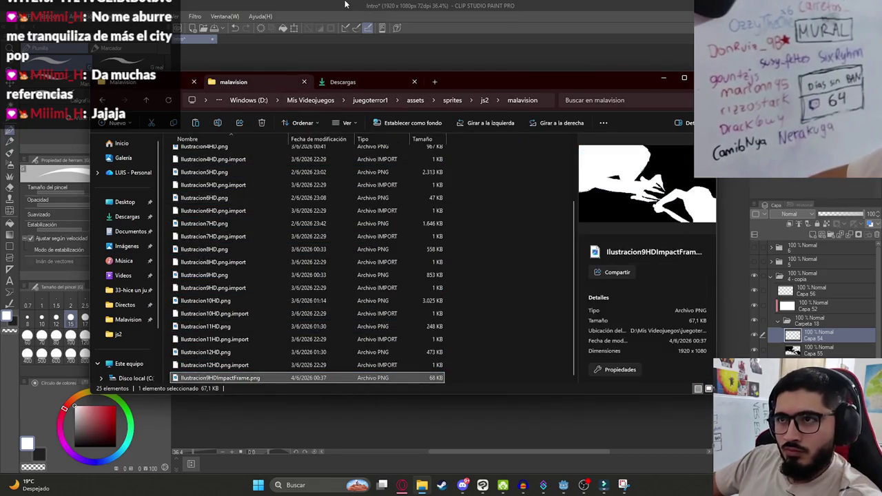
{"action": "left_click", "coordinate": [523, 491]}
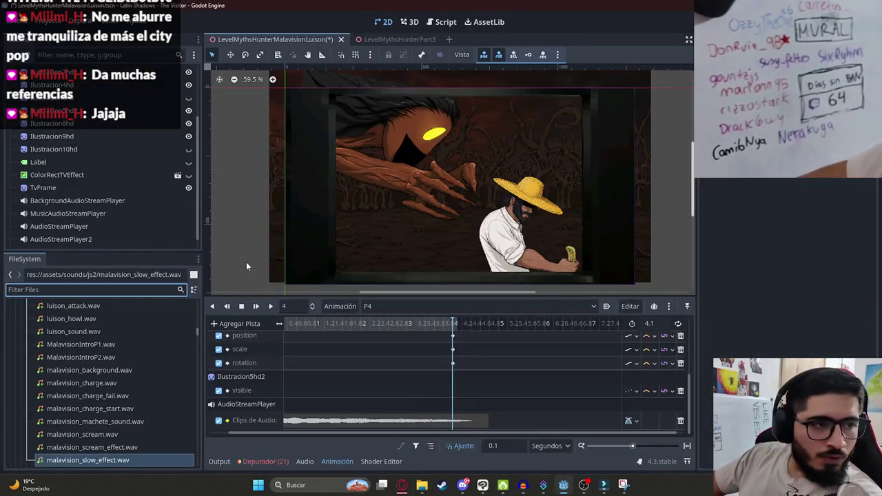
- Drag the filtered impact frame PNG into the scene and size it to cover the background
{"action": "left_click", "coordinate": [375, 206]}
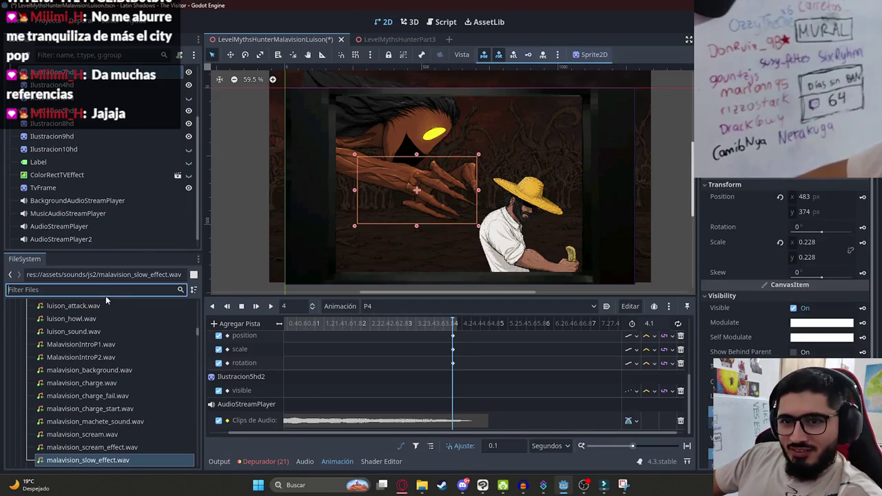
{"action": "type", "text": "impac"}
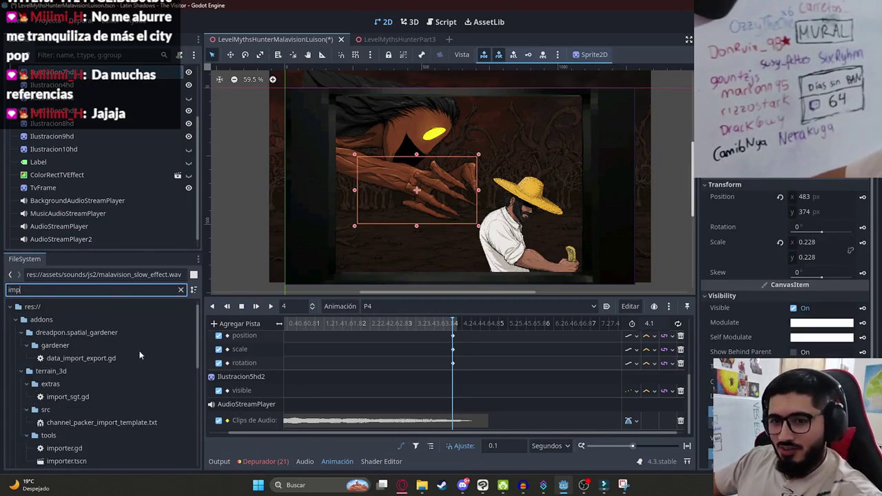
{"action": "mouse_move", "coordinate": [116, 385]}
{"action": "left_mouse_down"}
{"action": "mouse_move", "coordinate": [473, 197]}
{"action": "mouse_move", "coordinate": [484, 208]}
{"action": "left_mouse_up"}
{"action": "scroll", "coordinate": [483, 207], "scroll_direction": "down", "scroll_amount": 3}
{"action": "left_click_drag", "start_coordinate": [487, 279], "coordinate": [410, 190]}
{"action": "mouse_move", "coordinate": [396, 156]}
{"action": "left_mouse_down"}
{"action": "mouse_move", "coordinate": [447, 204]}
{"action": "mouse_move", "coordinate": [430, 177]}
{"action": "left_mouse_up"}
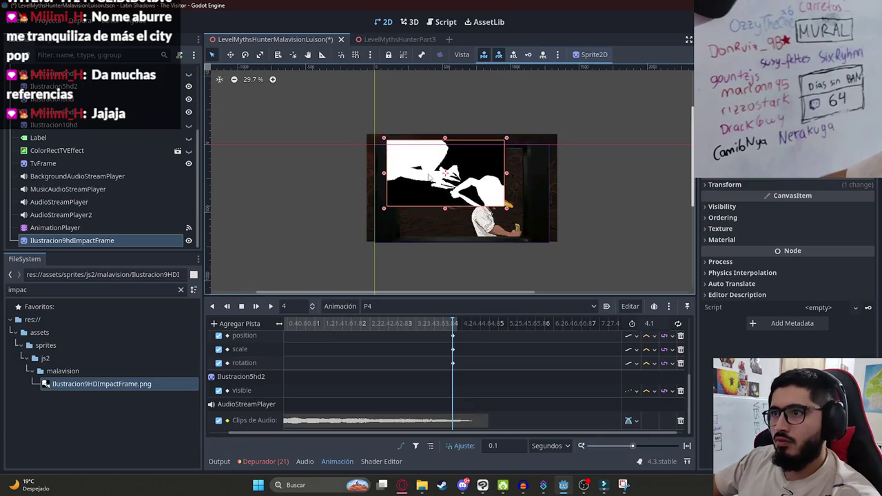
{"action": "left_click_drag", "start_coordinate": [449, 209], "coordinate": [452, 236]}
- Move the Ilustracion9hdImpactFrame node above Label in the scene tree
{"action": "left_click_drag", "start_coordinate": [72, 241], "coordinate": [96, 134]}
{"action": "scroll", "coordinate": [441, 186], "scroll_direction": "up", "scroll_amount": 4}
{"action": "mouse_move", "coordinate": [436, 165]}
{"action": "left_mouse_down"}
{"action": "mouse_move", "coordinate": [433, 198]}
{"action": "mouse_move", "coordinate": [447, 140]}
{"action": "left_mouse_up"}
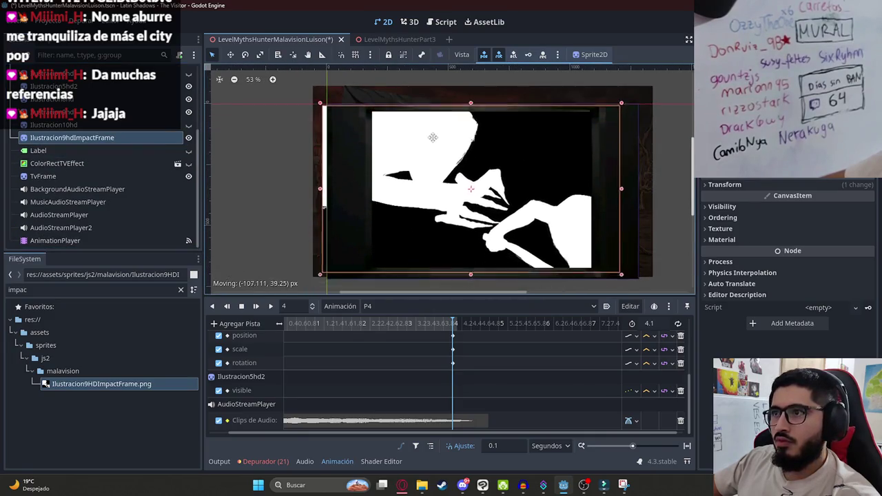
- Lower the sprite's Modulate alpha and align it with the illustration beneath
{"action": "left_click", "coordinate": [731, 207]}
{"action": "left_click", "coordinate": [824, 233]}
{"action": "left_click_drag", "start_coordinate": [855, 414], "coordinate": [806, 414]}
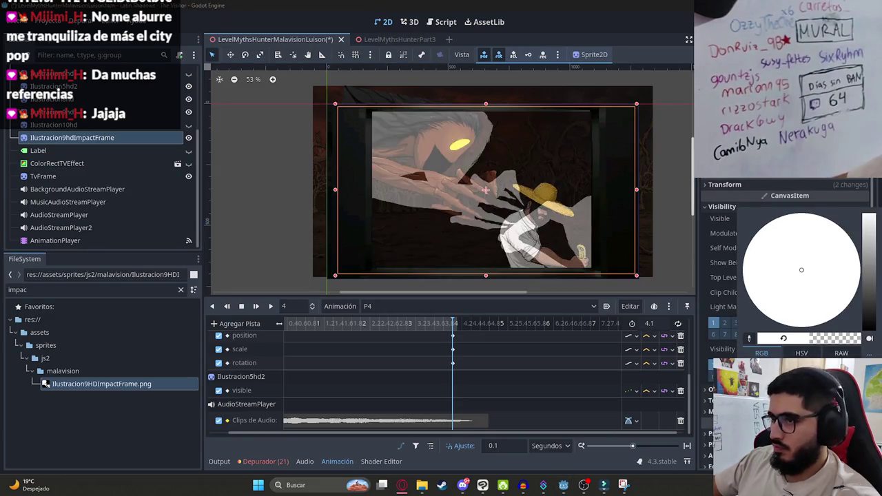
{"action": "left_click_drag", "start_coordinate": [446, 152], "coordinate": [417, 138]}
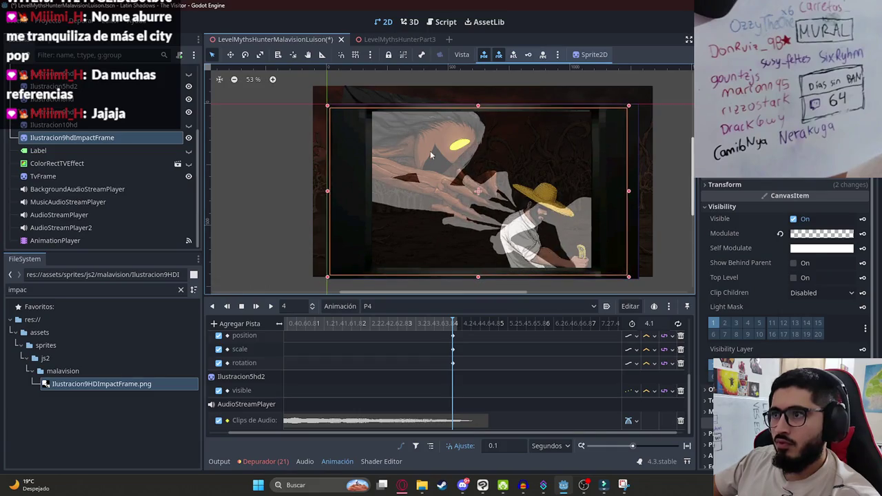
{"action": "mouse_move", "coordinate": [488, 231]}
{"action": "left_mouse_down"}
{"action": "mouse_move", "coordinate": [482, 246]}
{"action": "mouse_move", "coordinate": [493, 250]}
{"action": "mouse_move", "coordinate": [495, 241]}
{"action": "mouse_move", "coordinate": [490, 249]}
{"action": "left_mouse_up"}
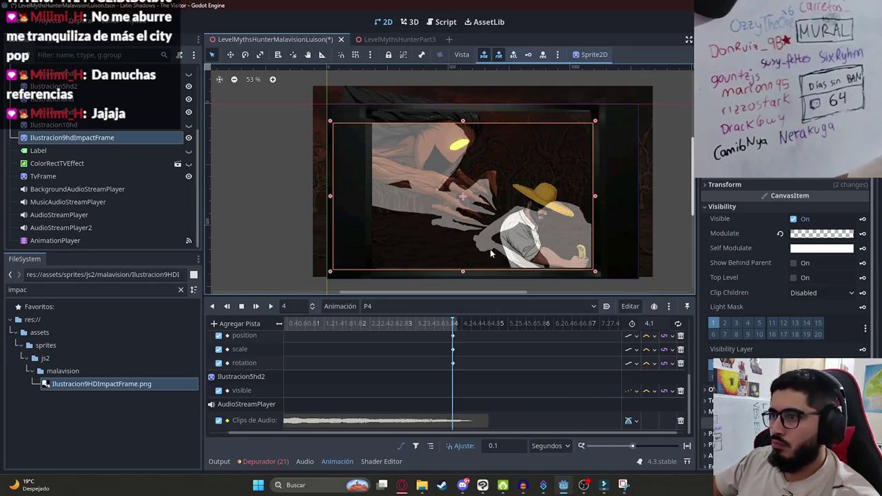
- Restore the impact frame's full opacity and add a visibility track for it in P4
{"action": "left_click", "coordinate": [781, 235]}
{"action": "left_click", "coordinate": [794, 219]}
{"action": "left_click", "coordinate": [863, 221]}
{"action": "key", "text": "Return"}
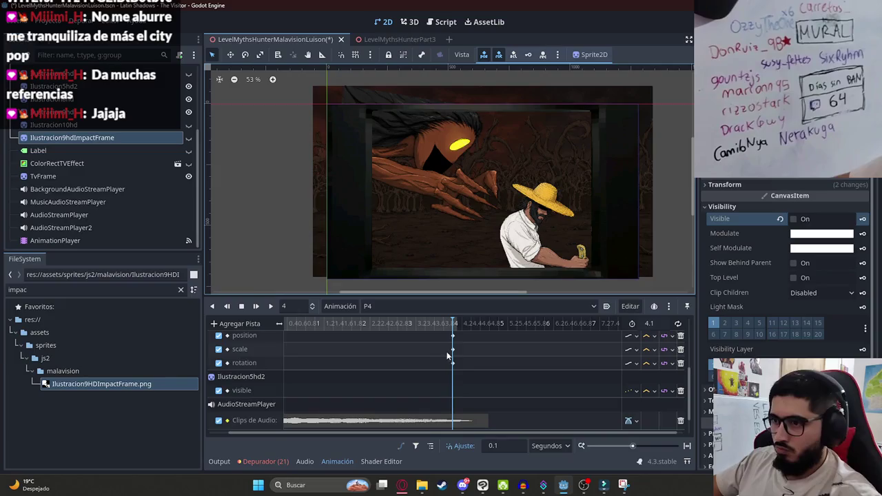
{"action": "left_click", "coordinate": [794, 220]}
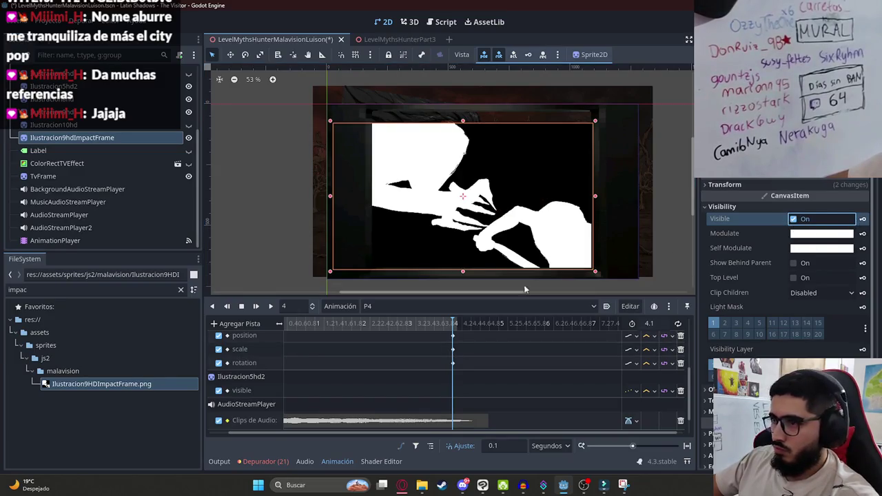
- Hide the impact frame and preview P4 from the current time
{"action": "left_click", "coordinate": [595, 273]}
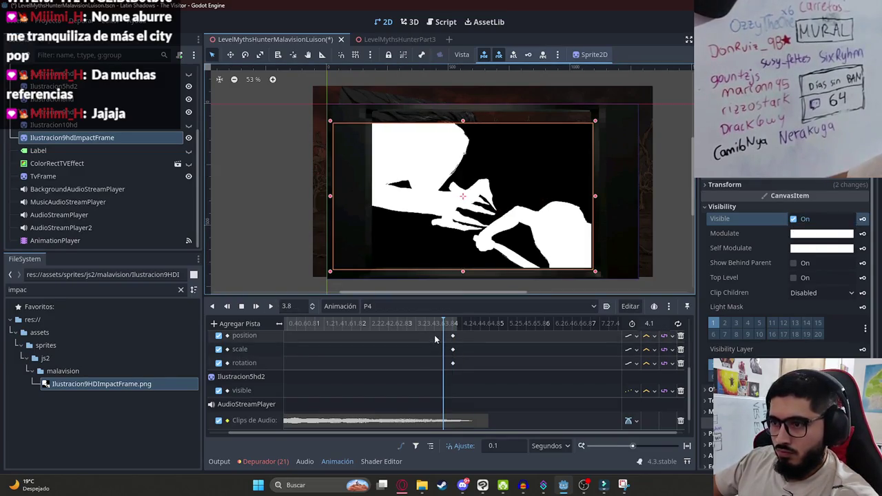
{"action": "scroll", "coordinate": [434, 335], "scroll_direction": "down", "scroll_amount": 3}
{"action": "left_click", "coordinate": [794, 219]}
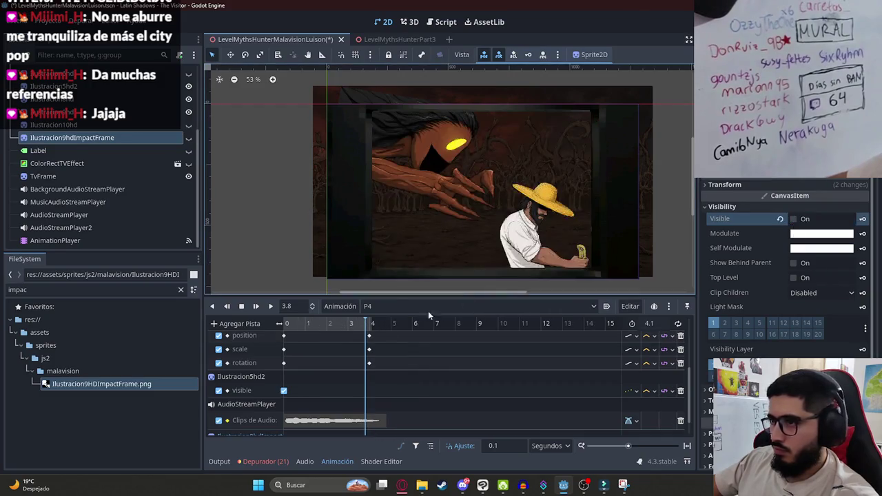
{"action": "key", "text": "shift+d"}
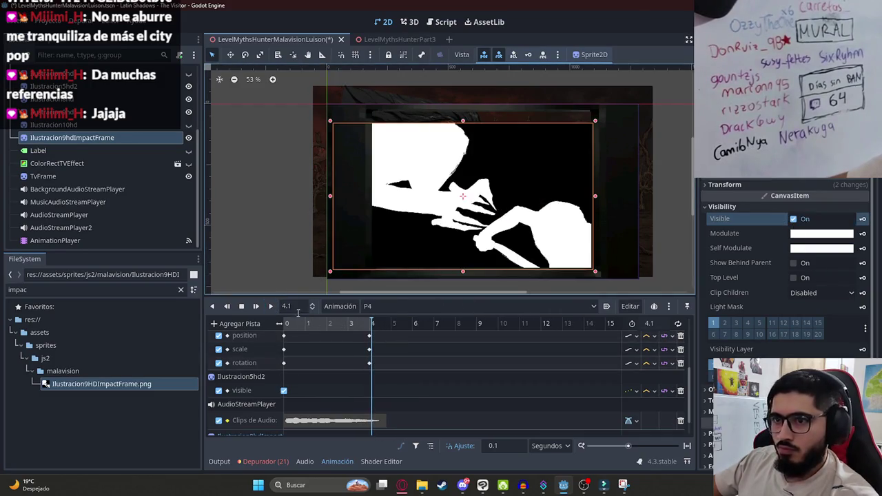
{"action": "left_click", "coordinate": [272, 272]}
{"action": "scroll", "coordinate": [380, 357], "scroll_direction": "up", "scroll_amount": 8, "text": "ctrl"}
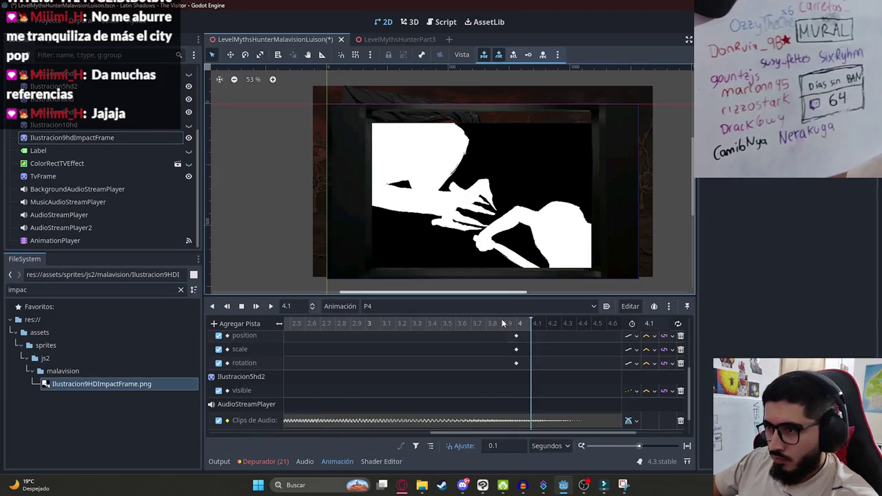
- Key the impact frame visible at 4 s and hidden at the start of P4
{"action": "mouse_move", "coordinate": [536, 323]}
{"action": "left_mouse_down"}
{"action": "mouse_move", "coordinate": [456, 322]}
{"action": "mouse_move", "coordinate": [510, 321]}
{"action": "left_mouse_up"}
{"action": "left_click", "coordinate": [870, 290]}
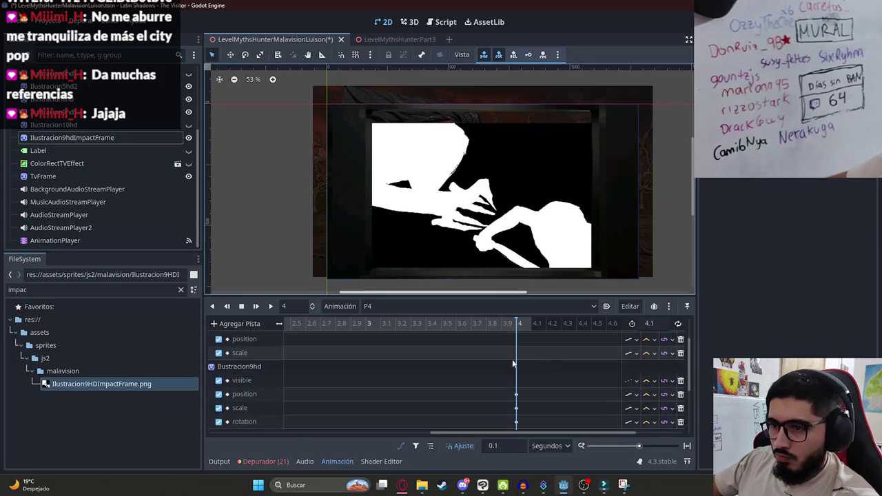
{"action": "scroll", "coordinate": [504, 379], "scroll_direction": "down", "scroll_amount": 2}
{"action": "scroll", "coordinate": [339, 343], "scroll_direction": "down", "scroll_amount": 8, "text": "ctrl"}
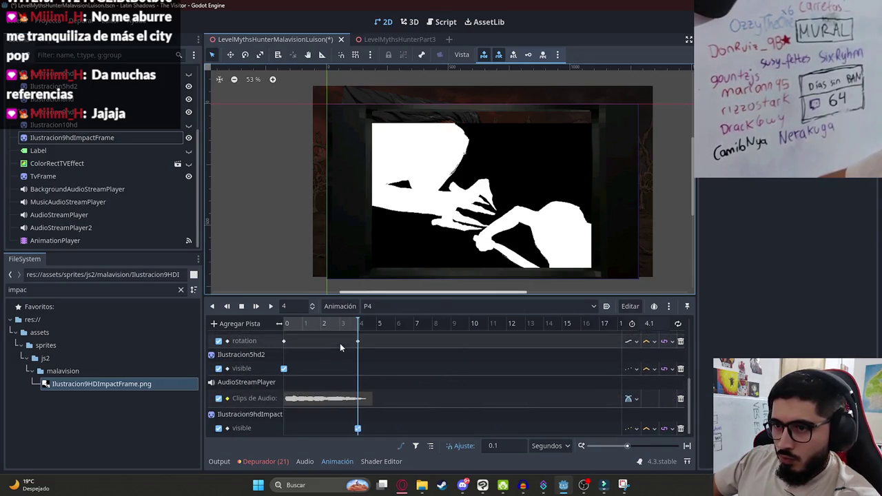
{"action": "left_click_drag", "start_coordinate": [312, 324], "coordinate": [179, 315]}
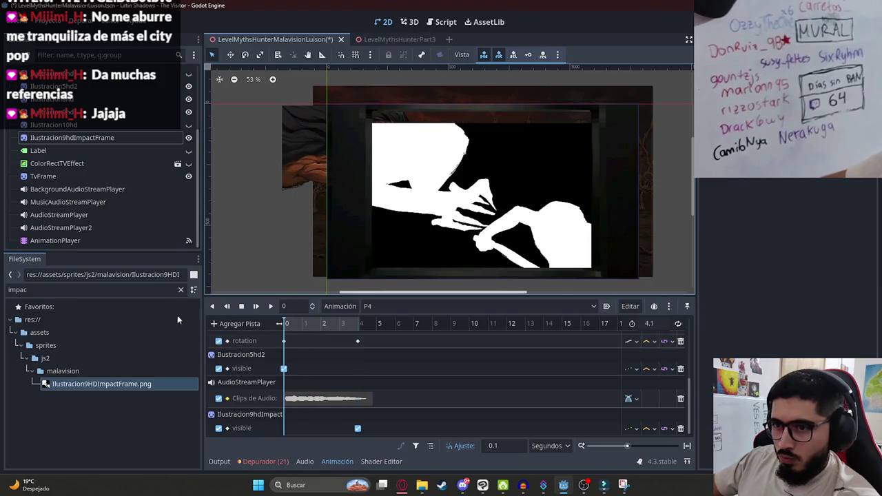
{"action": "left_click", "coordinate": [86, 141]}
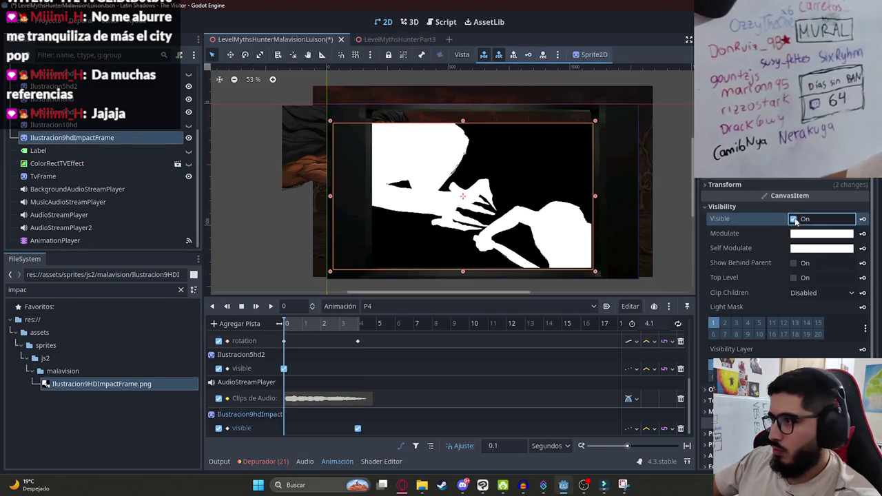
{"action": "left_click", "coordinate": [795, 218]}
- Preview the flash at 4 s, enlarge and shift the sprite left, and save the scene
{"action": "left_click", "coordinate": [270, 306]}
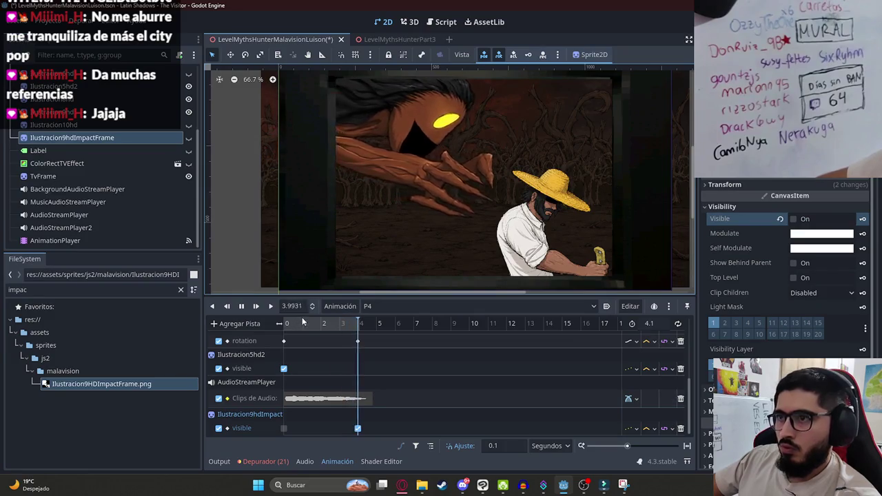
{"action": "left_click", "coordinate": [357, 331]}
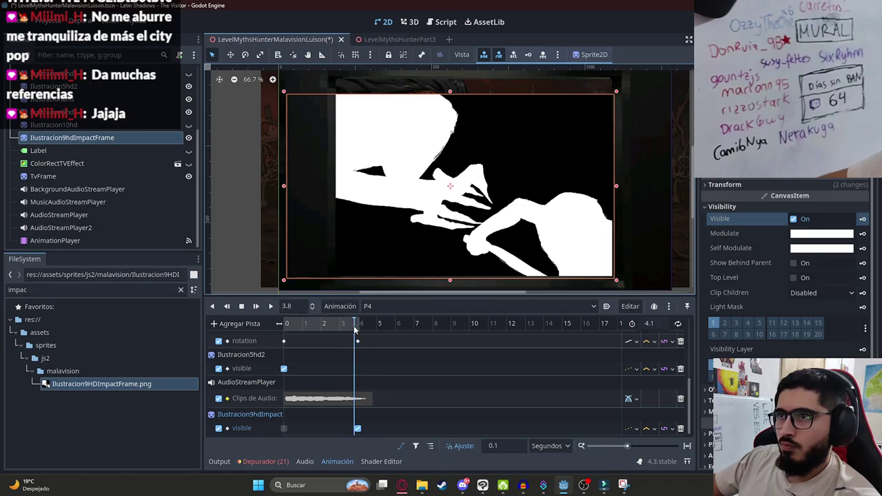
{"action": "left_click_drag", "start_coordinate": [353, 330], "coordinate": [358, 329]}
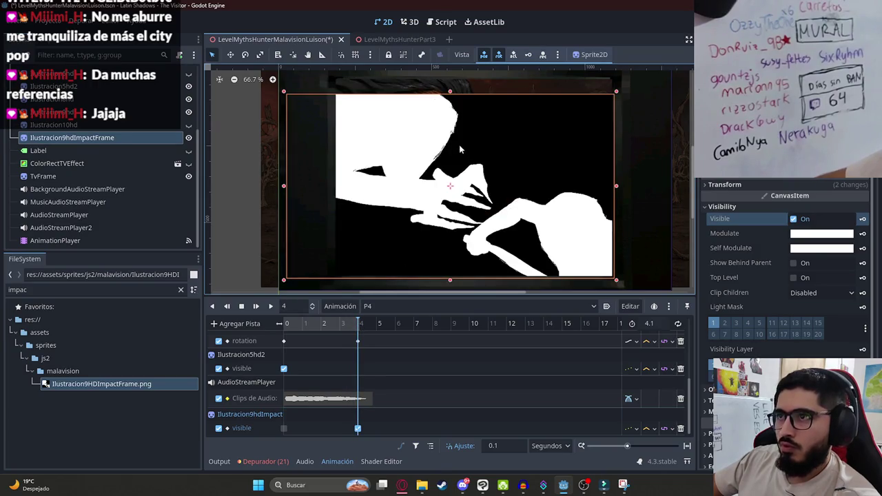
{"action": "left_click_drag", "start_coordinate": [449, 97], "coordinate": [507, 150]}
{"action": "mouse_move", "coordinate": [535, 181]}
{"action": "left_mouse_down"}
{"action": "mouse_move", "coordinate": [496, 177]}
{"action": "mouse_move", "coordinate": [513, 181]}
{"action": "left_mouse_up"}
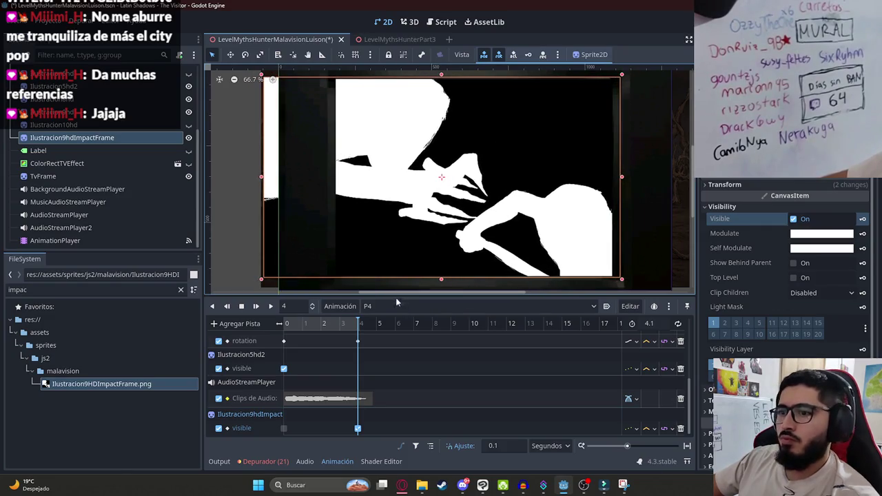
{"action": "mouse_move", "coordinate": [348, 326]}
{"action": "left_mouse_down"}
{"action": "mouse_move", "coordinate": [369, 327]}
{"action": "mouse_move", "coordinate": [286, 325]}
{"action": "mouse_move", "coordinate": [359, 332]}
{"action": "left_mouse_up"}
{"action": "key", "text": "ctrl+s"}
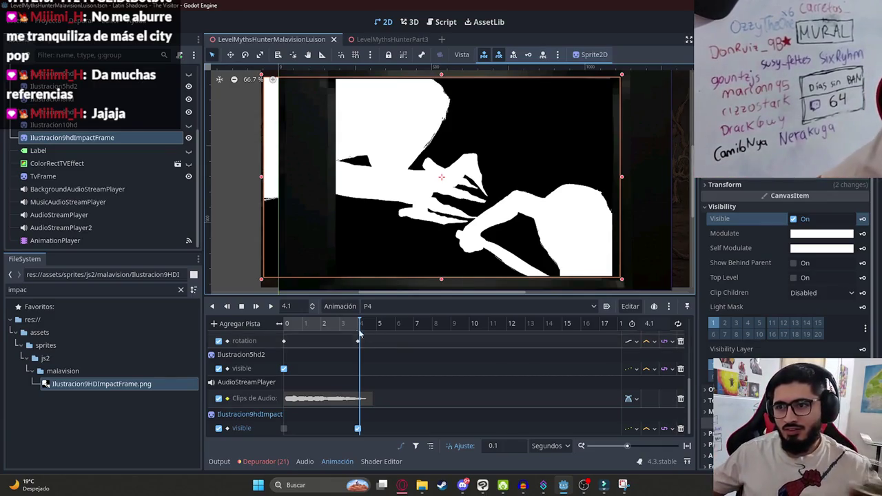
- Switch the animation timeline to RESET
{"action": "left_click", "coordinate": [376, 306]}
{"action": "left_click", "coordinate": [379, 385]}
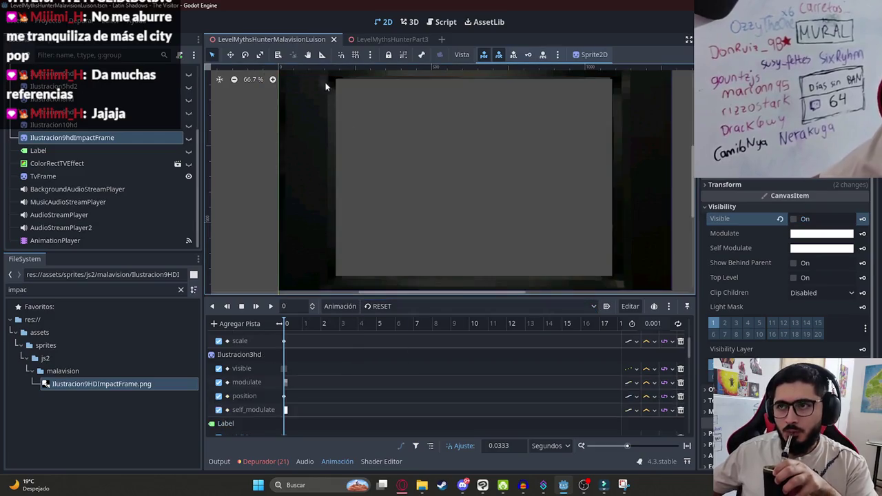
{"action": "left_click", "coordinate": [401, 485]}
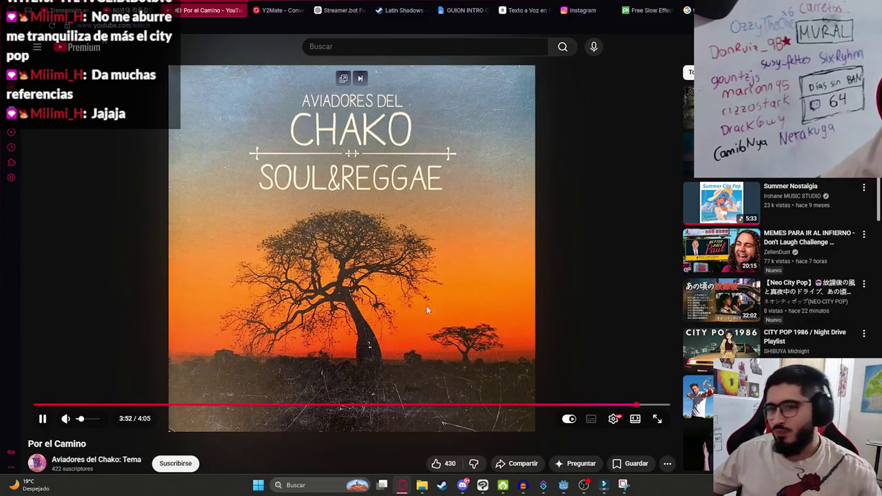
- Expand the Japanese Citypop video's full description
{"action": "scroll", "coordinate": [427, 306], "scroll_direction": "down", "scroll_amount": 3}
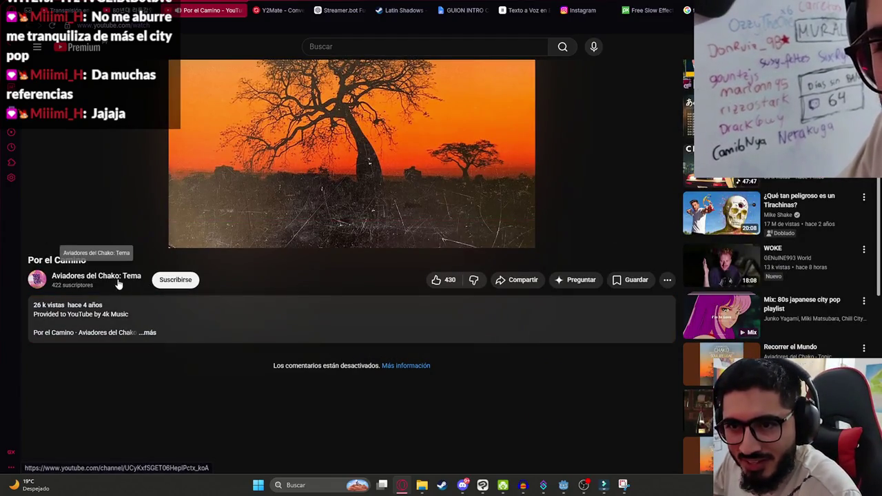
{"action": "left_click", "coordinate": [51, 333]}
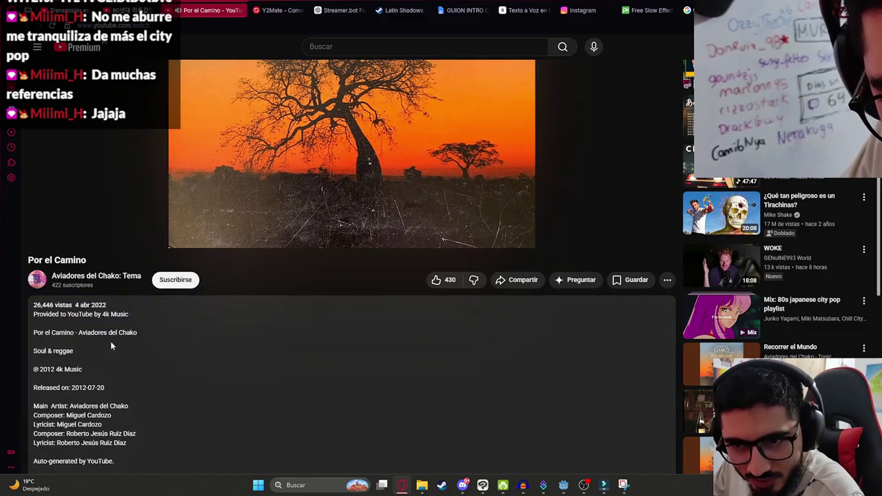
{"action": "scroll", "coordinate": [214, 390], "scroll_direction": "up", "scroll_amount": 3}
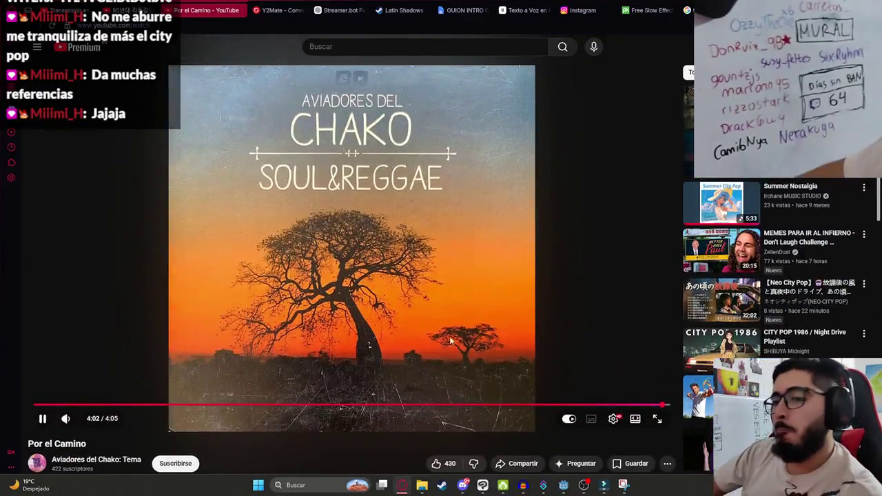
{"action": "key", "text": "alt+Tab"}
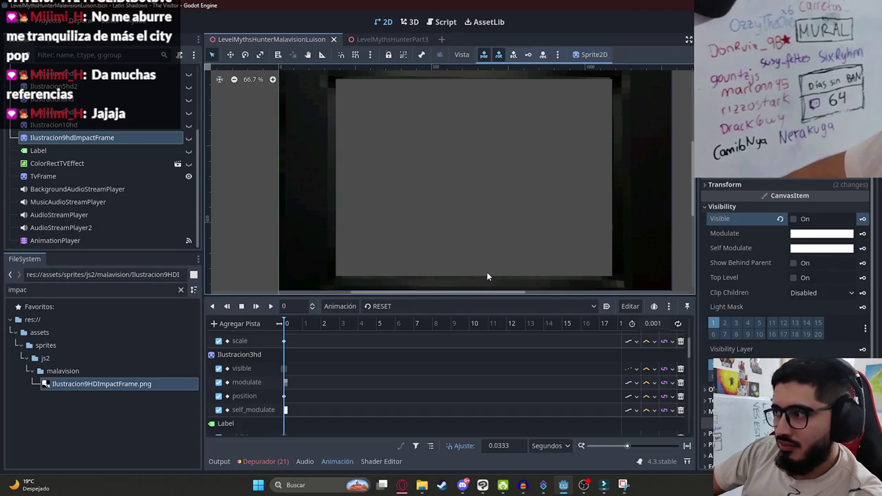
{"action": "key", "text": "alt+Tab"}
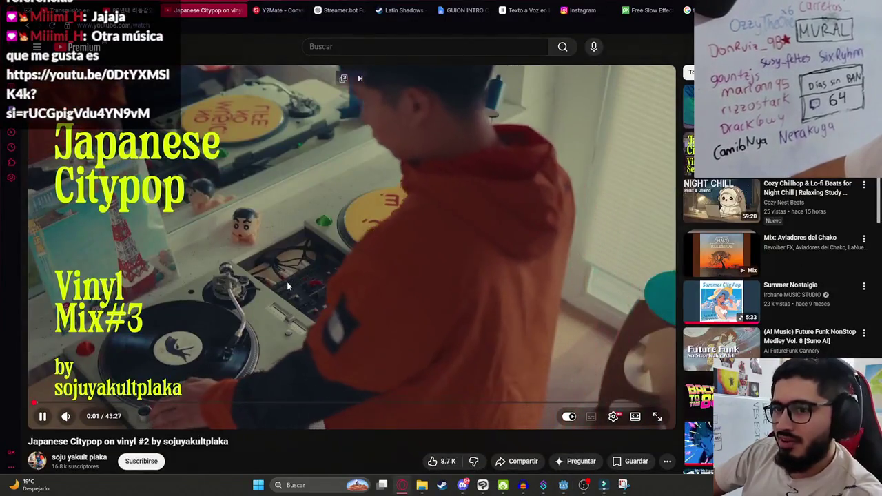
- Pause the Citypop video and start the Mix: Aviadores del Chako playlist
{"action": "left_click", "coordinate": [454, 204]}
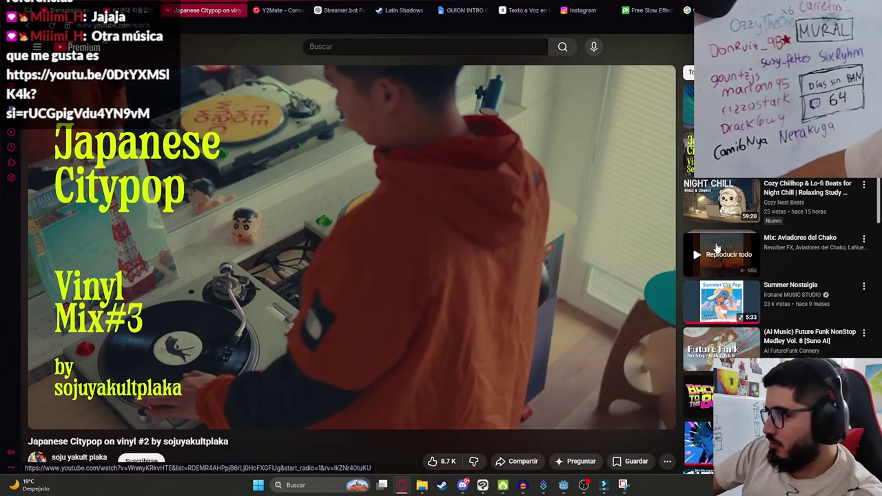
{"action": "left_click", "coordinate": [779, 252]}
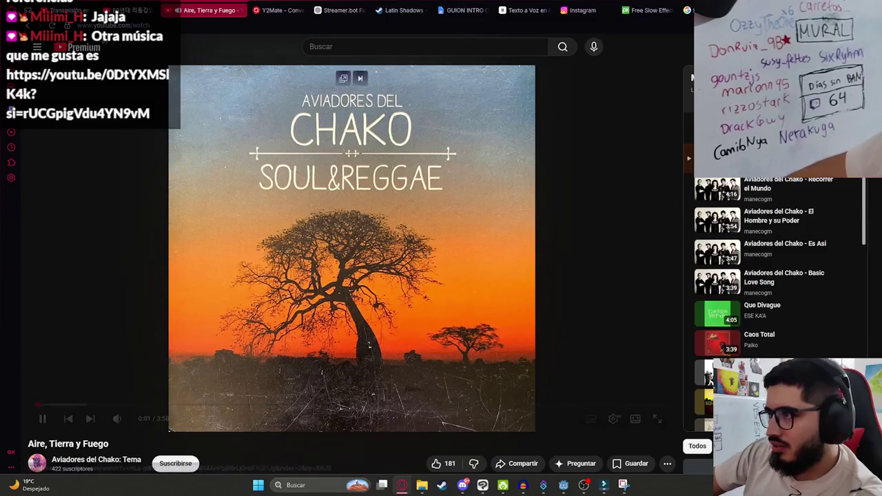
{"action": "key", "text": "alt+Tab"}
{"action": "right_click", "coordinate": [274, 38]}
{"action": "left_click", "coordinate": [110, 169]}
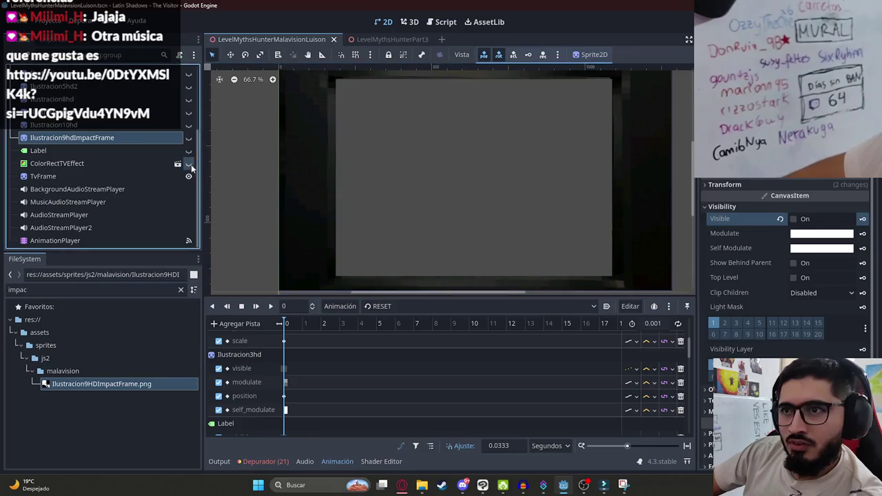
- Run the current scene from its tab menu, watch the impact-frame cutscene, then close the game
{"action": "right_click", "coordinate": [267, 41]}
{"action": "left_click", "coordinate": [351, 117]}
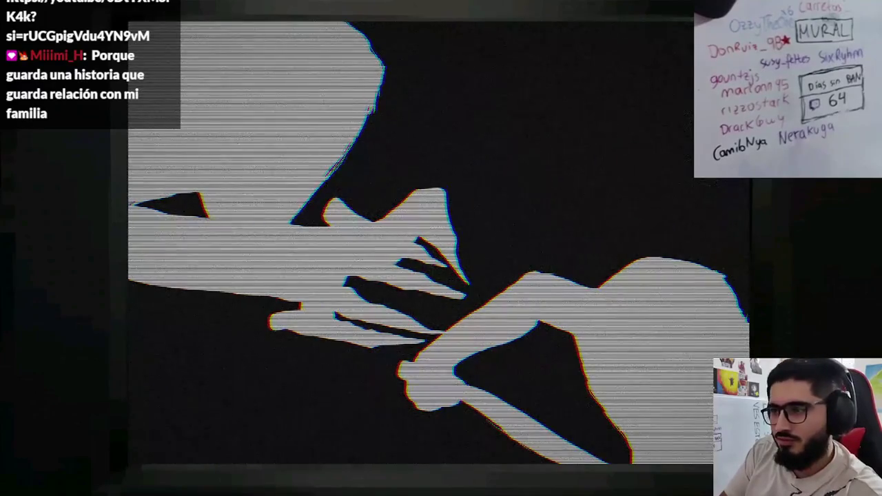
{"action": "key", "text": "alt+F4"}
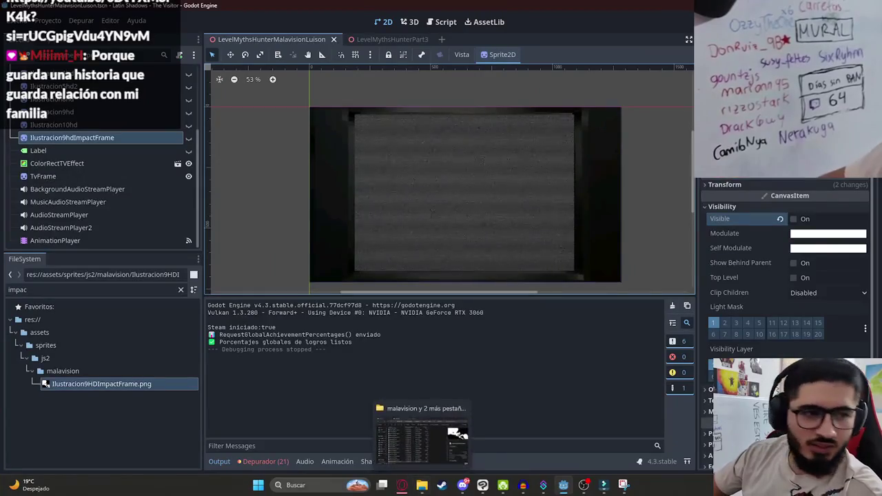
- In the browser, briefly play and pause the Geralt vs Renfri video, then reach the Terere Jere tab
{"action": "key", "text": "alt+Tab"}
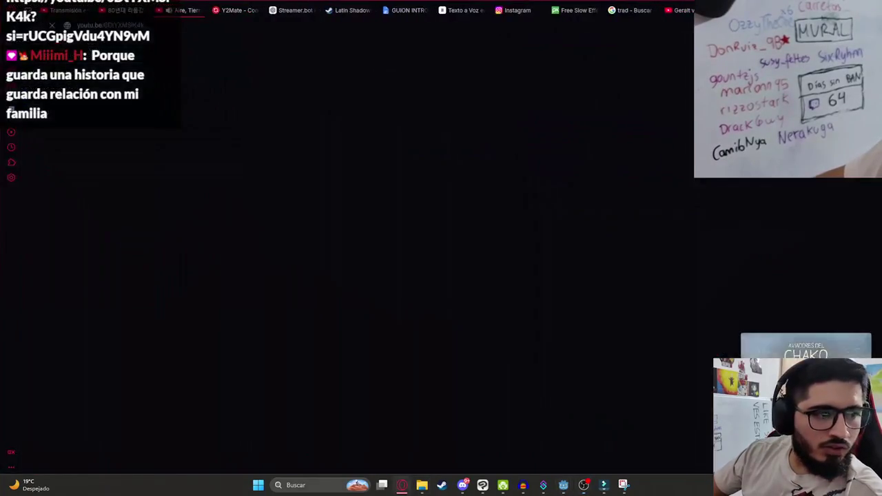
{"action": "key", "text": "space"}
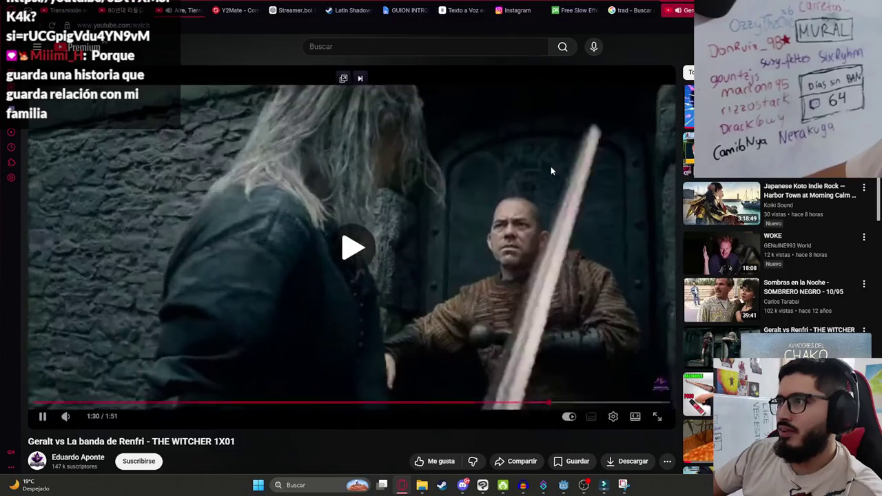
{"action": "key", "text": "space"}
{"action": "left_click", "coordinate": [577, 10]}
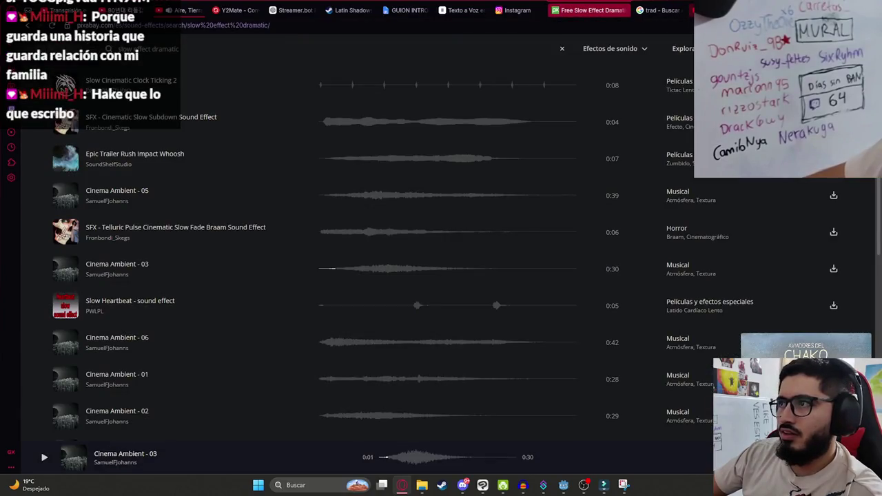
{"action": "left_click", "coordinate": [298, 7]}
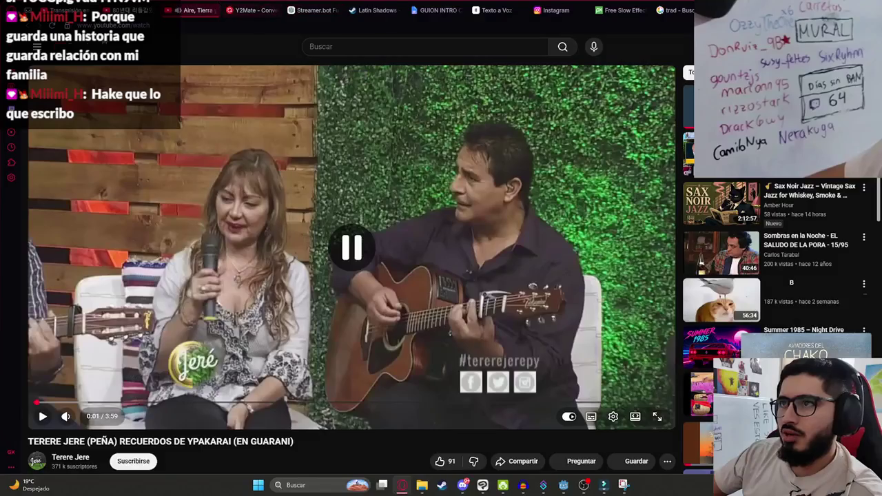
- Get the Terere Jere video playing again and bring the Godot editor back
{"action": "left_click", "coordinate": [203, 11]}
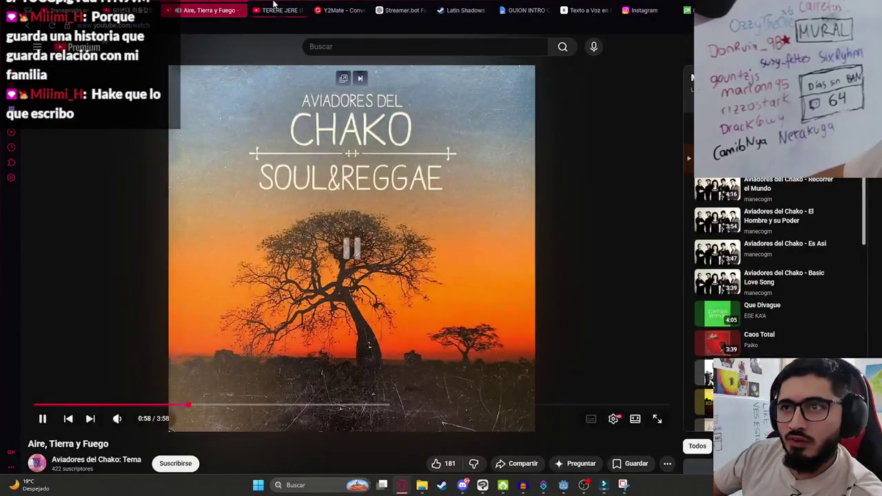
{"action": "left_click", "coordinate": [275, 10]}
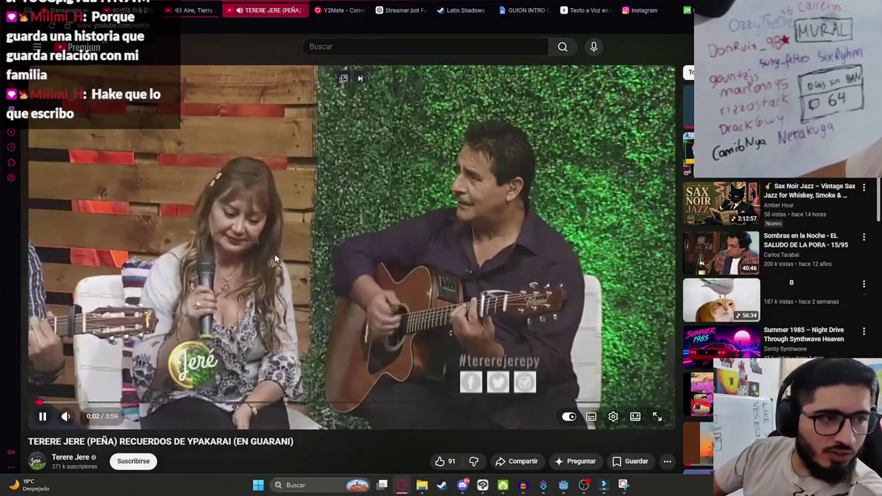
{"action": "left_click", "coordinate": [286, 279]}
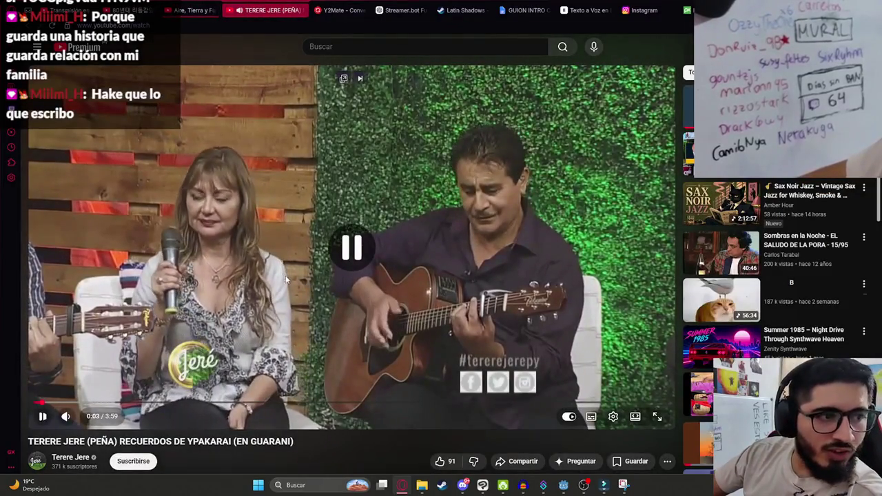
{"action": "left_click", "coordinate": [328, 270]}
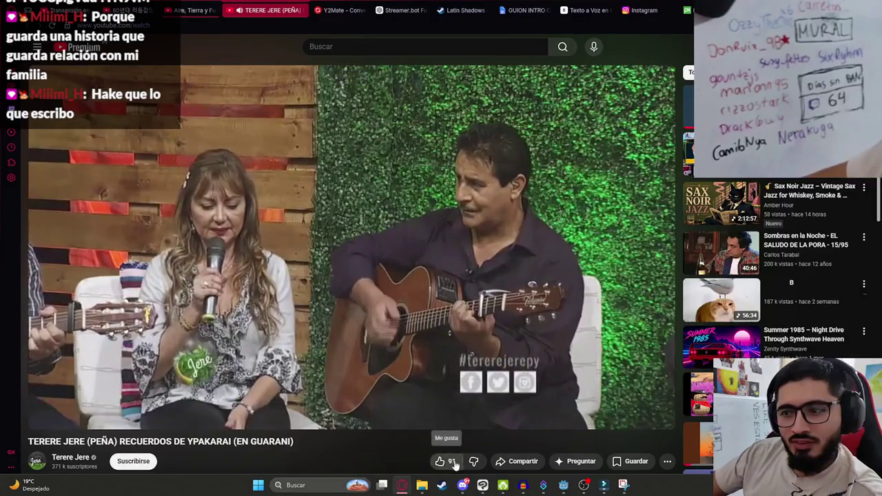
{"action": "mouse_move", "coordinate": [464, 486]}
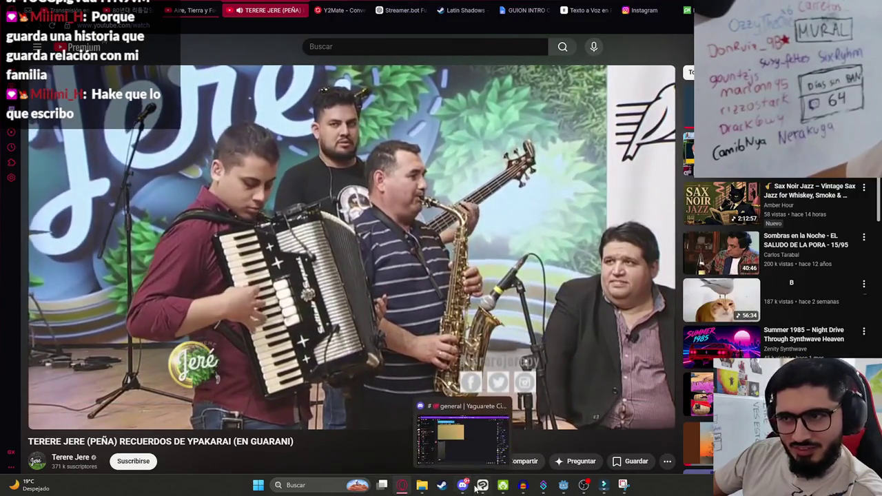
{"action": "left_click", "coordinate": [563, 485]}
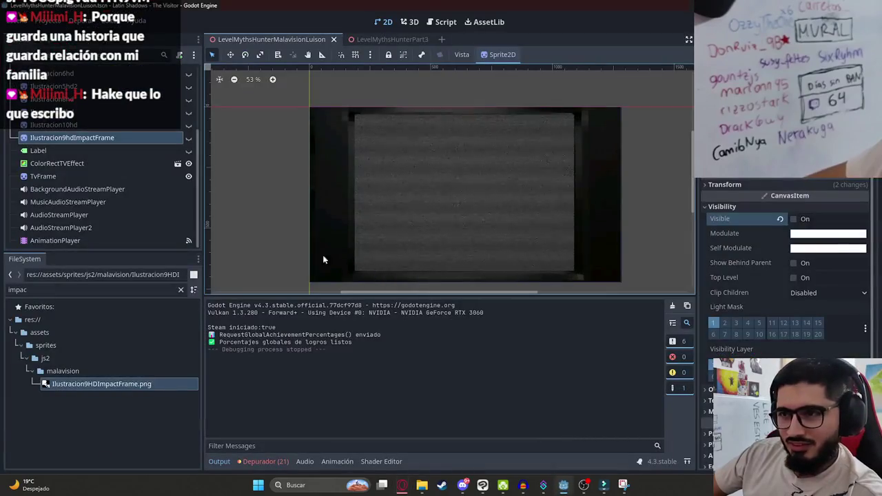
- Select the AnimationPlayer and look over the P2 animation's timeline
{"action": "left_click", "coordinate": [62, 241]}
{"action": "left_click", "coordinate": [373, 309]}
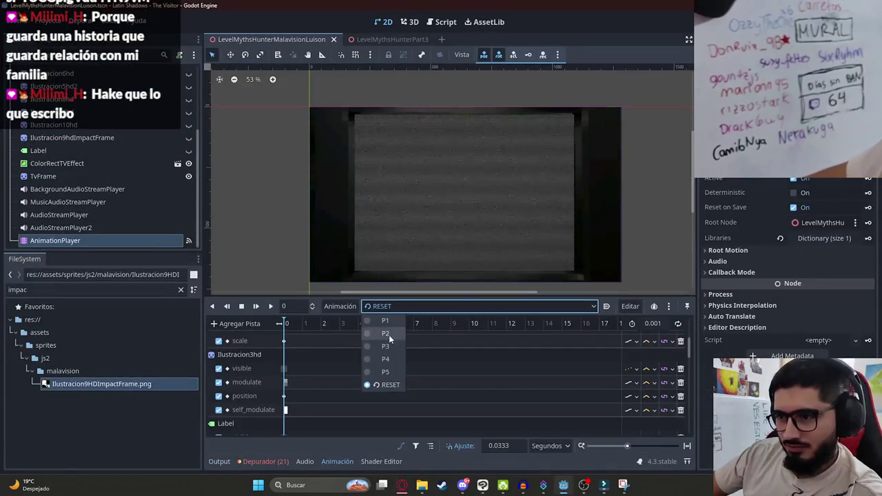
{"action": "left_click", "coordinate": [386, 335]}
{"action": "left_click", "coordinate": [519, 340]}
- Switch to P3 and scrub its playhead to 7.4 seconds
{"action": "left_click", "coordinate": [406, 307]}
{"action": "left_click", "coordinate": [385, 346]}
{"action": "left_click", "coordinate": [315, 325]}
{"action": "mouse_move", "coordinate": [409, 330]}
{"action": "left_mouse_down"}
{"action": "mouse_move", "coordinate": [198, 329]}
{"action": "mouse_move", "coordinate": [431, 328]}
{"action": "left_mouse_up"}
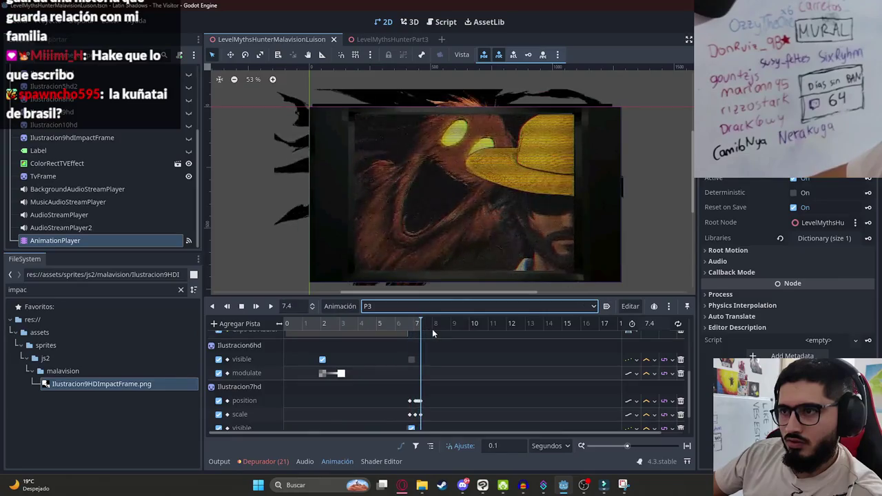
{"action": "scroll", "coordinate": [417, 357], "scroll_direction": "up", "scroll_amount": 5, "text": "ctrl"}
{"action": "scroll", "coordinate": [452, 379], "scroll_direction": "down", "scroll_amount": 2}
{"action": "left_click", "coordinate": [448, 324]}
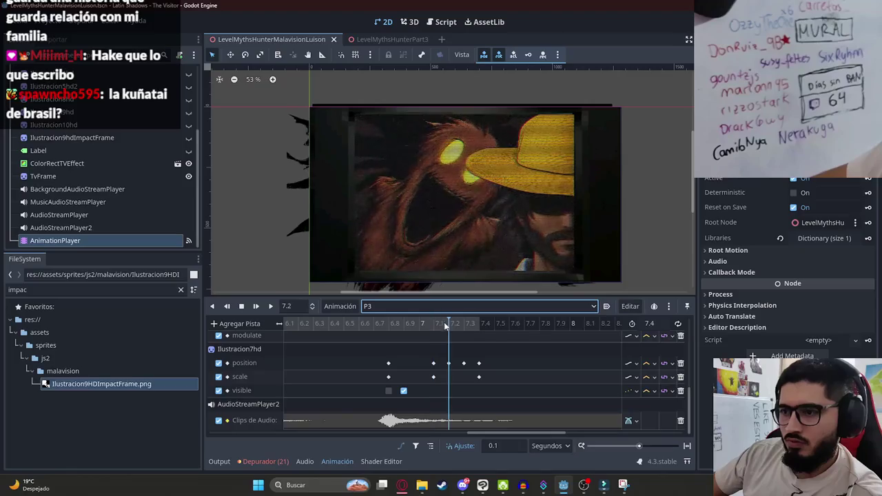
{"action": "left_click_drag", "start_coordinate": [450, 326], "coordinate": [465, 326]}
{"action": "left_click", "coordinate": [472, 326]}
- Hide ColorRectTVEffect, set the creature sprite to 0.91 scale at 556, 379, key it, and preview P3
{"action": "left_click", "coordinate": [430, 161]}
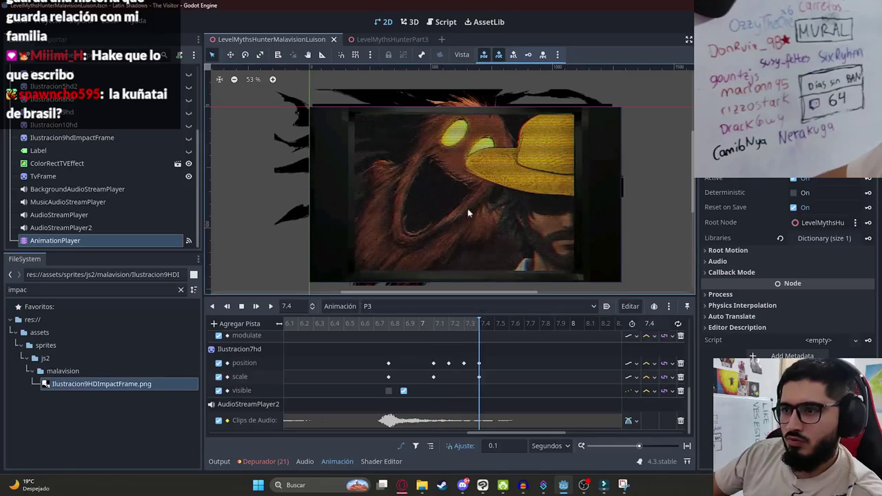
{"action": "left_click", "coordinate": [189, 164]}
{"action": "left_click", "coordinate": [457, 96]}
{"action": "left_click_drag", "start_coordinate": [448, 88], "coordinate": [444, 77]}
{"action": "mouse_move", "coordinate": [452, 142]}
{"action": "left_mouse_down"}
{"action": "mouse_move", "coordinate": [384, 197]}
{"action": "mouse_move", "coordinate": [389, 192]}
{"action": "left_mouse_up"}
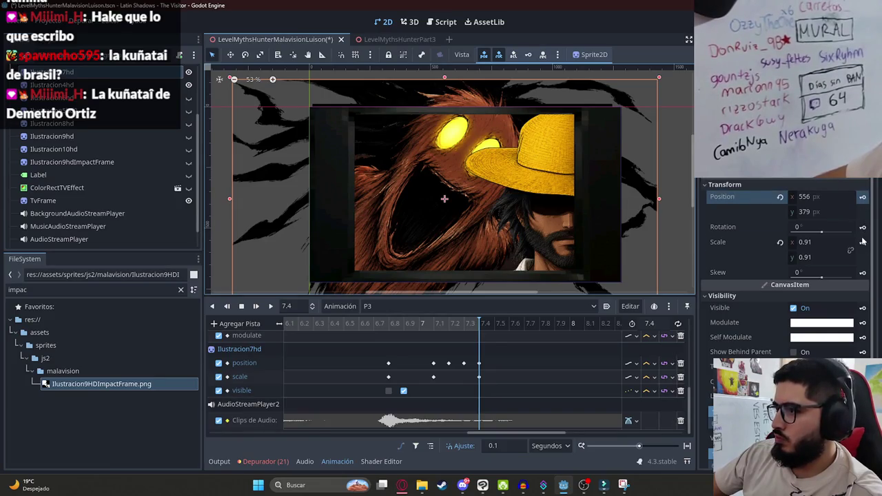
{"action": "left_click", "coordinate": [862, 245]}
{"action": "left_click", "coordinate": [270, 306]}
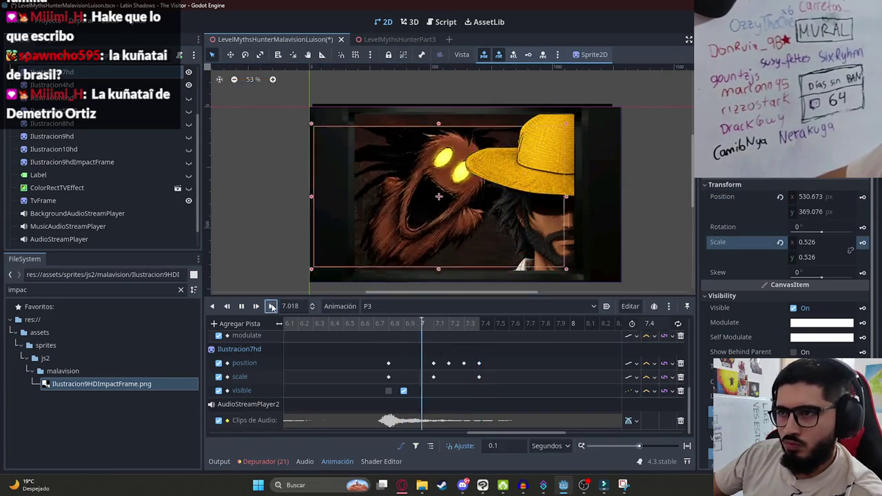
- Switch to P4, scrub through the white impact-frame flash, and save the scene
{"action": "left_click", "coordinate": [400, 306]}
{"action": "left_click", "coordinate": [383, 360]}
{"action": "scroll", "coordinate": [298, 329], "scroll_direction": "down", "scroll_amount": 2}
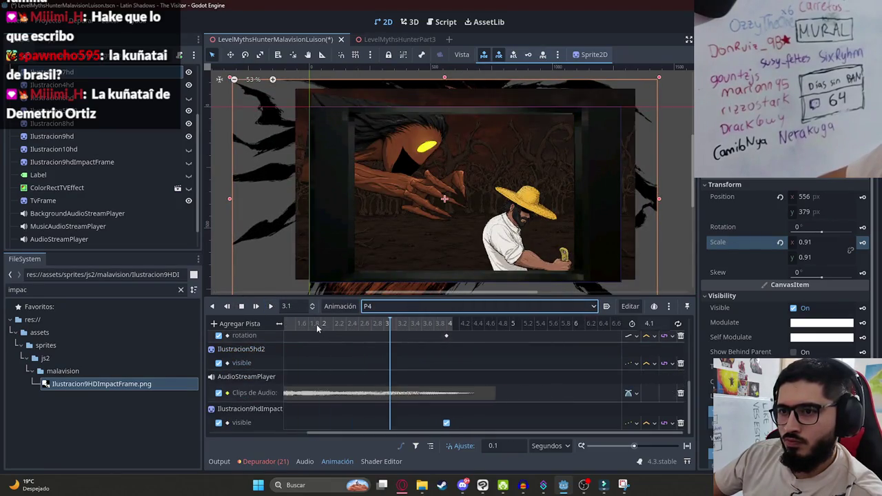
{"action": "left_click_drag", "start_coordinate": [310, 324], "coordinate": [448, 328]}
{"action": "key", "text": "ctrl+s"}
- Look at the P5 animation, then return to P4 with the playhead at 0.6 seconds
{"action": "left_click", "coordinate": [436, 306]}
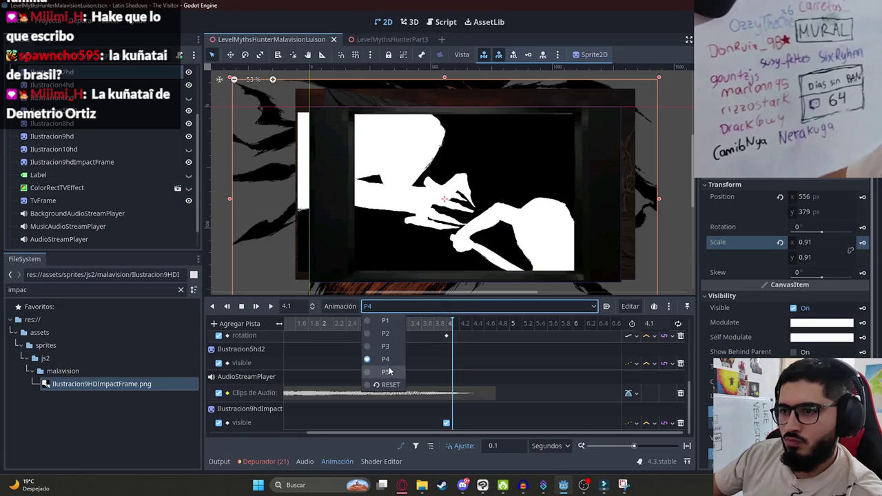
{"action": "left_click", "coordinate": [388, 372]}
{"action": "left_click", "coordinate": [404, 308]}
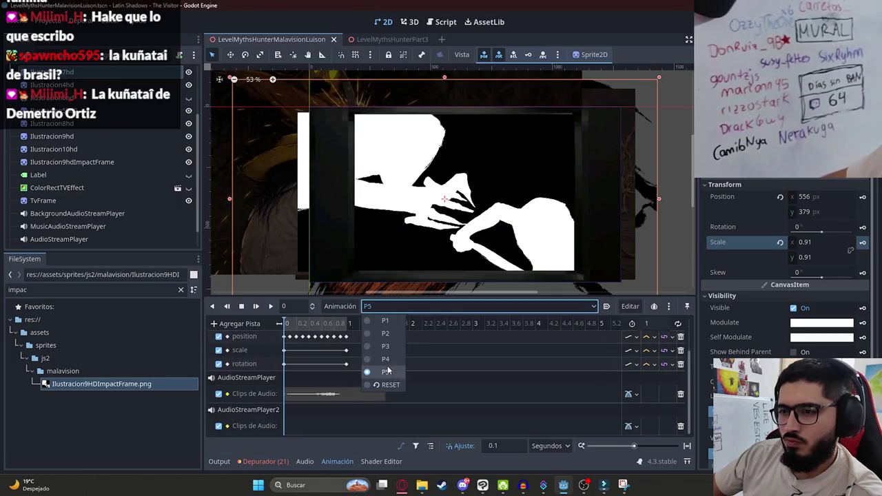
{"action": "left_click", "coordinate": [386, 359]}
{"action": "left_click", "coordinate": [301, 327]}
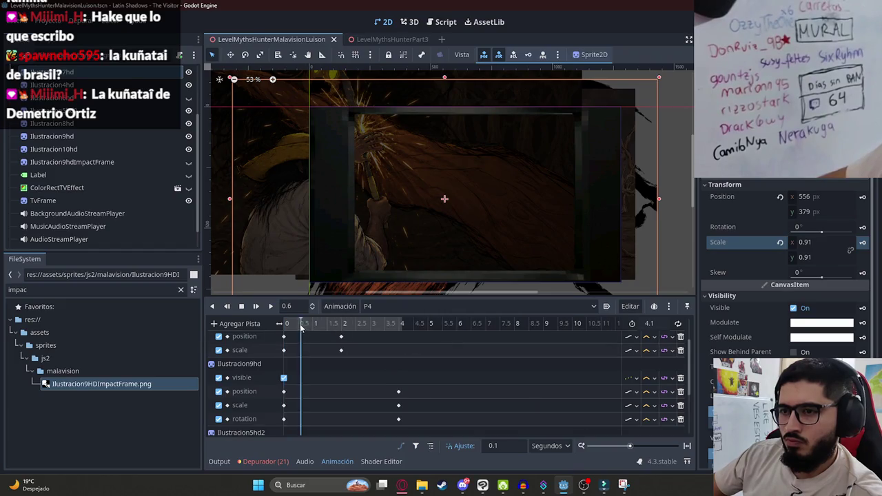
- Scrub P4 to its end and move Ilustracion9hdImpactFrame above Ilustracion10hd in the Scene tree
{"action": "left_click_drag", "start_coordinate": [301, 328], "coordinate": [442, 334]}
{"action": "left_click", "coordinate": [101, 162]}
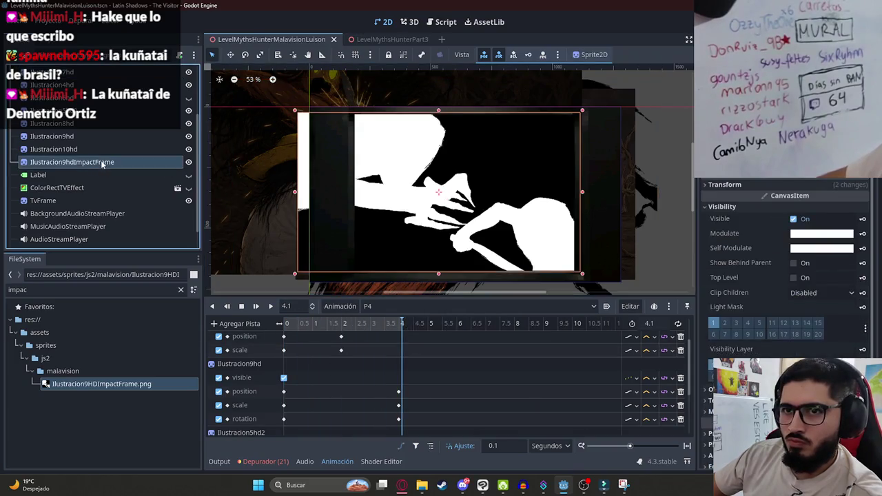
{"action": "left_click_drag", "start_coordinate": [99, 137], "coordinate": [98, 142]}
- Save the scene and run it from the scene tab to test the cutscene
{"action": "scroll", "coordinate": [340, 328], "scroll_direction": "down", "scroll_amount": 3}
{"action": "key", "text": "ctrl+s"}
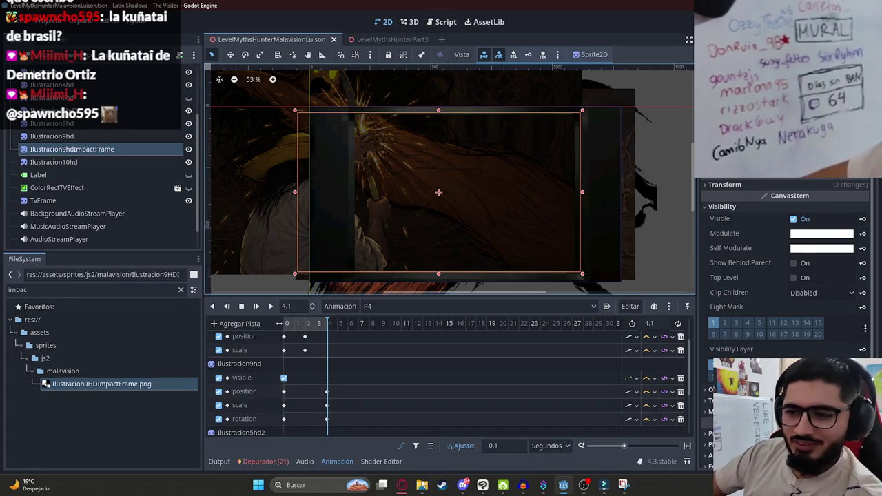
{"action": "right_click", "coordinate": [315, 40]}
{"action": "left_click", "coordinate": [351, 115]}
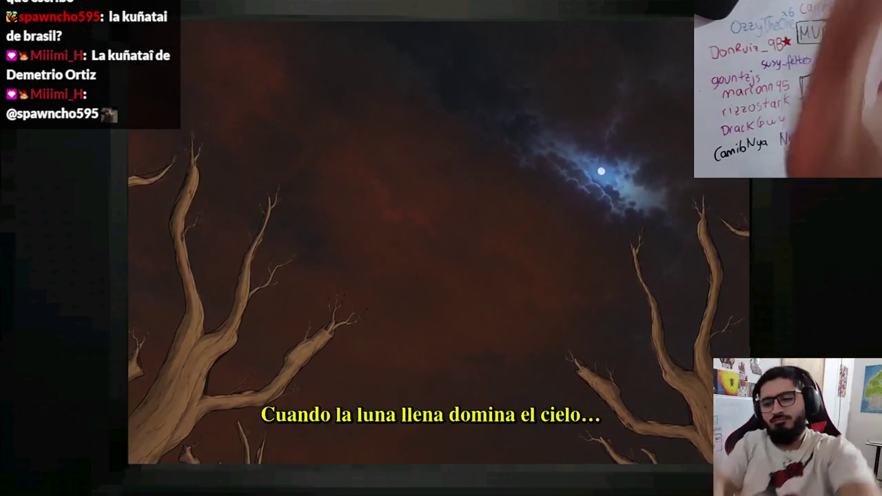
- Stop the game, save the scene, rerun it with F5 to check the flash, then open the Script workspace
{"action": "key", "text": "F8"}
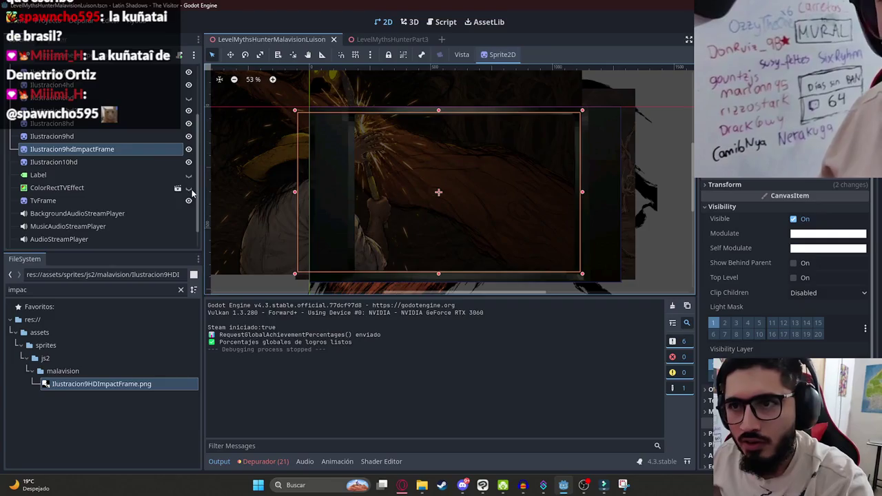
{"action": "right_click", "coordinate": [317, 40]}
{"action": "left_click", "coordinate": [386, 81]}
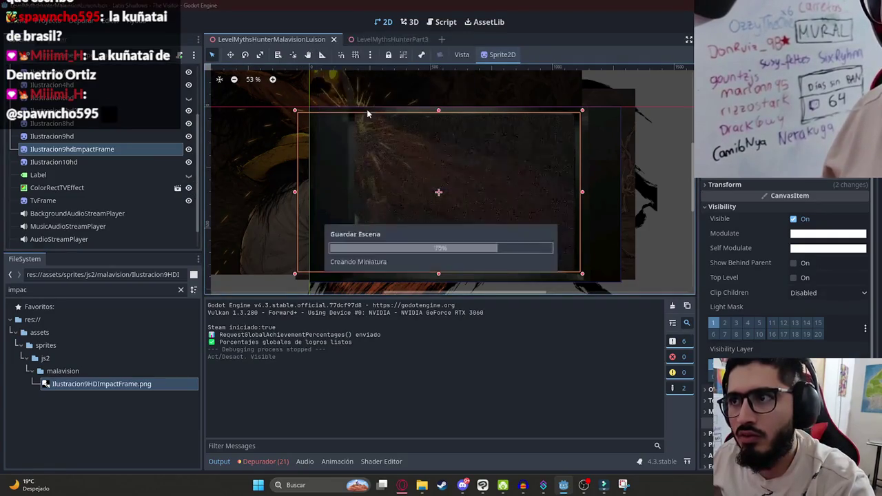
{"action": "key", "text": "F5"}
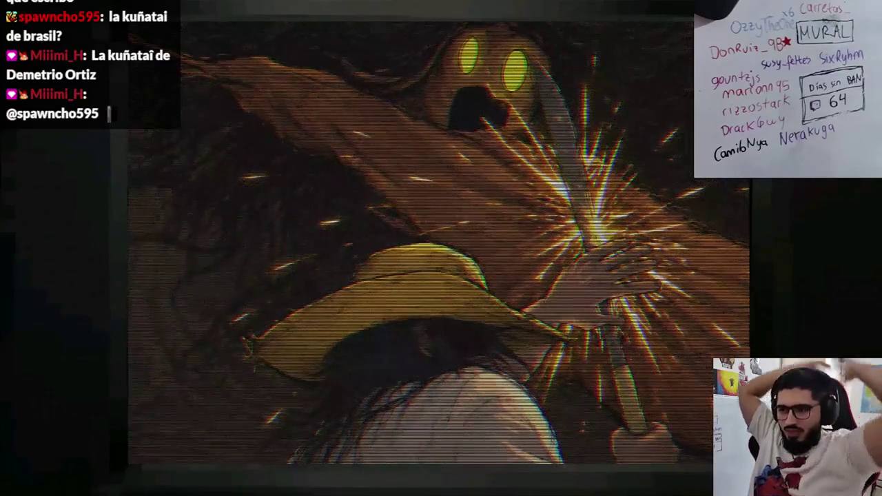
{"action": "key", "text": "F8"}
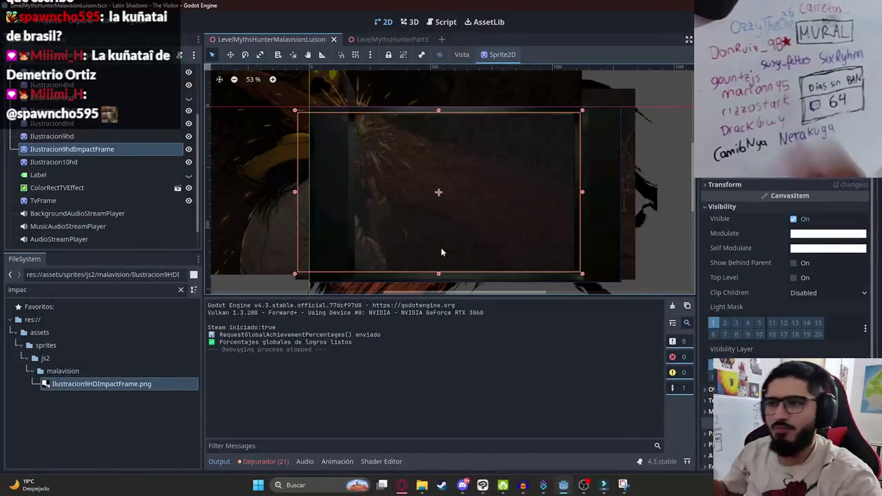
{"action": "key", "text": "ctrl+F3"}
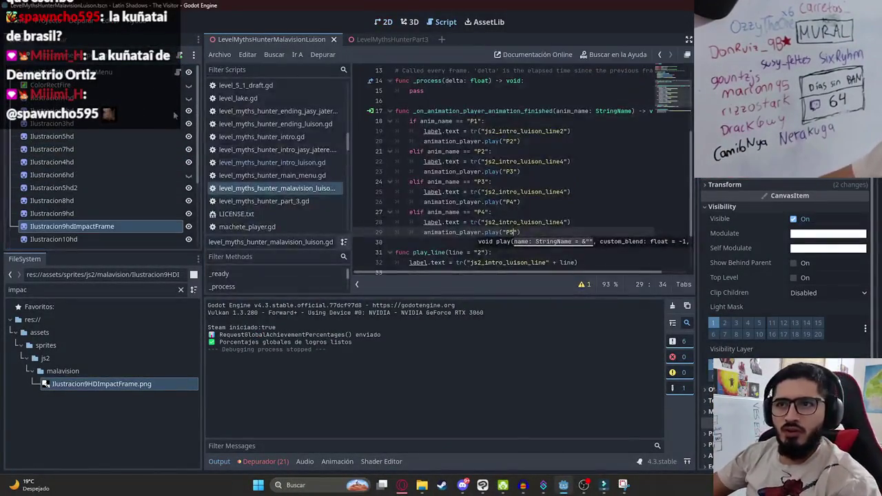
- Leave the script and return to the 2D view with the AnimationPlayer selected
{"action": "left_click", "coordinate": [576, 181]}
{"action": "scroll", "coordinate": [448, 118], "scroll_direction": "up", "scroll_amount": 3}
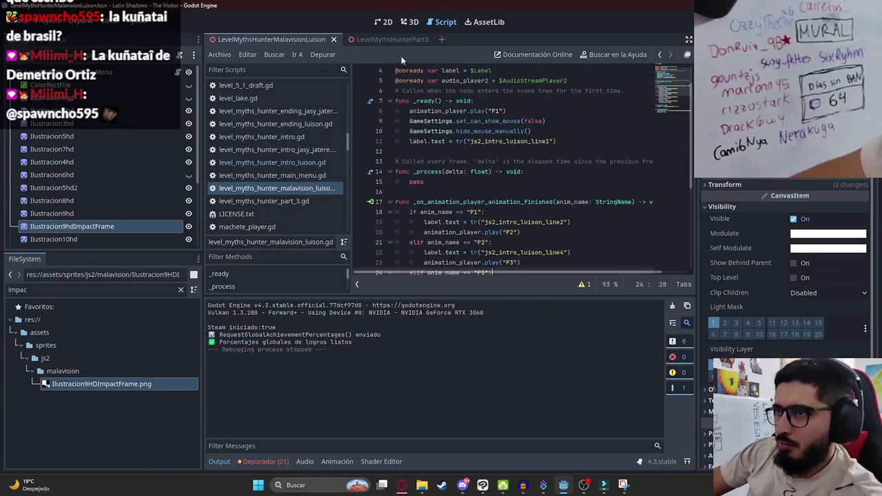
{"action": "scroll", "coordinate": [476, 144], "scroll_direction": "down", "scroll_amount": 5}
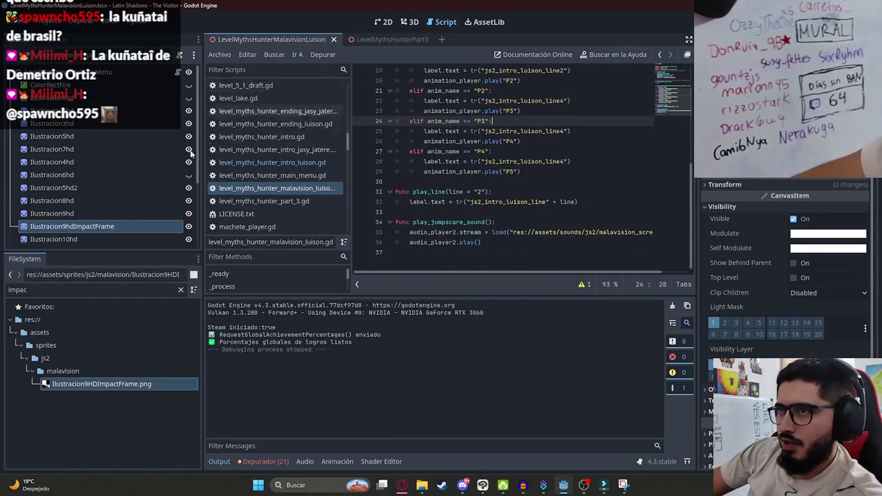
{"action": "scroll", "coordinate": [108, 186], "scroll_direction": "down", "scroll_amount": 3}
{"action": "left_click", "coordinate": [54, 241]}
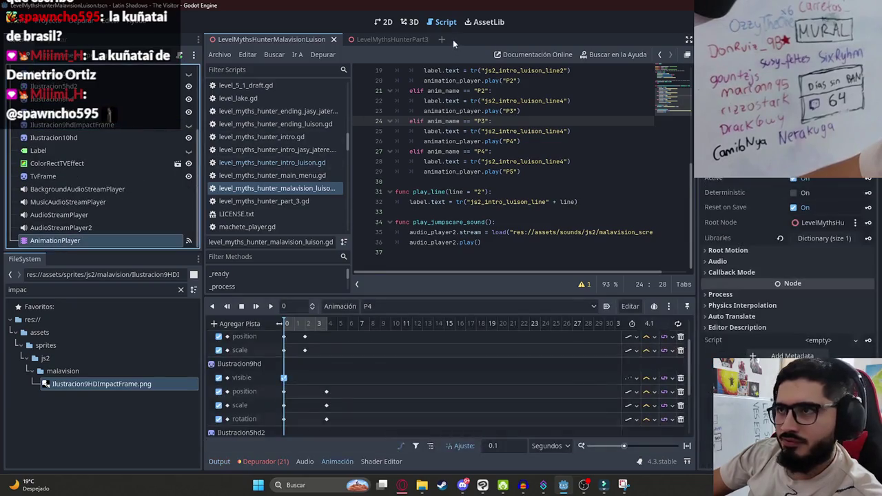
{"action": "left_click", "coordinate": [384, 22]}
- Cycle the Animation dropdown through P3, RESET, P1 and P2
{"action": "left_click", "coordinate": [364, 308]}
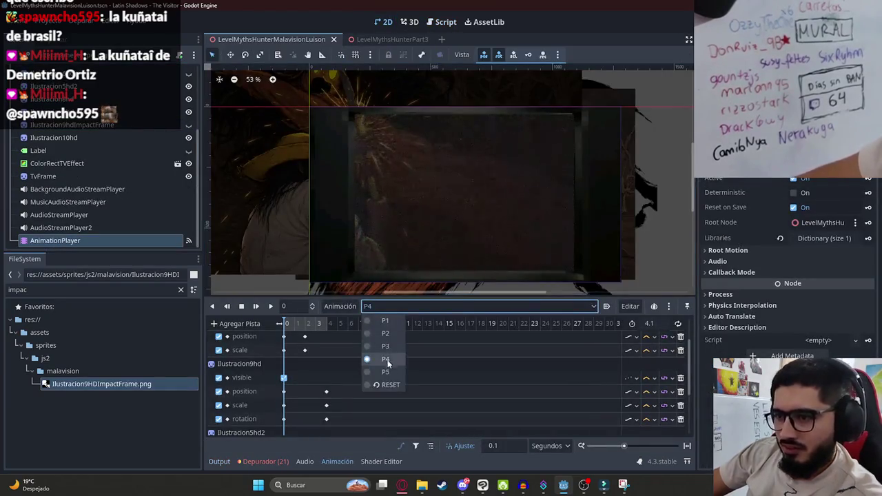
{"action": "left_click", "coordinate": [386, 347]}
{"action": "left_click", "coordinate": [387, 307]}
{"action": "left_click", "coordinate": [389, 385]}
{"action": "left_click", "coordinate": [393, 306]}
{"action": "left_click", "coordinate": [390, 320]}
{"action": "left_click", "coordinate": [413, 306]}
{"action": "left_click", "coordinate": [383, 338]}
- Check P2 at 3.9 seconds, then switch to P3 and scrub through to the jumpscare frame
{"action": "left_click", "coordinate": [328, 324]}
{"action": "left_click", "coordinate": [428, 306]}
{"action": "left_click", "coordinate": [383, 350]}
{"action": "left_click", "coordinate": [319, 325]}
{"action": "mouse_move", "coordinate": [319, 324]}
{"action": "left_mouse_down"}
{"action": "mouse_move", "coordinate": [359, 323]}
{"action": "mouse_move", "coordinate": [289, 324]}
{"action": "mouse_move", "coordinate": [389, 324]}
{"action": "left_mouse_up"}
- Switch to P4 and scrub to the silhouette frame around 4.1 seconds
{"action": "left_click", "coordinate": [413, 306]}
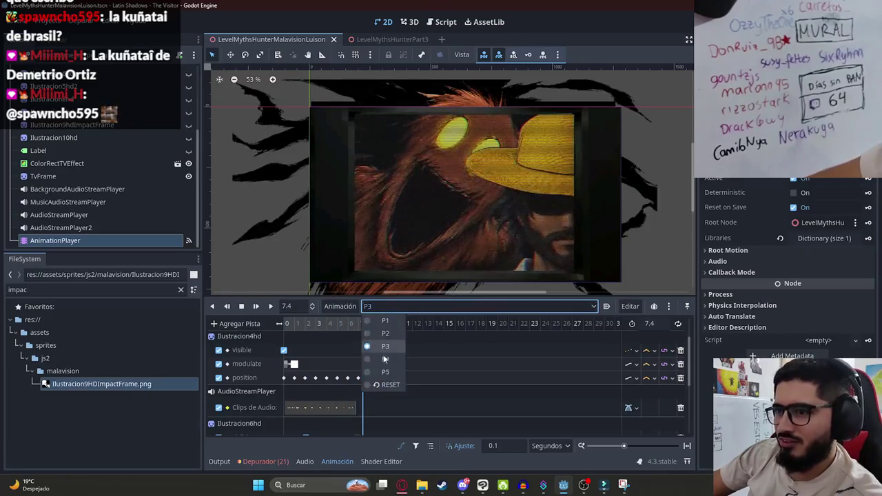
{"action": "left_click", "coordinate": [382, 363]}
{"action": "left_click", "coordinate": [328, 324]}
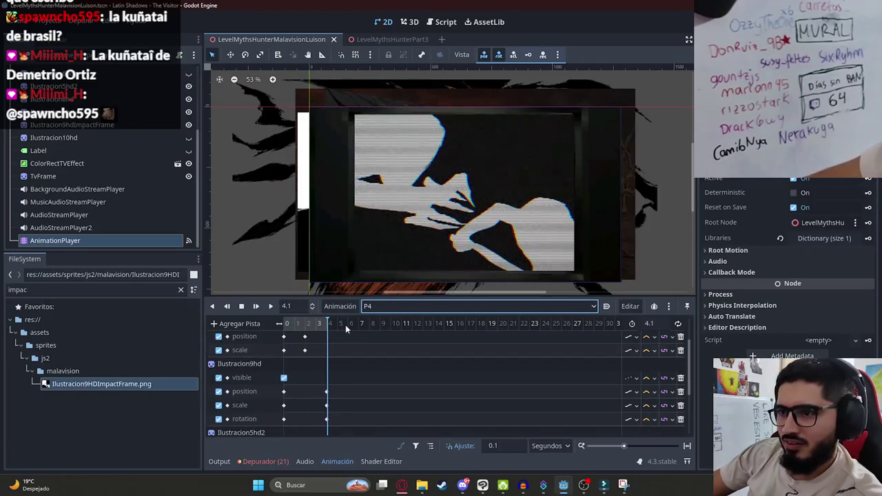
{"action": "mouse_move", "coordinate": [319, 330]}
{"action": "left_mouse_down"}
{"action": "mouse_move", "coordinate": [334, 337]}
{"action": "mouse_move", "coordinate": [307, 336]}
{"action": "mouse_move", "coordinate": [328, 336]}
{"action": "left_mouse_up"}
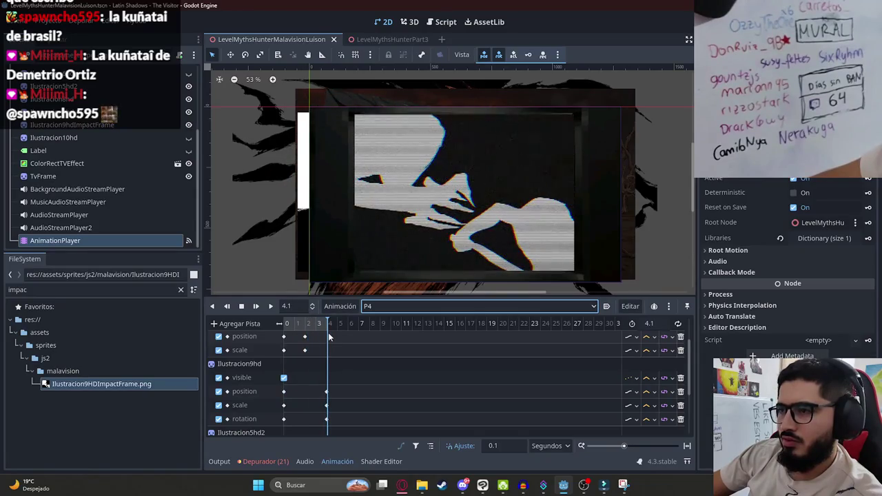
{"action": "left_click", "coordinate": [328, 332]}
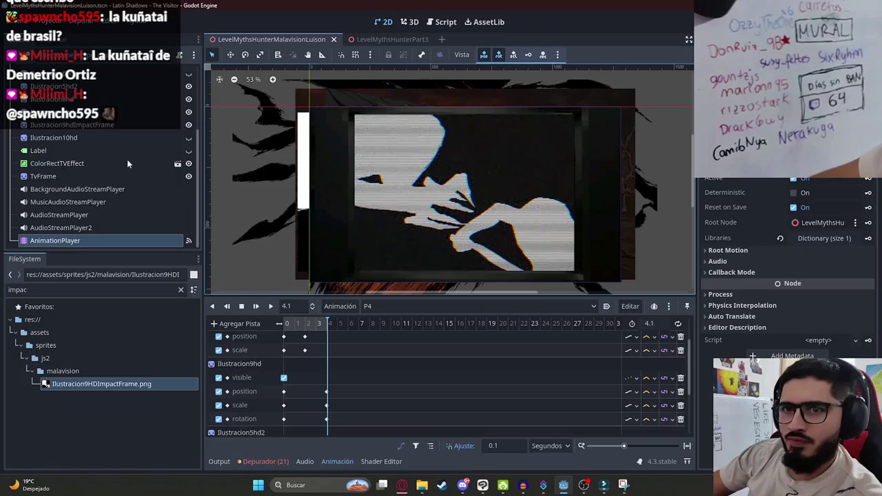
- Nudge Ilustracion9hdImpactFrame 19 px right and 4 px down, scrub P4 back to start, and save
{"action": "left_click", "coordinate": [72, 124]}
{"action": "left_click_drag", "start_coordinate": [393, 165], "coordinate": [408, 158]}
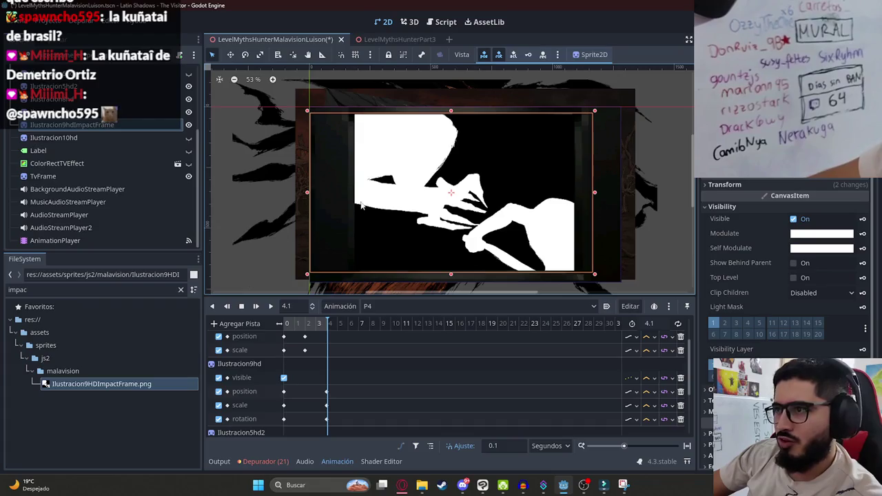
{"action": "mouse_move", "coordinate": [314, 324]}
{"action": "left_mouse_down"}
{"action": "mouse_move", "coordinate": [247, 326]}
{"action": "mouse_move", "coordinate": [324, 325]}
{"action": "mouse_move", "coordinate": [235, 326]}
{"action": "mouse_move", "coordinate": [329, 328]}
{"action": "mouse_move", "coordinate": [310, 326]}
{"action": "mouse_move", "coordinate": [341, 319]}
{"action": "mouse_move", "coordinate": [283, 322]}
{"action": "left_mouse_up"}
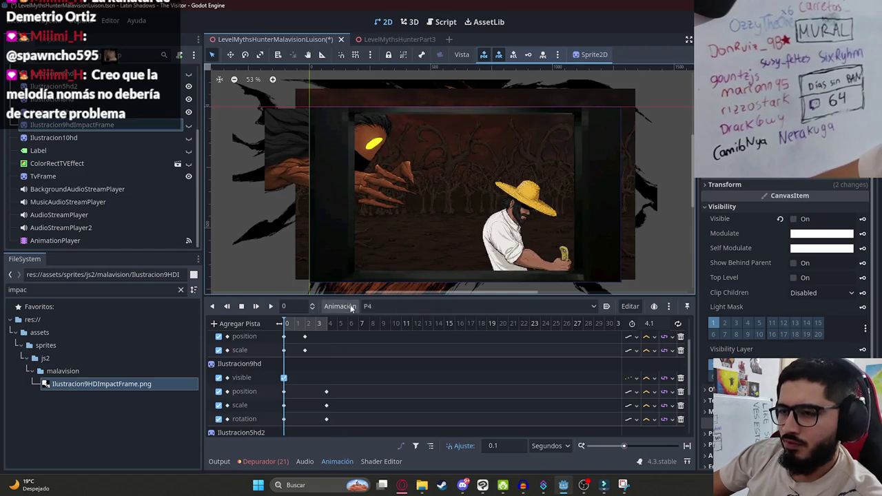
{"action": "key", "text": "ctrl+s"}
- Change play("P1") to play("P4") on line 8 of the scene's script, then switch to the browser
{"action": "scroll", "coordinate": [178, 95], "scroll_direction": "up", "scroll_amount": 3}
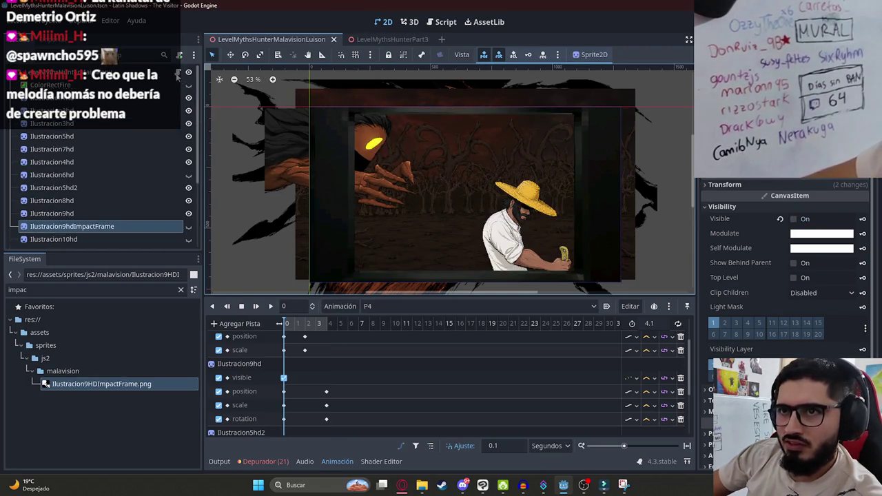
{"action": "left_click", "coordinate": [177, 73]}
{"action": "left_click", "coordinate": [496, 141]}
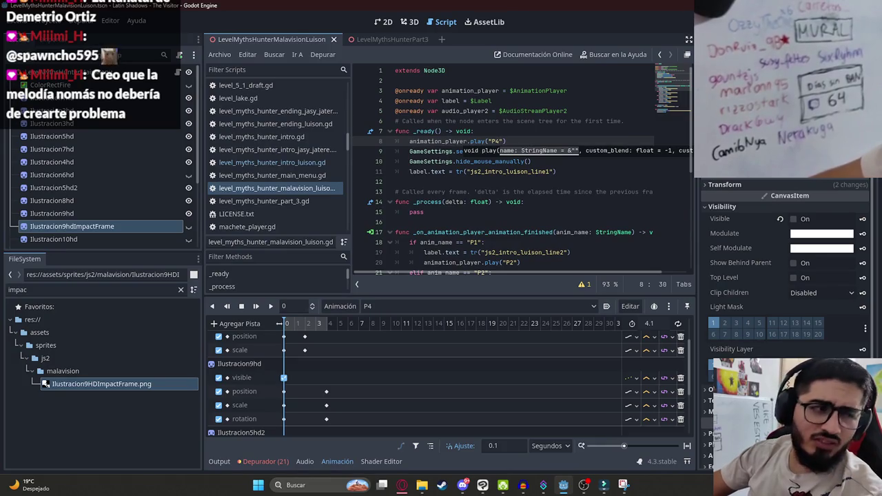
{"action": "mouse_move", "coordinate": [407, 489]}
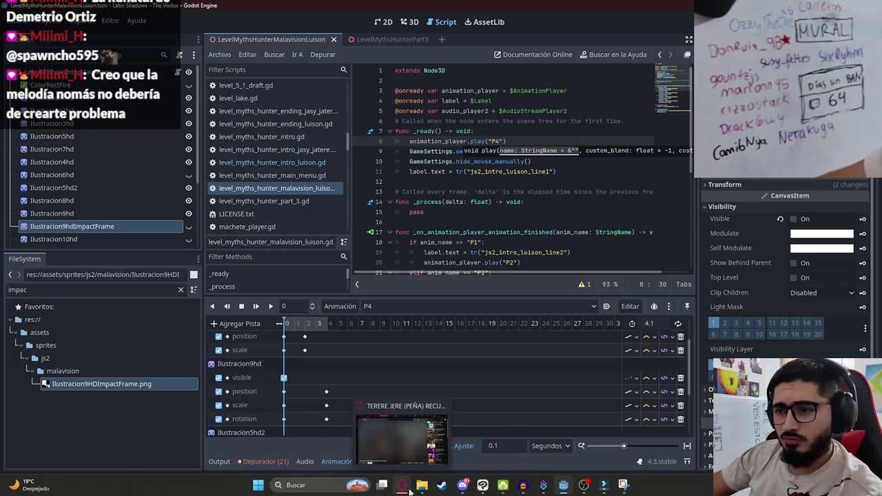
{"action": "left_click", "coordinate": [410, 490]}
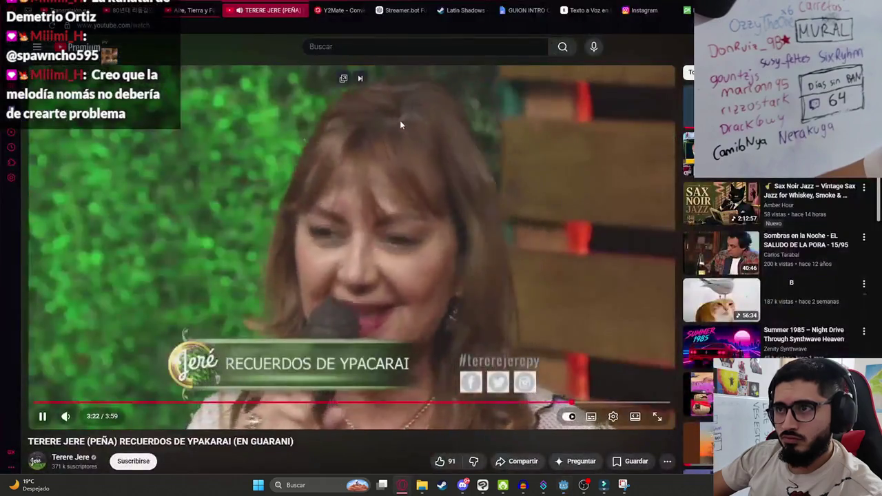
- Open YouTube in a new tab from the Aire, Tierra y Fuego tab, abandoning a first search attempt
{"action": "left_click", "coordinate": [199, 6]}
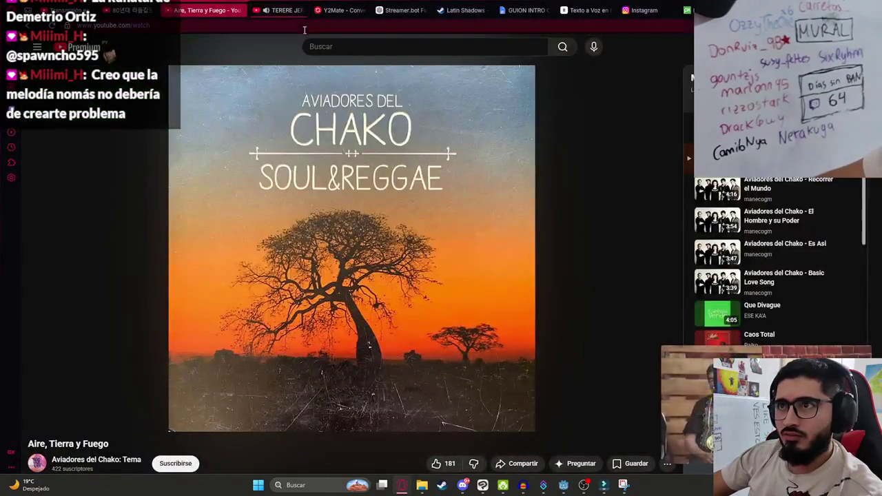
{"action": "middle_click", "coordinate": [112, 46]}
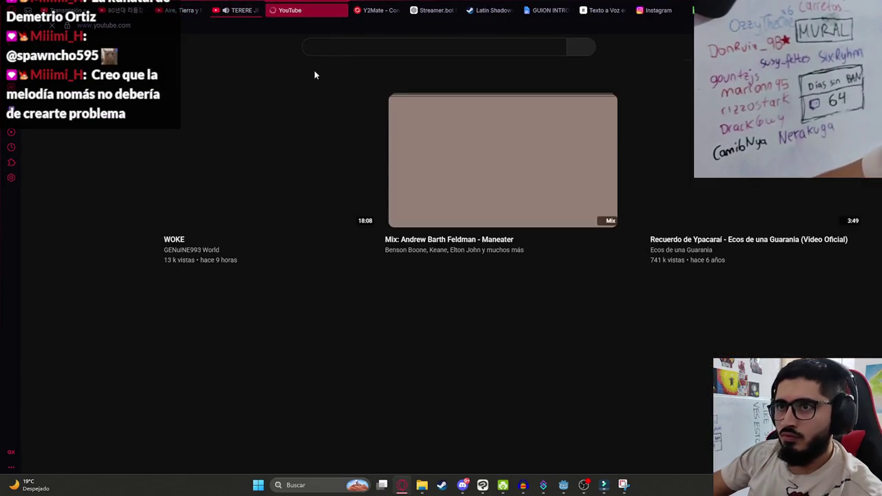
{"action": "left_click", "coordinate": [344, 48]}
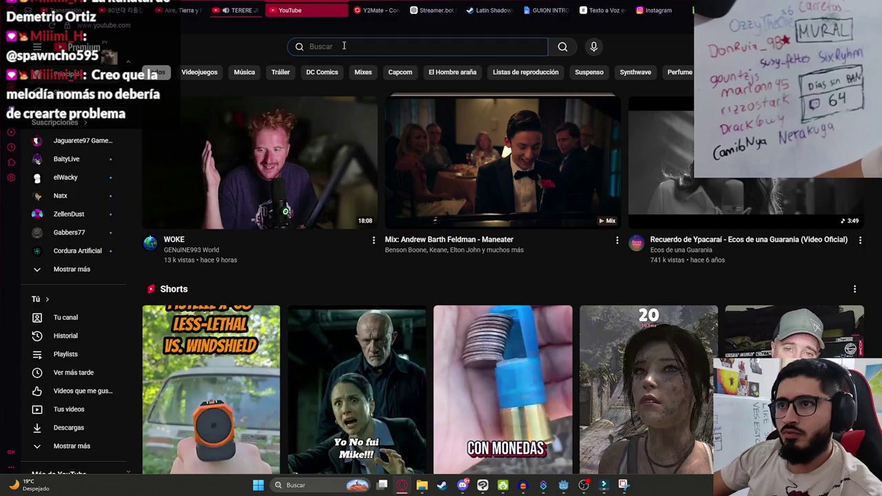
{"action": "type", "text": "sdond"}
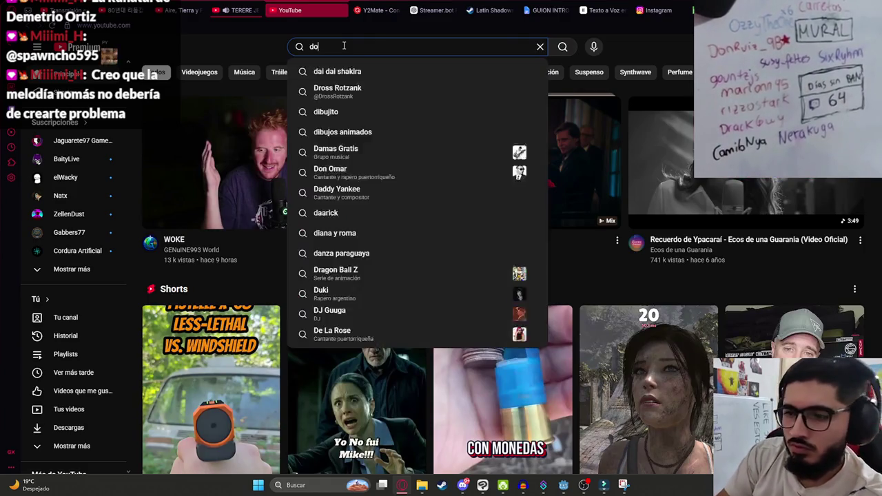
{"action": "key", "text": "BackSpace"}
{"action": "key", "text": "BackSpace"}
{"action": "key", "text": "BackSpace"}
{"action": "key", "text": "Escape"}
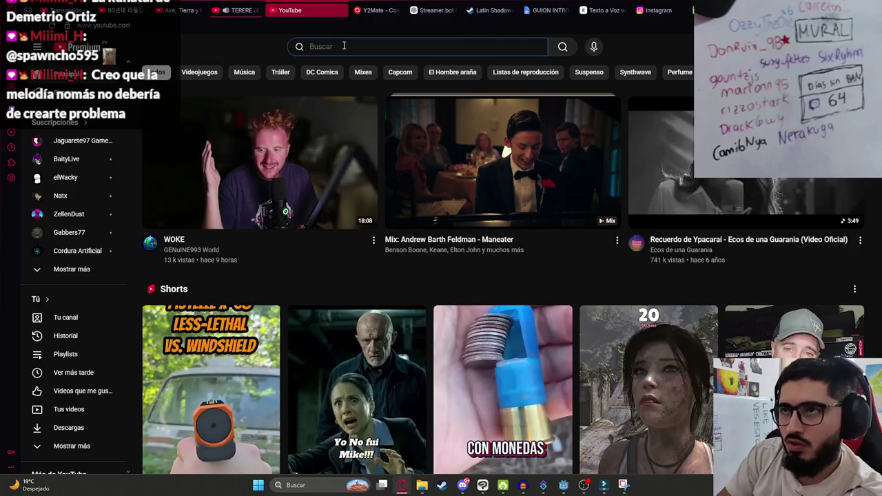
{"action": "left_click", "coordinate": [251, 6]}
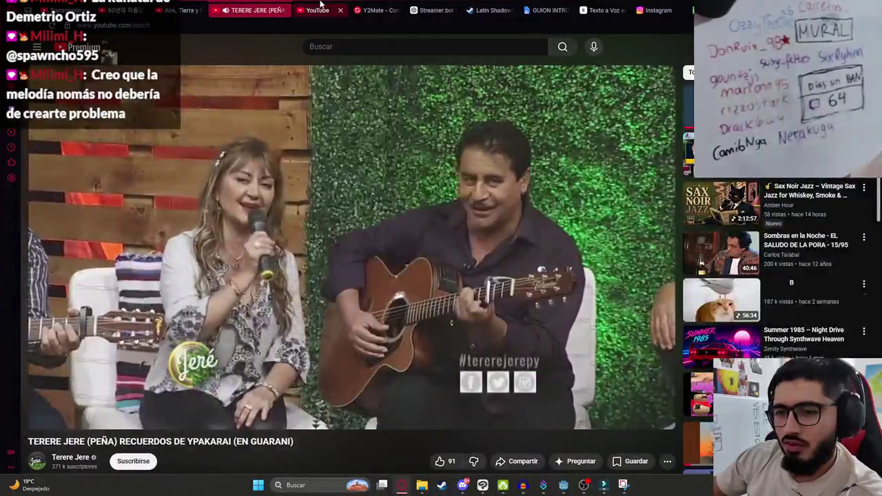
- Search YouTube for 'recuerdeos de ypacarai instrumental'
{"action": "left_click", "coordinate": [322, 5]}
{"action": "type", "text": "recuerd"}
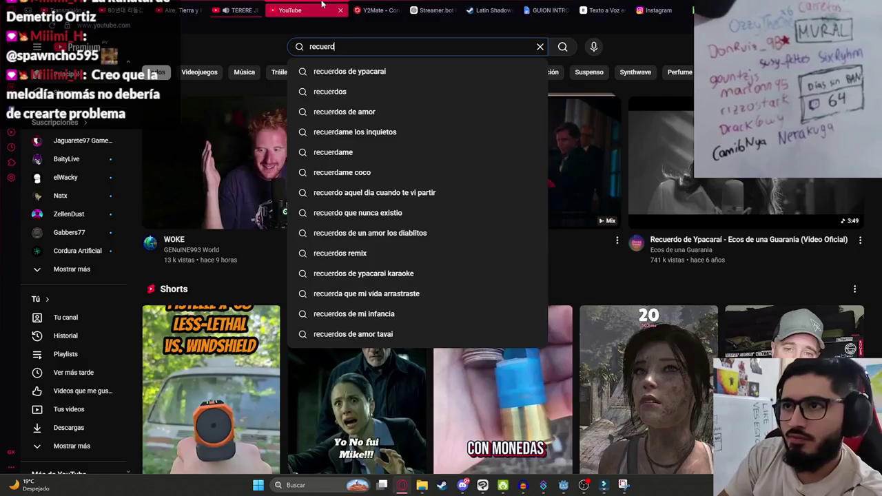
{"action": "type", "text": "eos de ypacarai"}
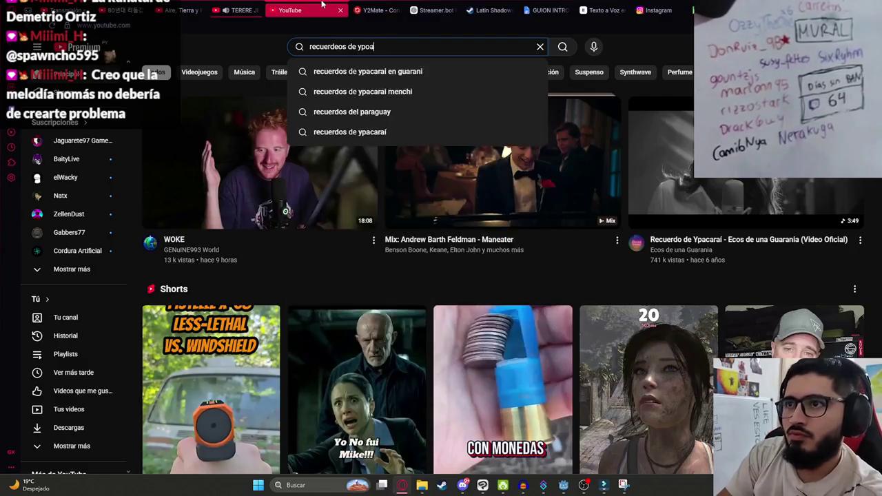
{"action": "type", "text": " instrumental"}
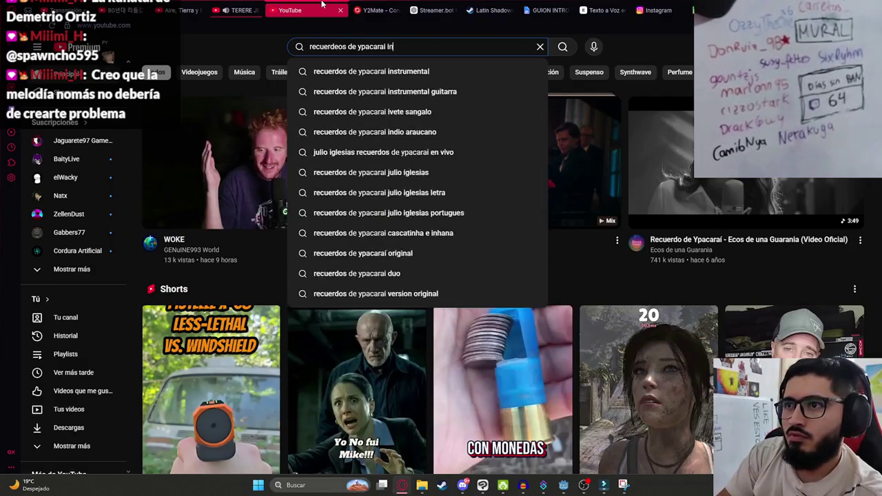
{"action": "key", "text": "Return"}
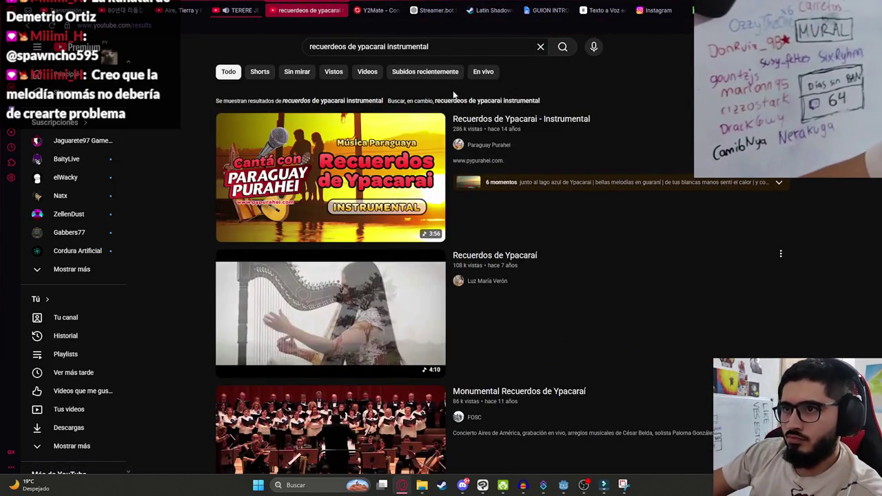
- Pause the Terere Jere video and play the first Recuerdos de Ypacarai instrumental result
{"action": "mouse_move", "coordinate": [394, 158]}
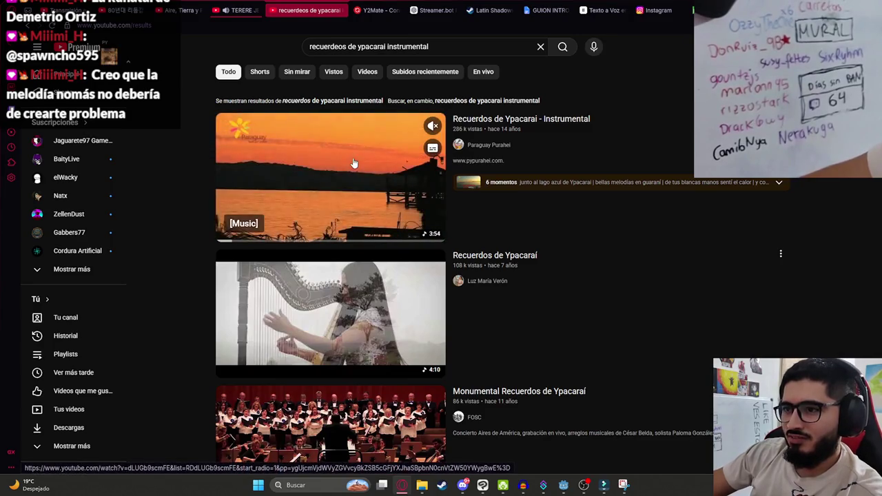
{"action": "left_click", "coordinate": [238, 10]}
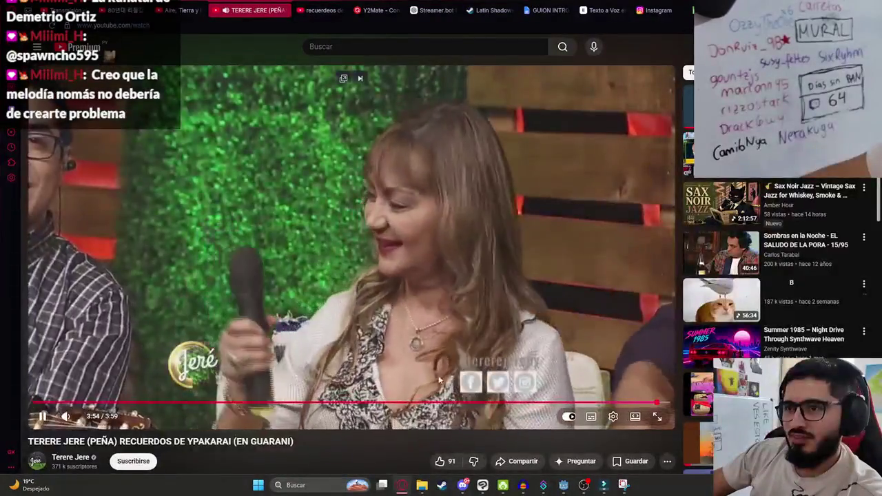
{"action": "left_click", "coordinate": [313, 151]}
{"action": "left_click", "coordinate": [317, 8]}
{"action": "left_click", "coordinate": [337, 190]}
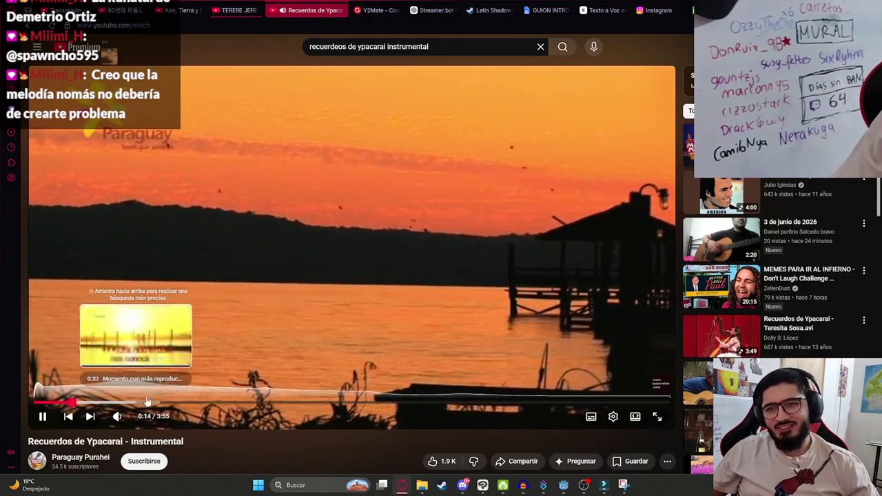
- Expand and read the instrumental video's description, then pause the video
{"action": "scroll", "coordinate": [204, 399], "scroll_direction": "down", "scroll_amount": 4}
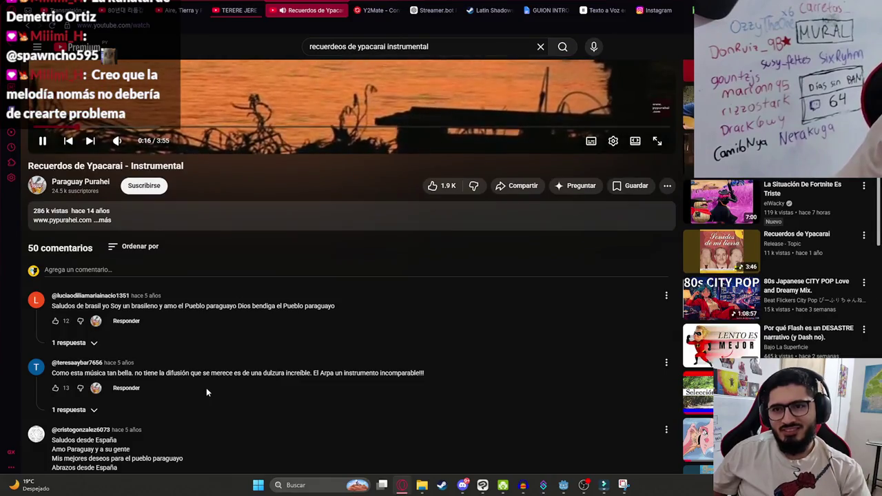
{"action": "left_click", "coordinate": [220, 226]}
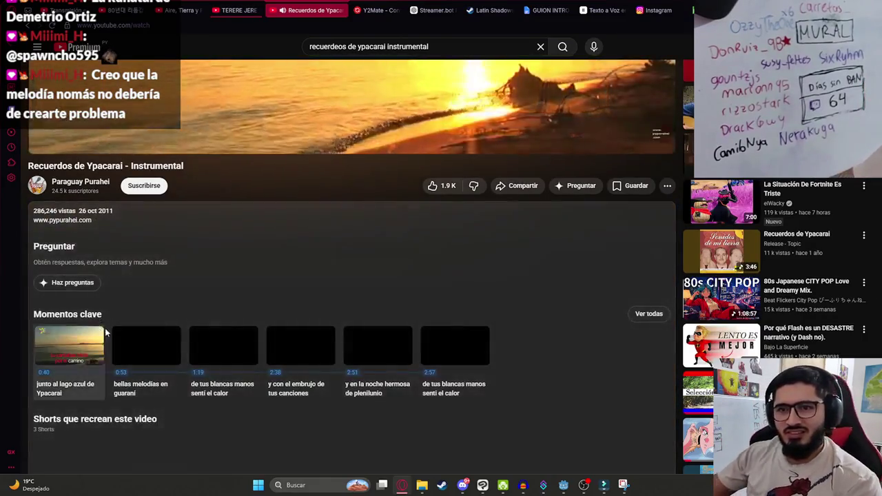
{"action": "scroll", "coordinate": [124, 333], "scroll_direction": "down", "scroll_amount": 1}
{"action": "scroll", "coordinate": [103, 336], "scroll_direction": "up", "scroll_amount": 1}
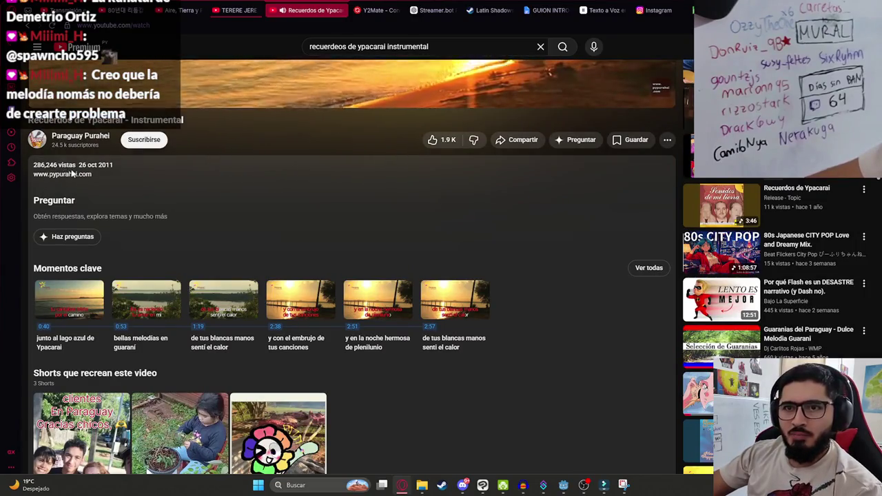
{"action": "scroll", "coordinate": [77, 172], "scroll_direction": "down", "scroll_amount": 3}
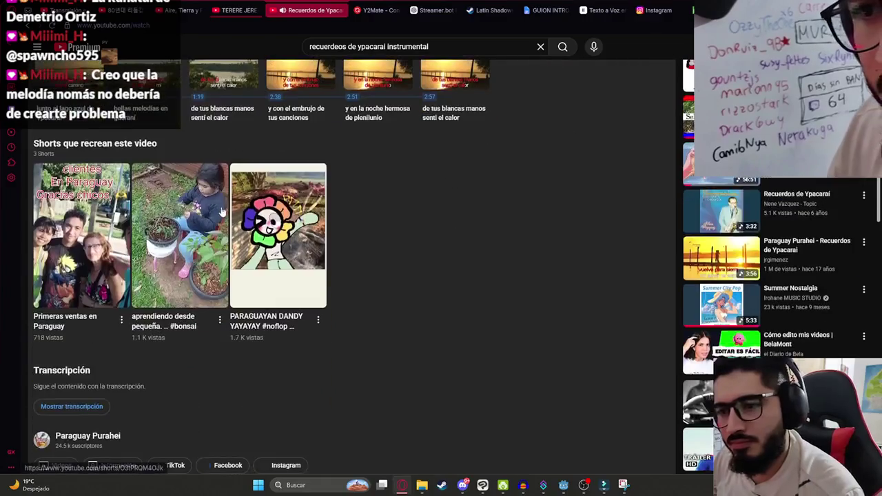
{"action": "scroll", "coordinate": [186, 296], "scroll_direction": "down", "scroll_amount": 3}
{"action": "scroll", "coordinate": [194, 314], "scroll_direction": "up", "scroll_amount": 10}
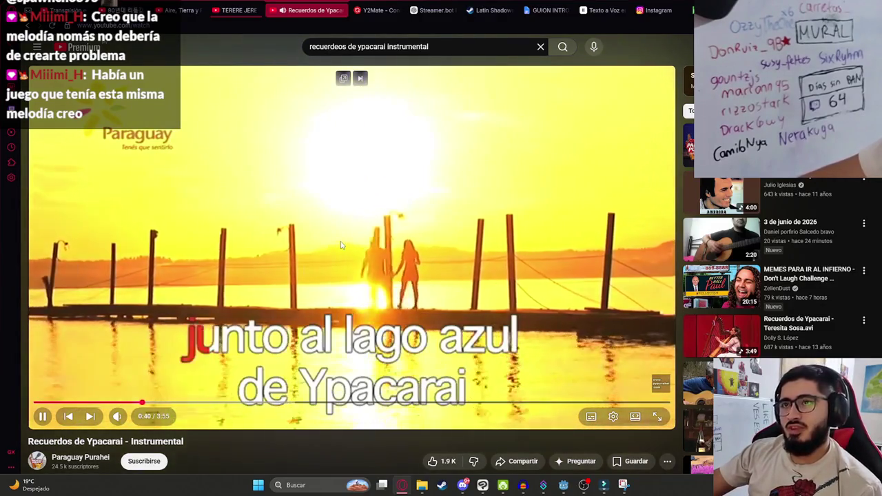
{"action": "left_click", "coordinate": [340, 245]}
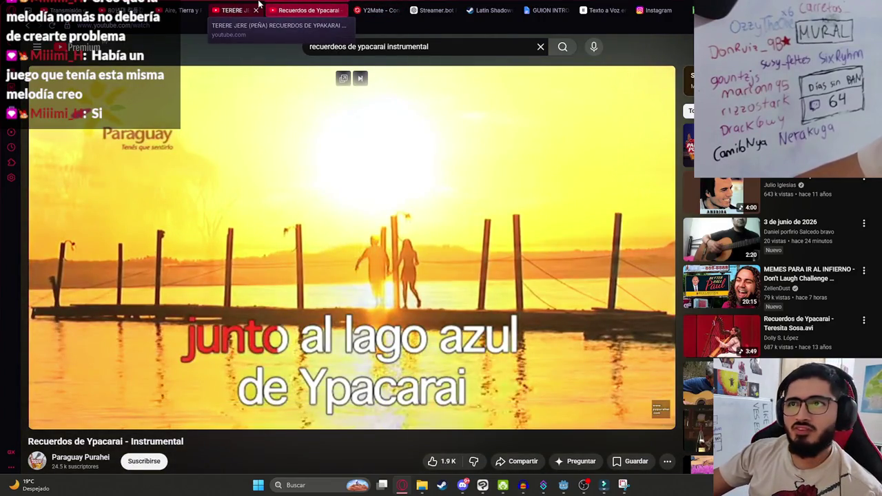
- Close the Terere Jere tab and open a fresh YouTube home page in a new tab
{"action": "left_click", "coordinate": [259, 5]}
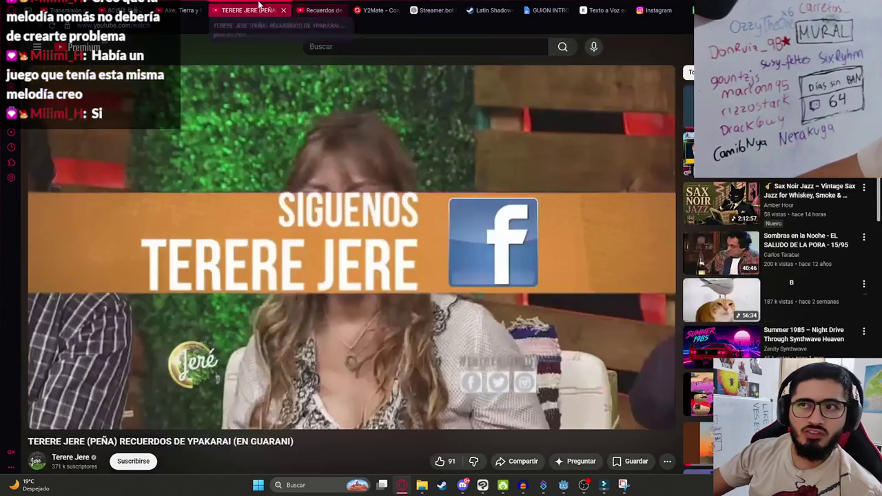
{"action": "left_click", "coordinate": [323, 5]}
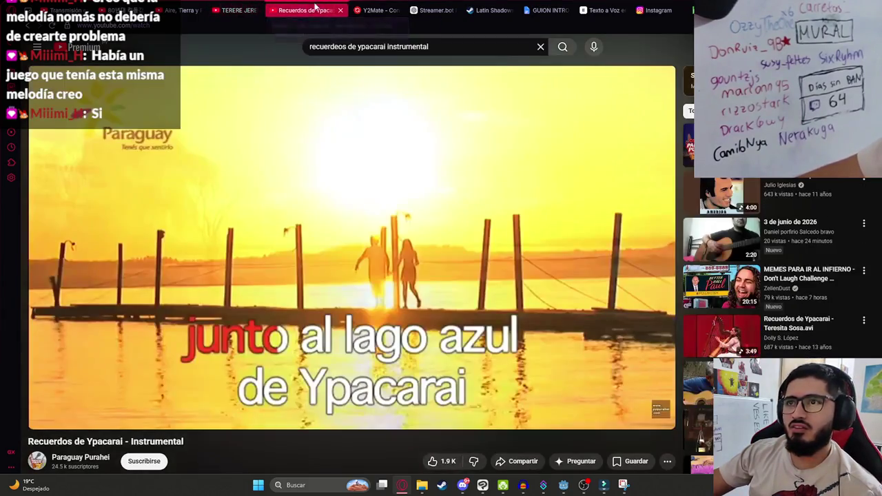
{"action": "left_click", "coordinate": [256, 9]}
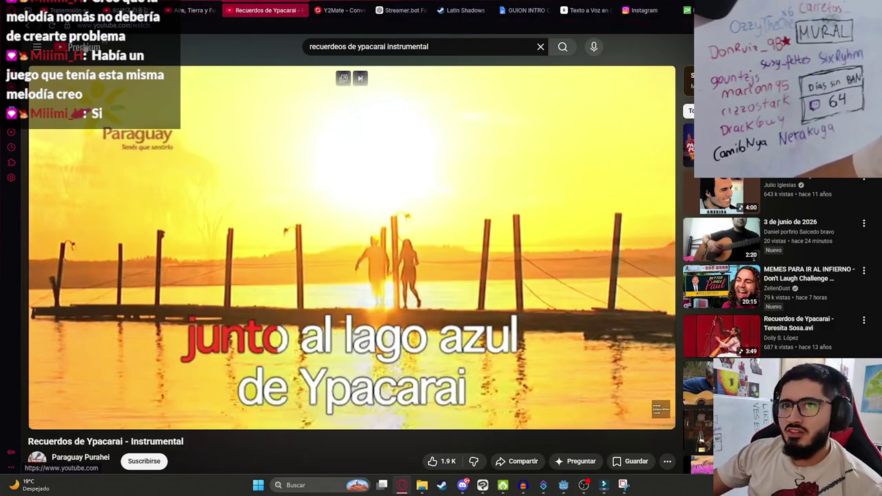
{"action": "middle_click", "coordinate": [73, 46]}
{"action": "left_click", "coordinate": [309, 10]}
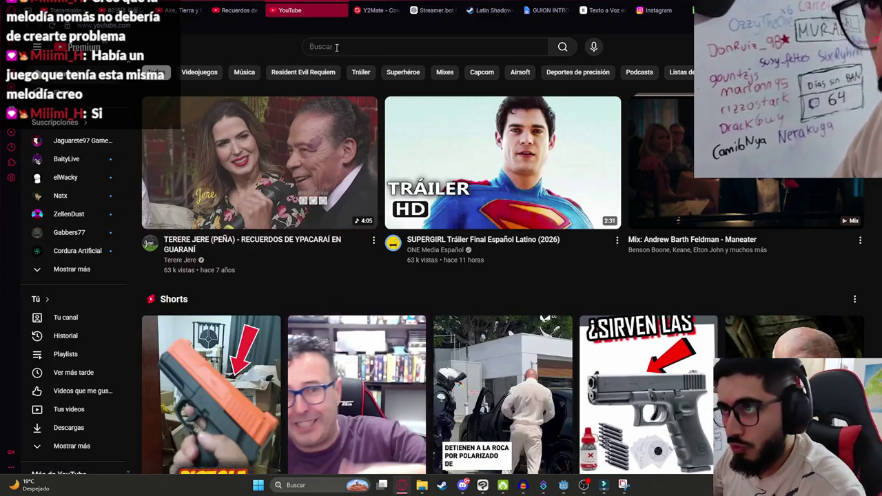
- Search 'cosas girando', play the spinning bacon playlist full-screen, and unmute the volume
{"action": "type", "text": "cosas girando"}
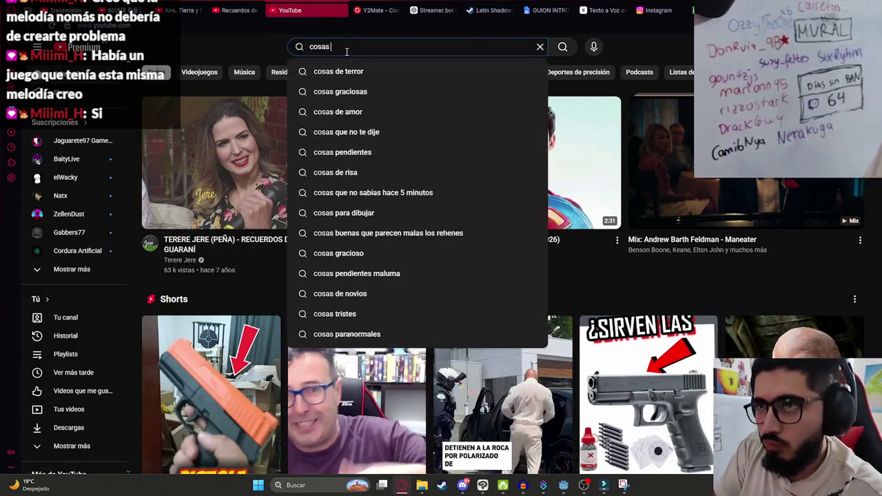
{"action": "key", "text": "Return"}
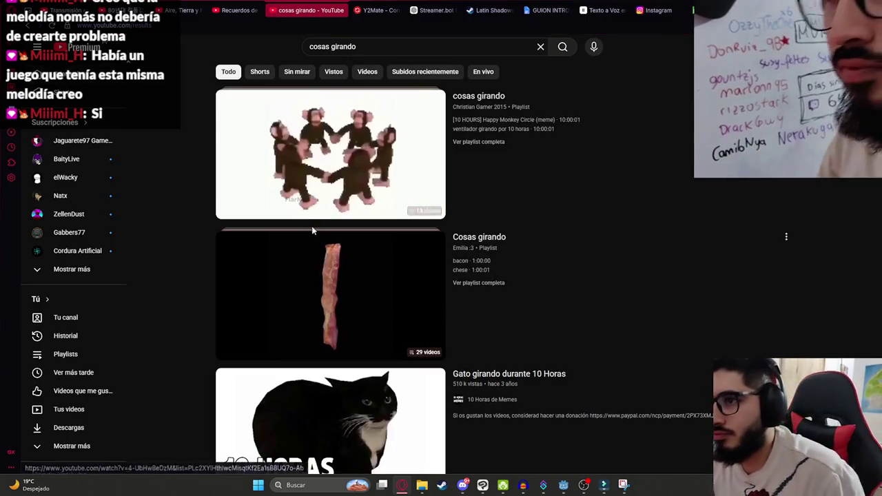
{"action": "left_click", "coordinate": [353, 288]}
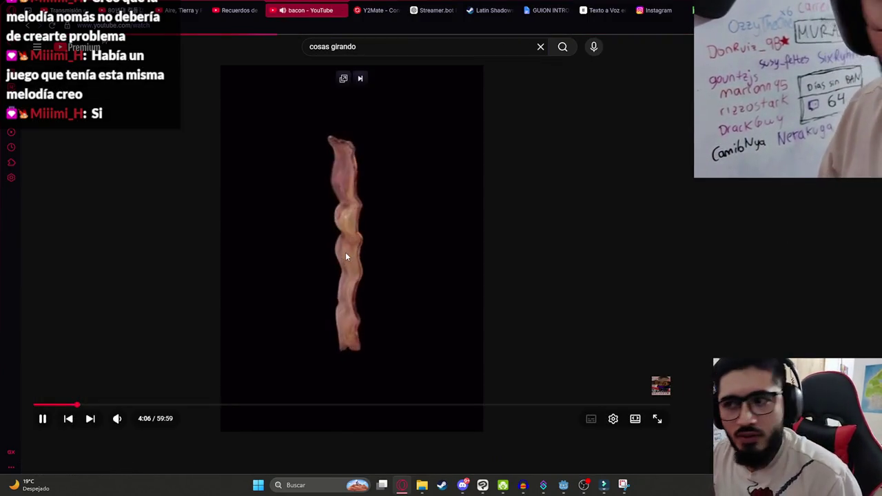
{"action": "double_click", "coordinate": [298, 310]}
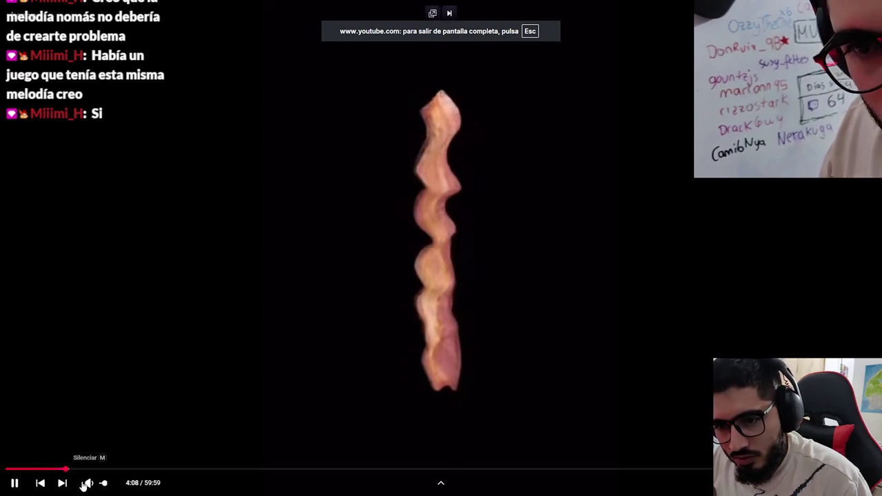
{"action": "left_click_drag", "start_coordinate": [97, 485], "coordinate": [114, 485]}
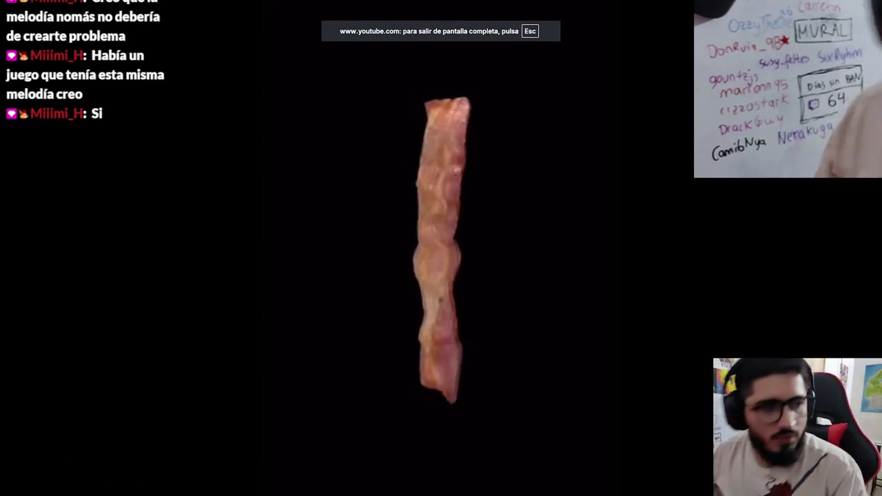
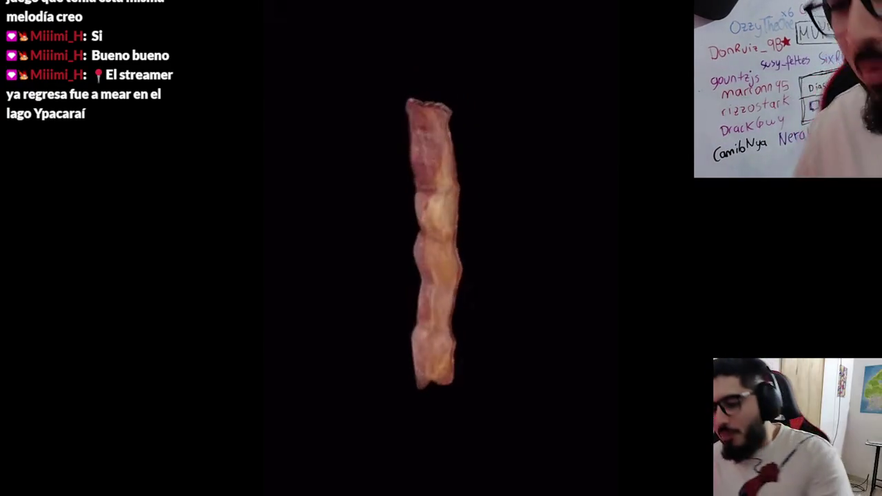
- Leave fullscreen, pause La Cigarra, and close the Recuerdos de Ypacaraí tab
{"action": "key", "text": "space"}
{"action": "key", "text": "Escape"}
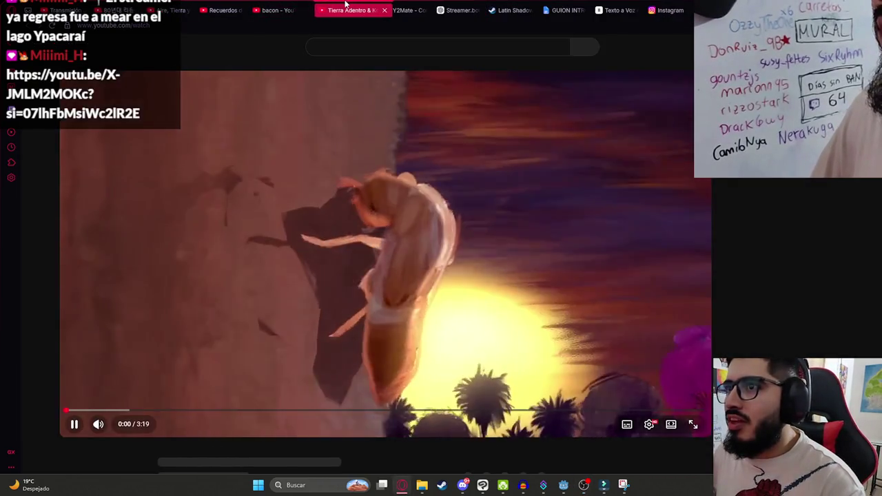
{"action": "left_click", "coordinate": [319, 236]}
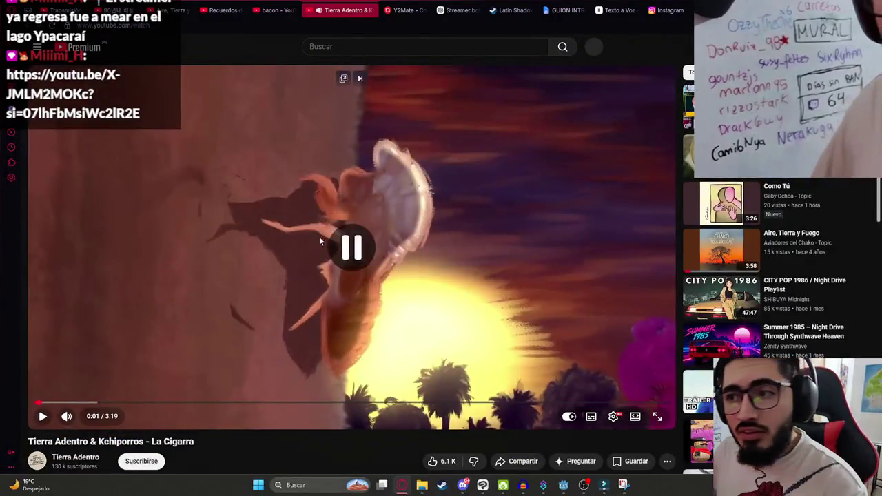
{"action": "left_click", "coordinate": [239, 12]}
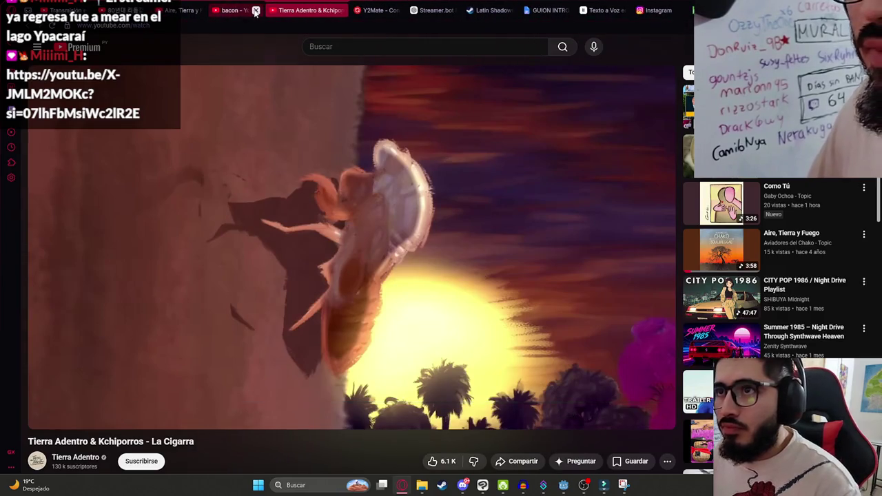
- Resume La Cigarra at a lower volume and bring Clip Studio Paint forward
{"action": "left_click", "coordinate": [304, 324]}
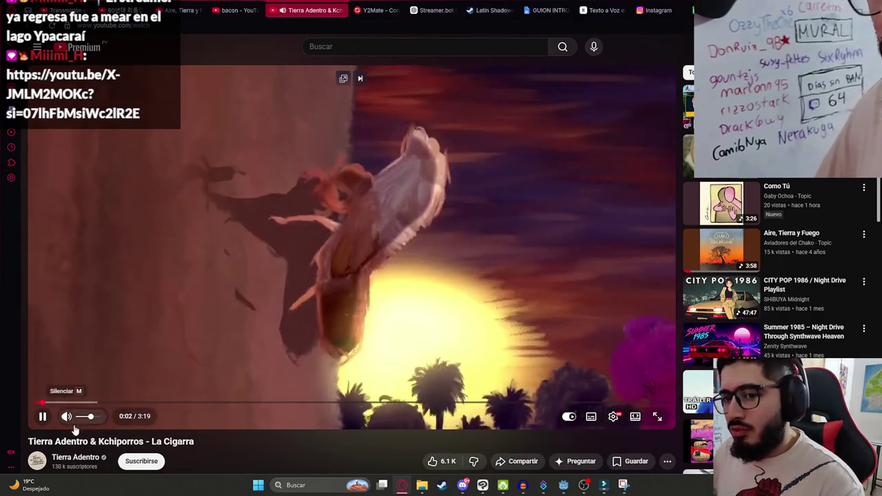
{"action": "left_click", "coordinate": [82, 417]}
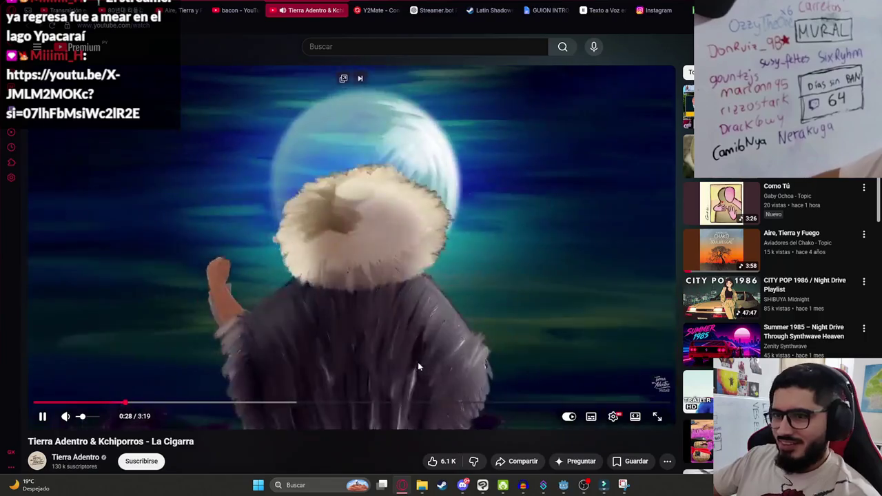
{"action": "left_click", "coordinate": [483, 485]}
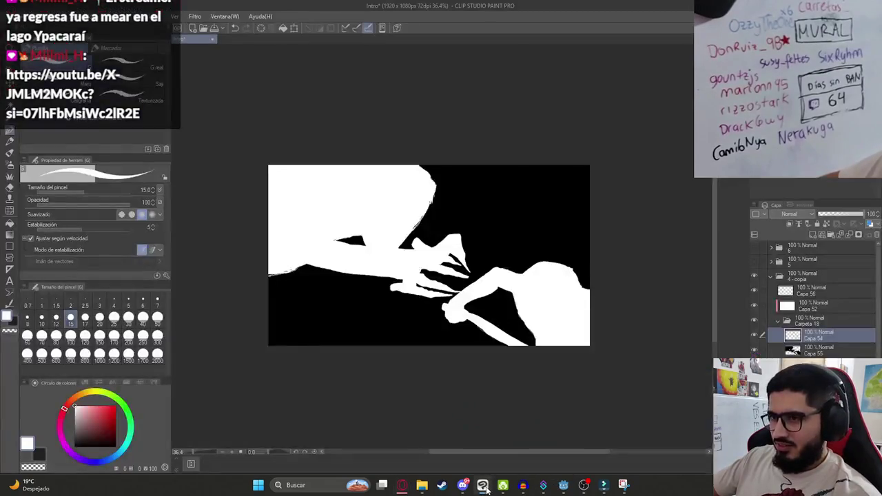
- In Godot's 2D view, scrub the P4 animation and test-run the scene with Play This Scene
{"action": "left_click", "coordinate": [564, 485]}
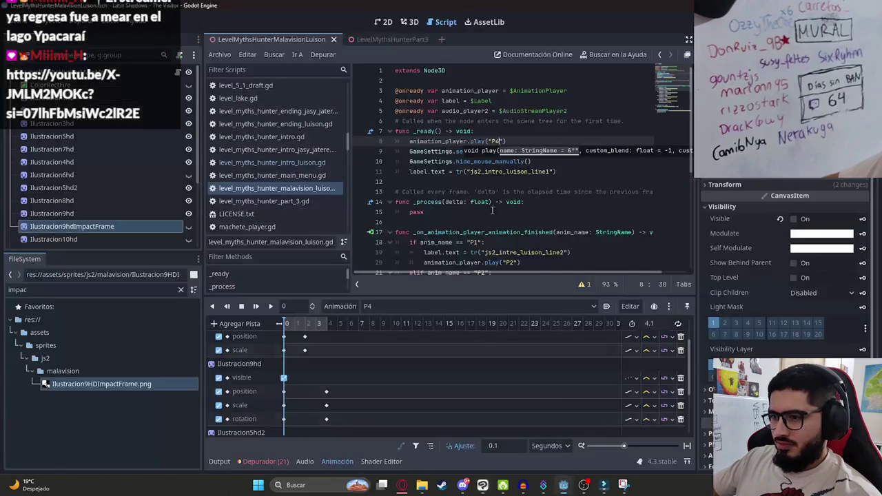
{"action": "left_click", "coordinate": [387, 21]}
{"action": "mouse_move", "coordinate": [297, 323]}
{"action": "left_mouse_down"}
{"action": "mouse_move", "coordinate": [331, 324]}
{"action": "mouse_move", "coordinate": [284, 323]}
{"action": "left_mouse_up"}
{"action": "right_click", "coordinate": [252, 40]}
{"action": "left_click", "coordinate": [283, 114]}
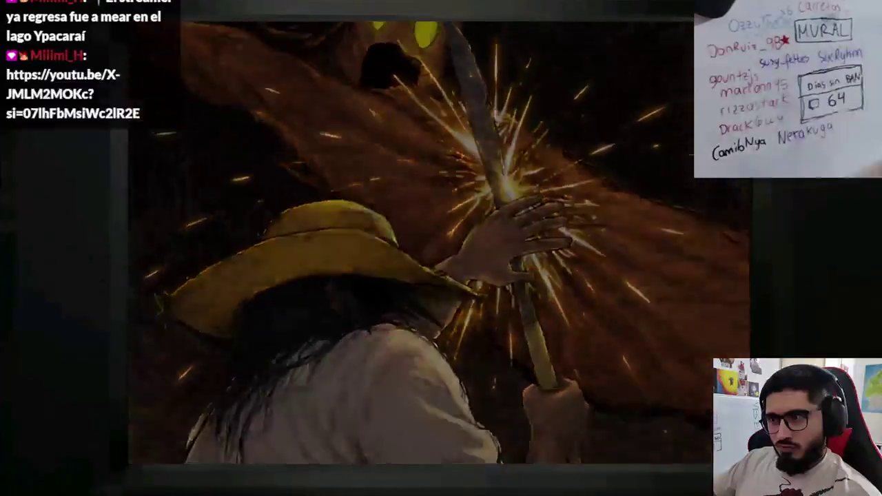
{"action": "key", "text": "alt+F4"}
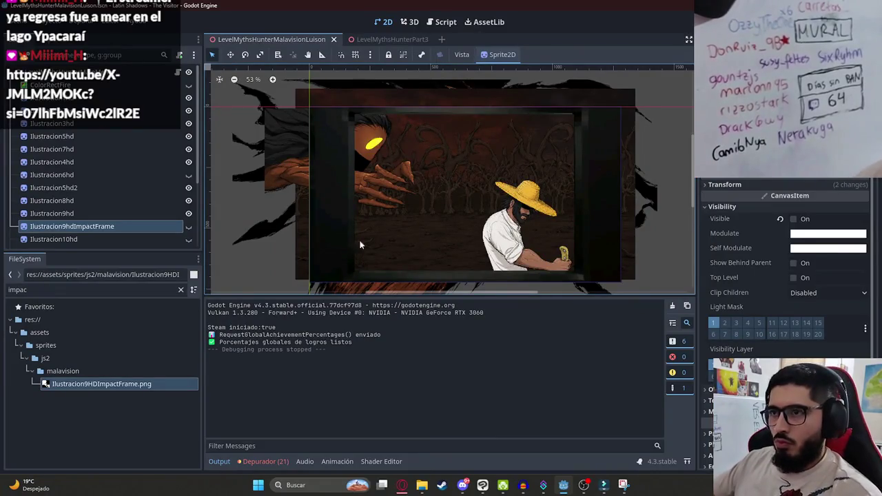
- Make ColorRectTVEffect visible, rerun the scene, and select the AnimationPlayer
{"action": "scroll", "coordinate": [171, 197], "scroll_direction": "down", "scroll_amount": 4}
{"action": "left_click", "coordinate": [188, 163]}
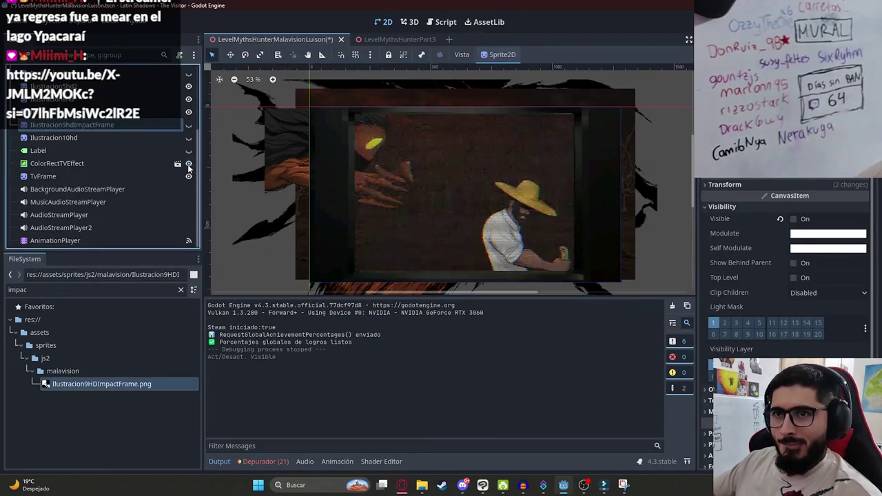
{"action": "right_click", "coordinate": [285, 42]}
{"action": "left_click", "coordinate": [320, 121]}
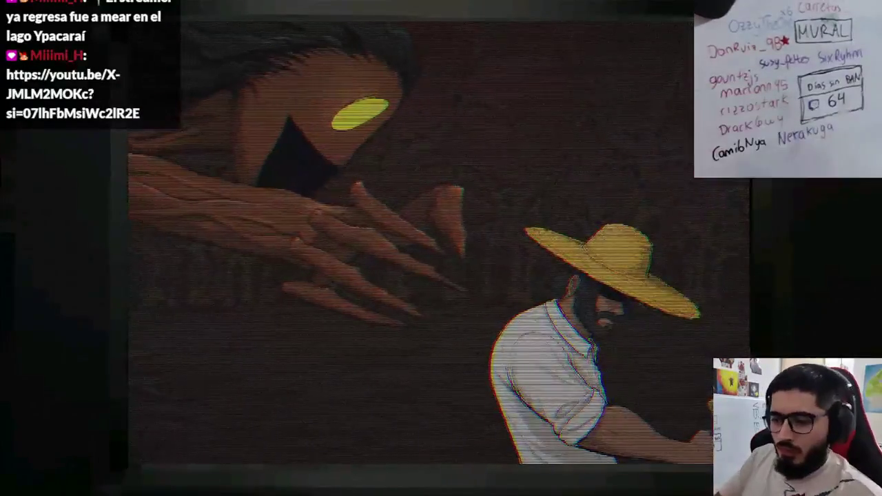
{"action": "key", "text": "F8"}
{"action": "left_click", "coordinate": [79, 242]}
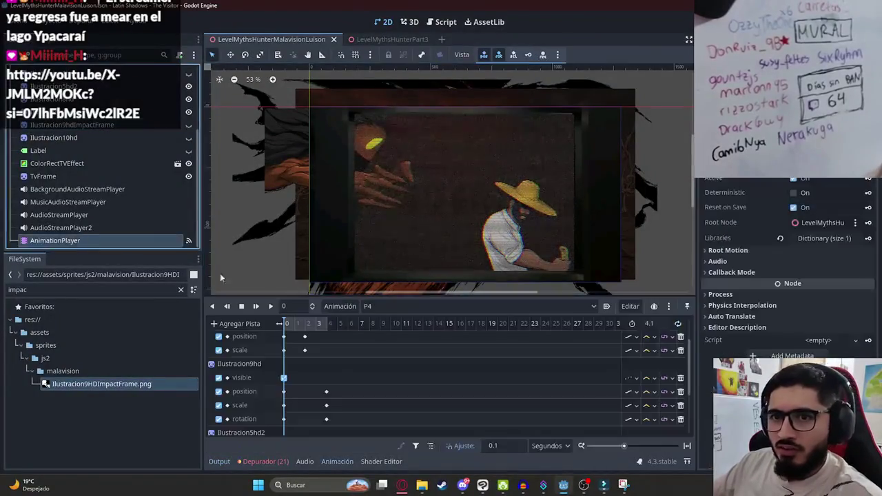
- Select Ilustracion8hd's 4.1 keyframe, set the time to 4, preview P4 and save the scene
{"action": "scroll", "coordinate": [346, 351], "scroll_direction": "up", "scroll_amount": 2}
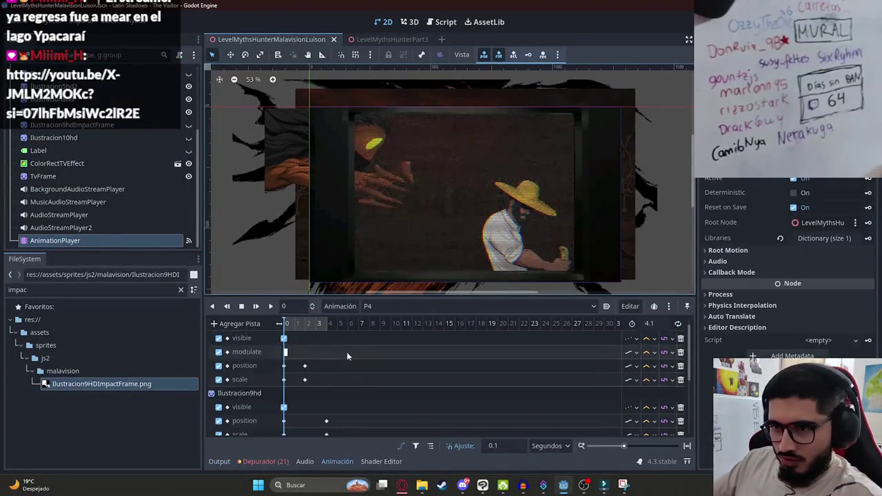
{"action": "left_click", "coordinate": [316, 380]}
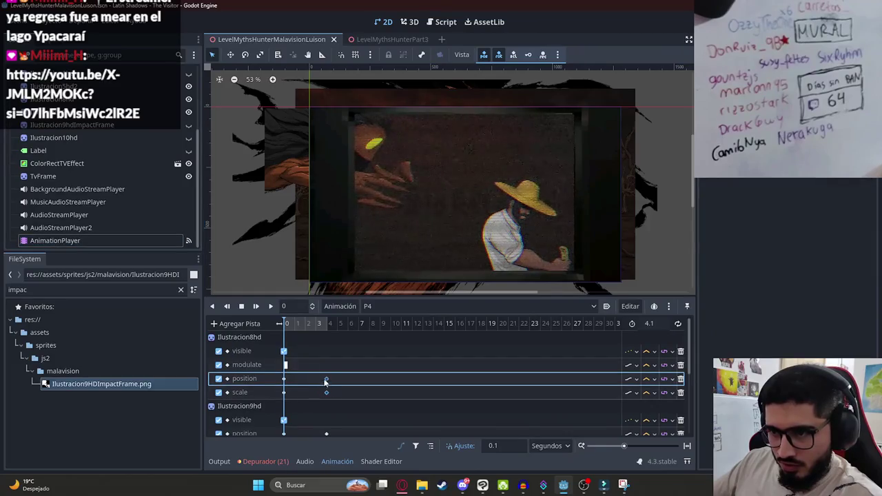
{"action": "left_click", "coordinate": [327, 381]}
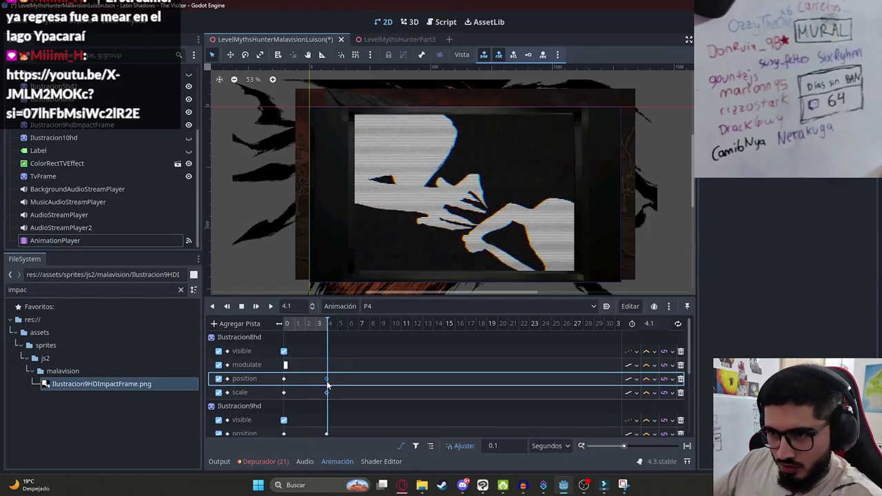
{"action": "left_click", "coordinate": [328, 327]}
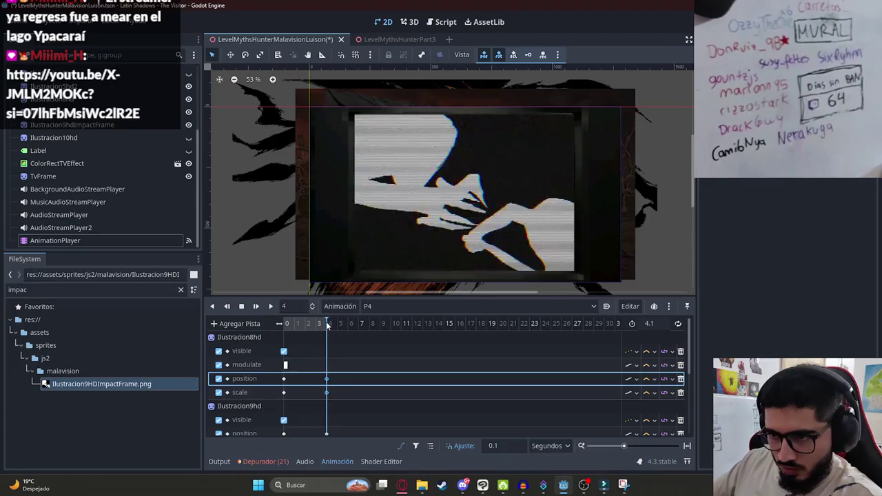
{"action": "left_click", "coordinate": [270, 306]}
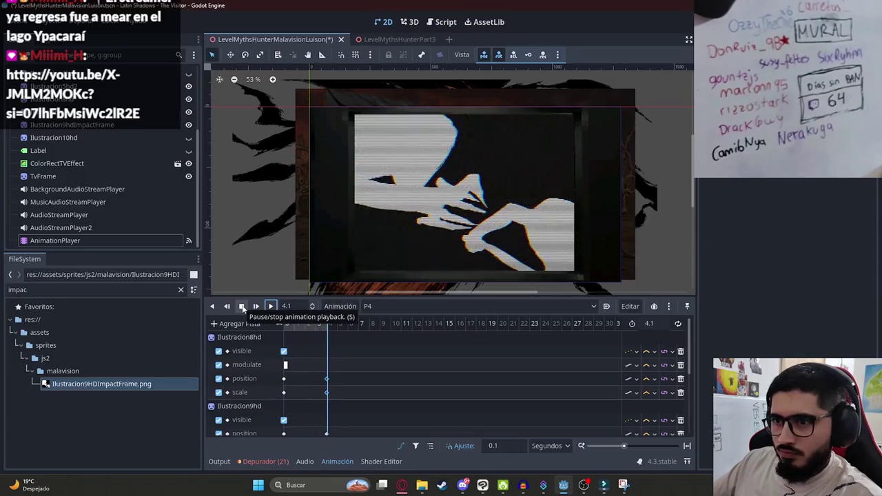
{"action": "left_click", "coordinate": [241, 306]}
{"action": "key", "text": "ctrl+s"}
- Test-run the scene, then scrub P4 to the hands impact frame
{"action": "scroll", "coordinate": [344, 362], "scroll_direction": "down", "scroll_amount": 1}
{"action": "scroll", "coordinate": [344, 362], "scroll_direction": "down", "scroll_amount": 2}
{"action": "right_click", "coordinate": [284, 40]}
{"action": "left_click", "coordinate": [320, 117]}
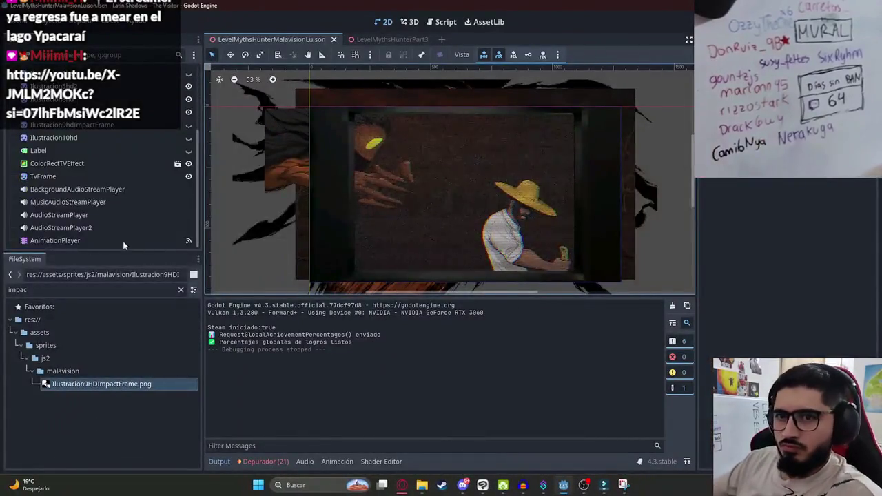
{"action": "left_click", "coordinate": [124, 241]}
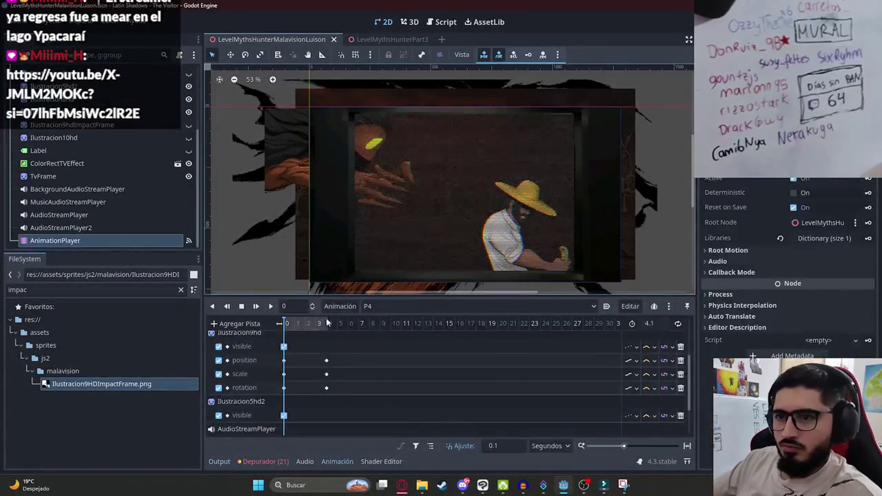
{"action": "mouse_move", "coordinate": [310, 324]}
{"action": "left_mouse_down"}
{"action": "mouse_move", "coordinate": [329, 326]}
{"action": "mouse_move", "coordinate": [313, 331]}
{"action": "mouse_move", "coordinate": [328, 339]}
{"action": "left_mouse_up"}
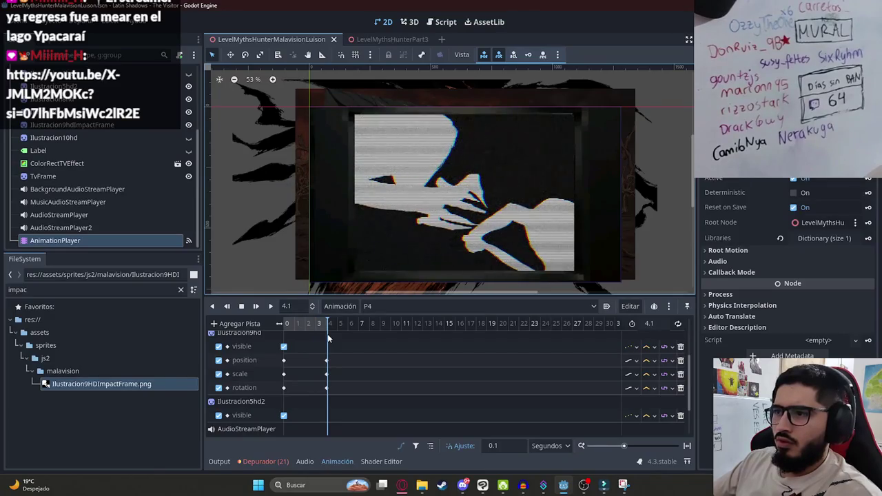
- Switch to animation P5, scrub its start, then save and run the scene again
{"action": "left_click", "coordinate": [372, 306]}
{"action": "left_click", "coordinate": [382, 375]}
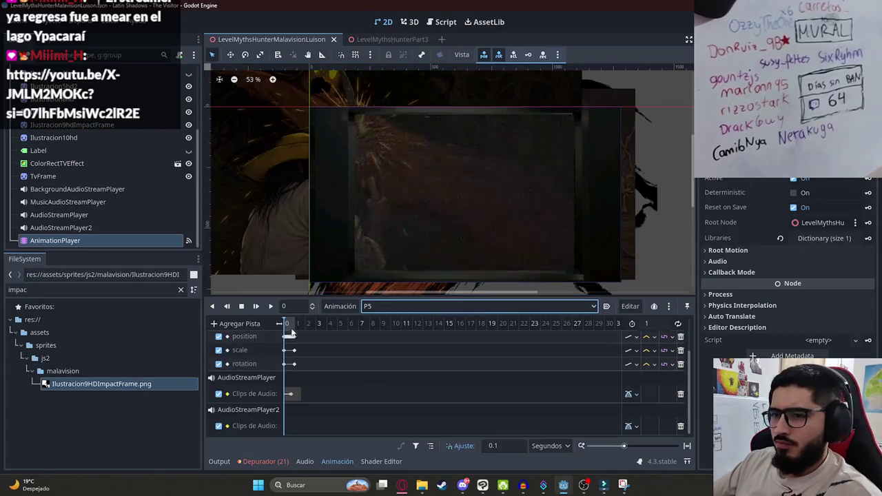
{"action": "left_click_drag", "start_coordinate": [288, 329], "coordinate": [295, 324]}
{"action": "right_click", "coordinate": [316, 40]}
{"action": "left_click", "coordinate": [345, 118]}
{"action": "key", "text": "F5"}
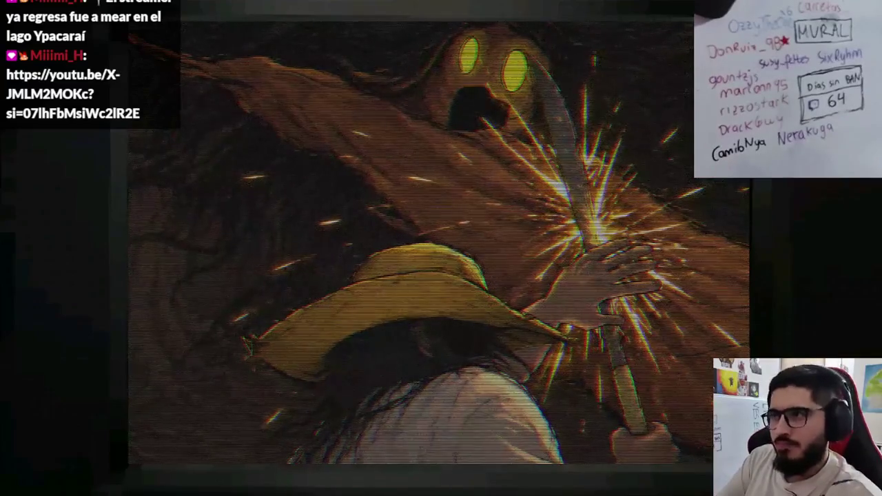
{"action": "key", "text": "alt+F4"}
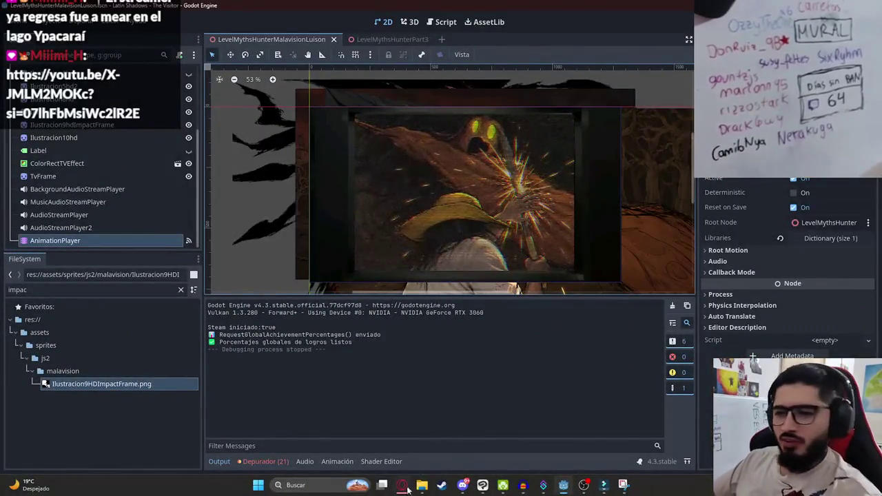
- Edit line 8 of the scene script to animation_player.play("P1")
{"action": "left_click", "coordinate": [403, 485]}
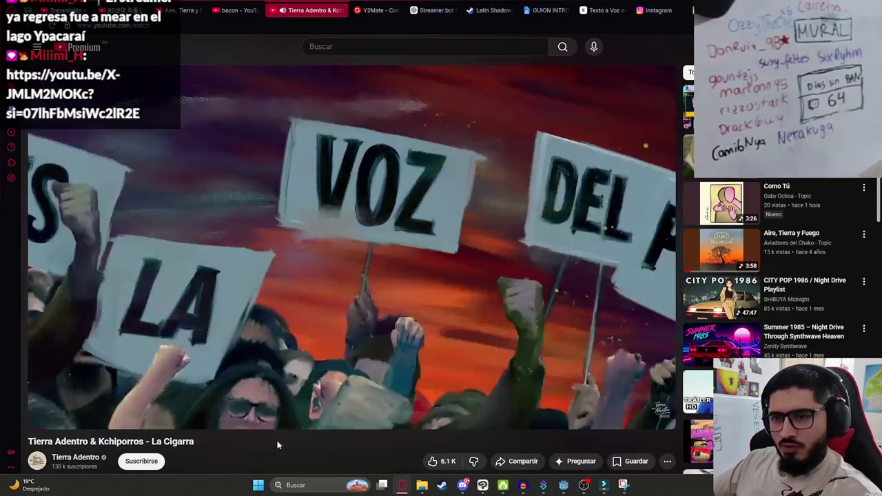
{"action": "key", "text": "alt+Tab"}
{"action": "scroll", "coordinate": [180, 88], "scroll_direction": "up", "scroll_amount": 5}
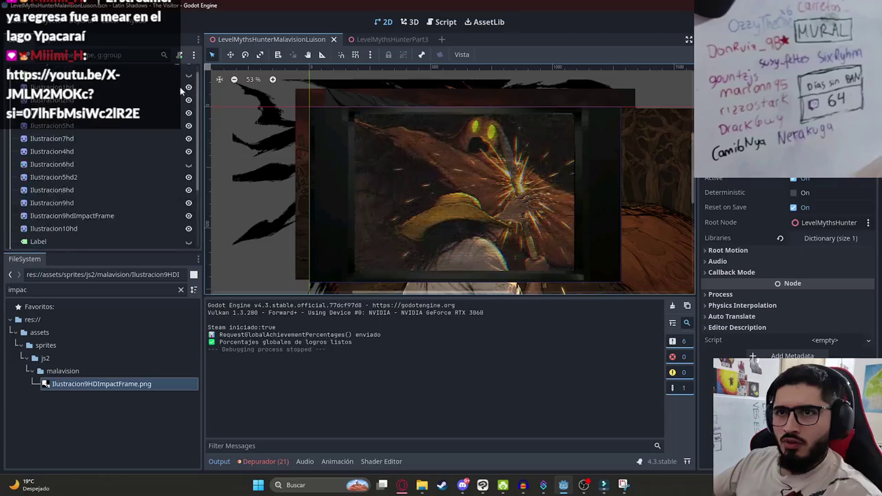
{"action": "left_click", "coordinate": [178, 71]}
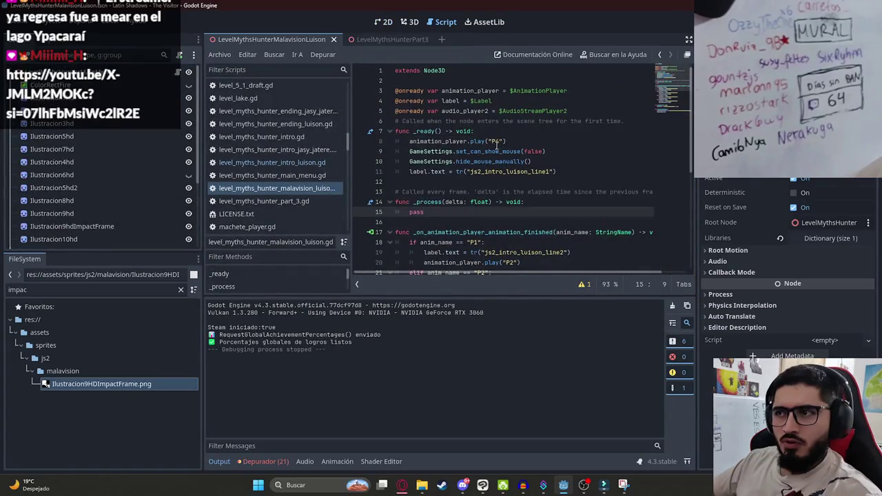
{"action": "left_click", "coordinate": [496, 142]}
{"action": "left_click", "coordinate": [505, 142]}
{"action": "type", "text": "1"}
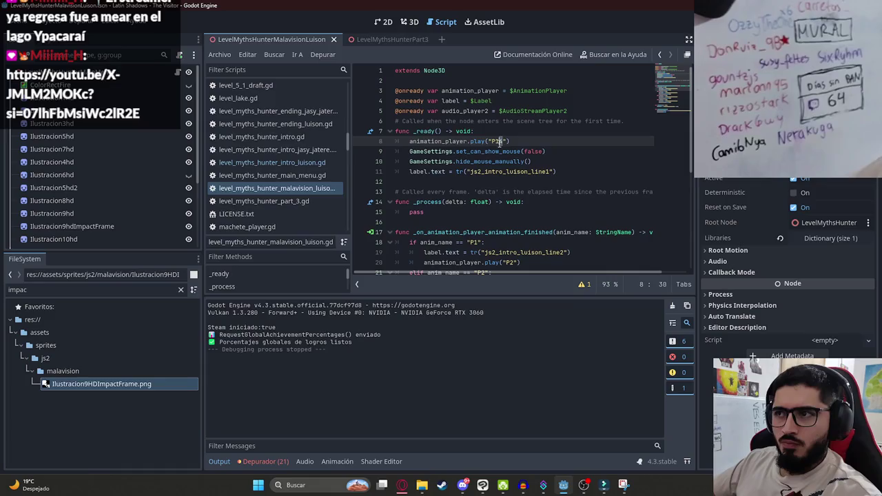
{"action": "key", "text": "Delete"}
- Run the scene to watch the full cutscene from P1, then close the game
{"action": "right_click", "coordinate": [262, 40]}
{"action": "left_click", "coordinate": [275, 113]}
{"action": "key", "text": "F6"}
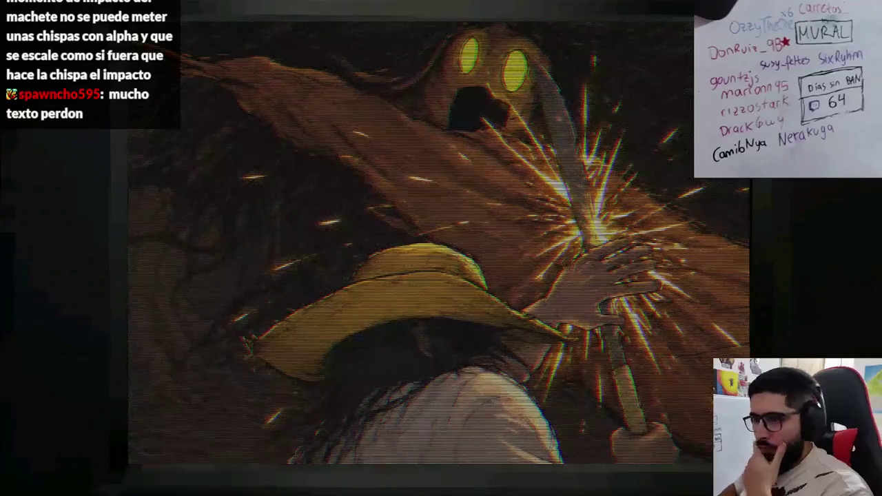
{"action": "key", "text": "alt+F4"}
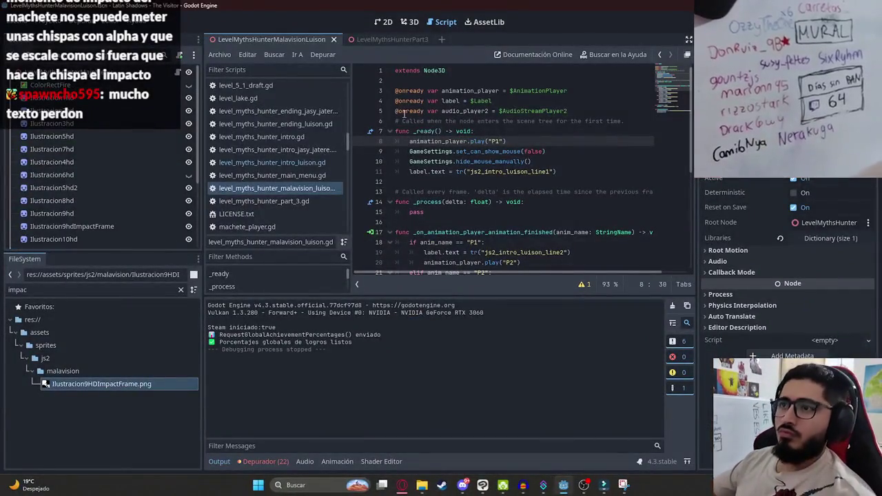
- In the 2D view, select the AnimationPlayer and play the P5 preview
{"action": "left_click", "coordinate": [384, 22]}
{"action": "scroll", "coordinate": [438, 241], "scroll_direction": "down", "scroll_amount": 1}
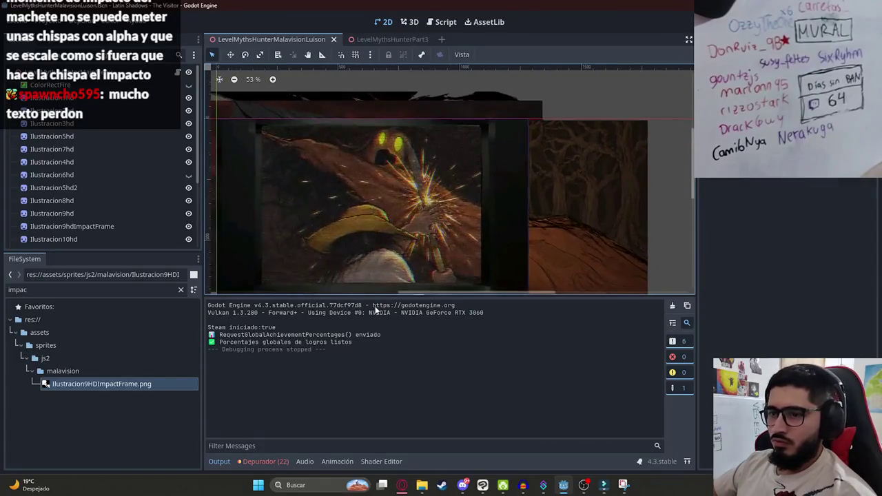
{"action": "scroll", "coordinate": [392, 215], "scroll_direction": "up", "scroll_amount": 1}
{"action": "scroll", "coordinate": [90, 238], "scroll_direction": "down", "scroll_amount": 3}
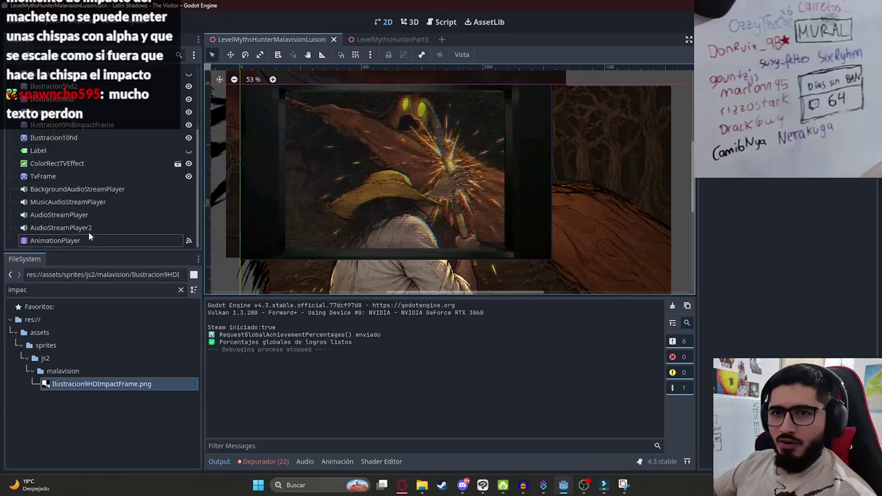
{"action": "left_click", "coordinate": [88, 238]}
{"action": "key", "text": "d"}
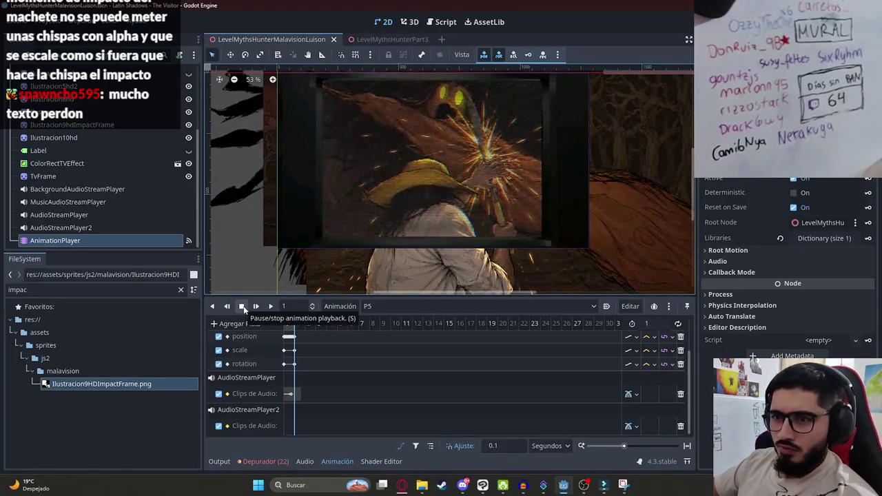
- Switch to animation P4 and scrub its preview to around 3 seconds
{"action": "left_click", "coordinate": [397, 309]}
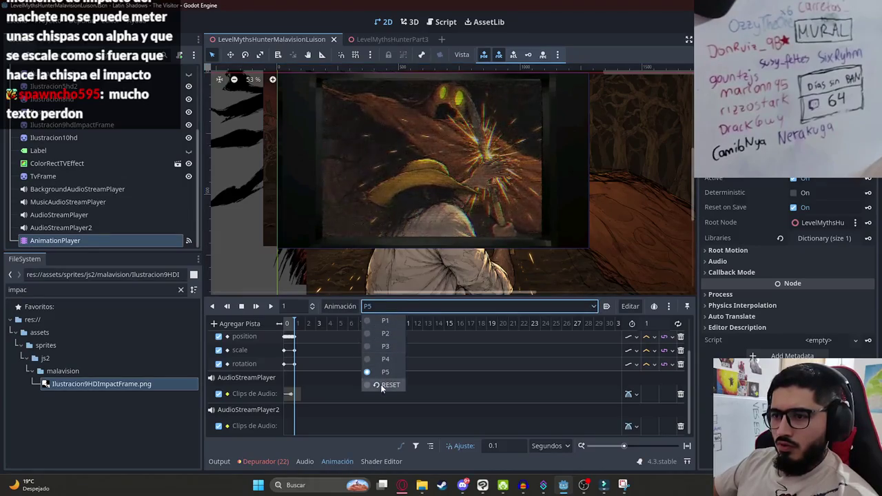
{"action": "left_click", "coordinate": [383, 385]}
{"action": "left_click", "coordinate": [398, 306]}
{"action": "left_click", "coordinate": [390, 360]}
{"action": "left_click", "coordinate": [316, 324]}
{"action": "mouse_move", "coordinate": [316, 325]}
{"action": "left_mouse_down"}
{"action": "mouse_move", "coordinate": [338, 325]}
{"action": "mouse_move", "coordinate": [285, 326]}
{"action": "mouse_move", "coordinate": [328, 333]}
{"action": "left_mouse_up"}
- Switch to P5 and scrub from its start to the glitch frame
{"action": "left_click", "coordinate": [386, 307]}
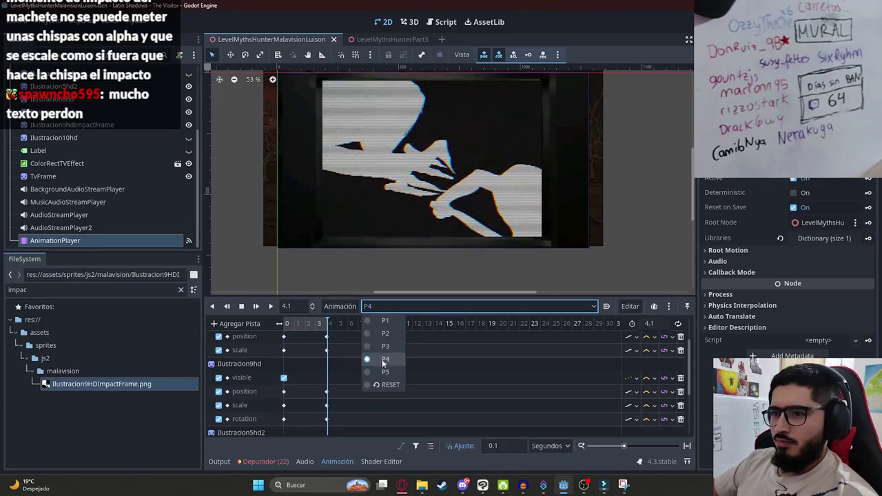
{"action": "left_click", "coordinate": [386, 372]}
{"action": "left_click", "coordinate": [290, 322]}
{"action": "mouse_move", "coordinate": [291, 322]}
{"action": "left_mouse_down"}
{"action": "mouse_move", "coordinate": [296, 328]}
{"action": "mouse_move", "coordinate": [284, 324]}
{"action": "left_mouse_up"}
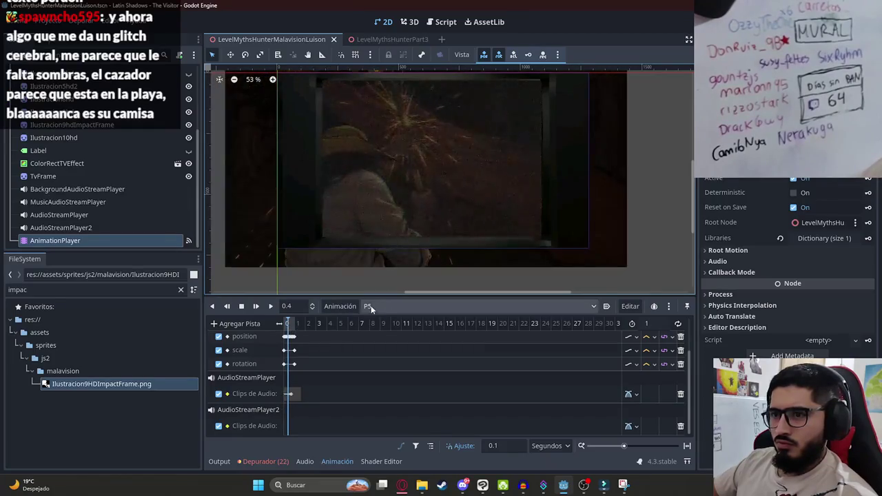
{"action": "left_click", "coordinate": [294, 321]}
- Return to P4 via RESET, scrub to its 4.1 s glitch frame, then go to Clip Studio Paint
{"action": "left_click", "coordinate": [385, 306]}
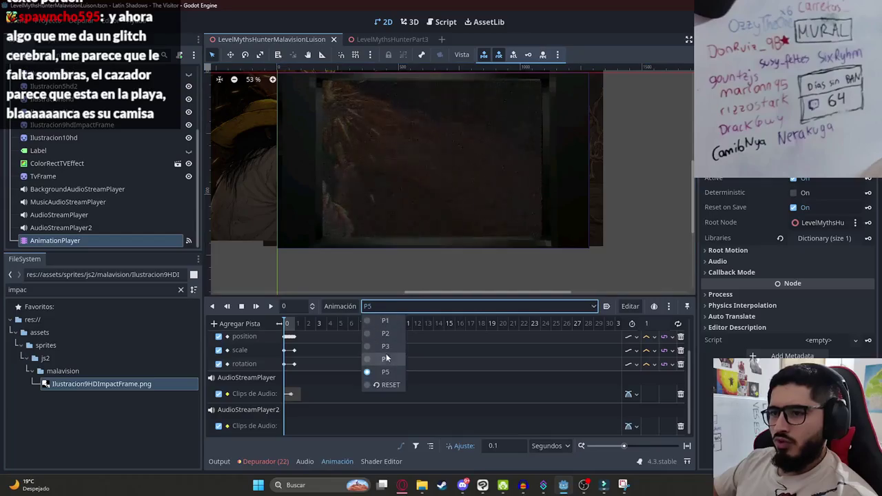
{"action": "left_click", "coordinate": [386, 353]}
{"action": "left_click", "coordinate": [303, 324]}
{"action": "left_click", "coordinate": [397, 307]}
{"action": "left_click", "coordinate": [375, 324]}
{"action": "left_click", "coordinate": [385, 306]}
{"action": "left_click", "coordinate": [394, 358]}
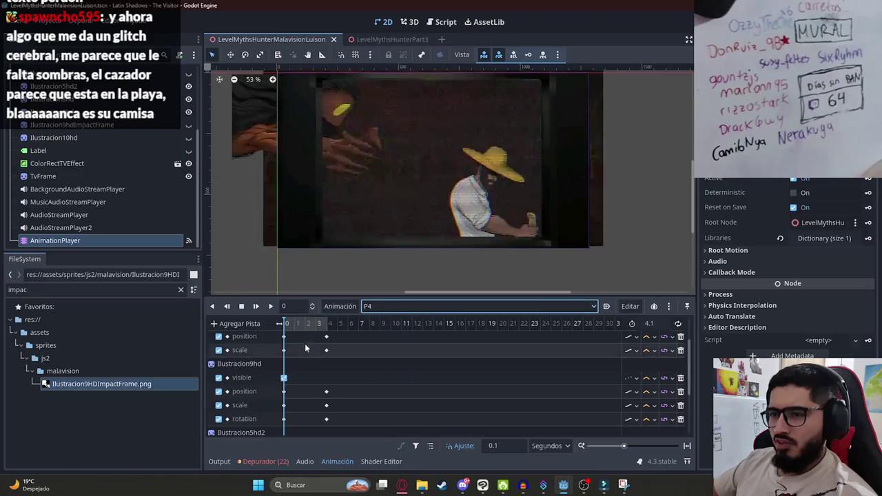
{"action": "left_click", "coordinate": [325, 324]}
{"action": "left_click_drag", "start_coordinate": [326, 330], "coordinate": [331, 330]}
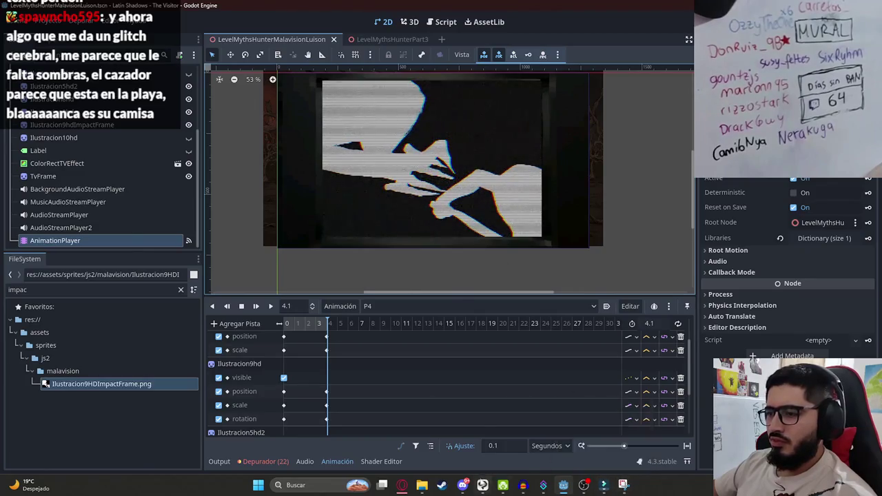
{"action": "left_click", "coordinate": [604, 485]}
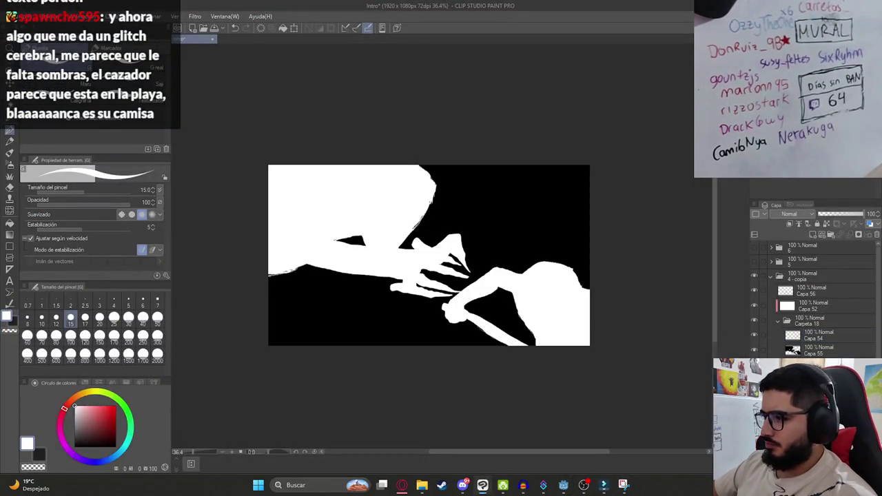
- Collapse Carpeta 18 and delete the Carpeta 13 - copia folder
{"action": "left_click", "coordinate": [779, 321]}
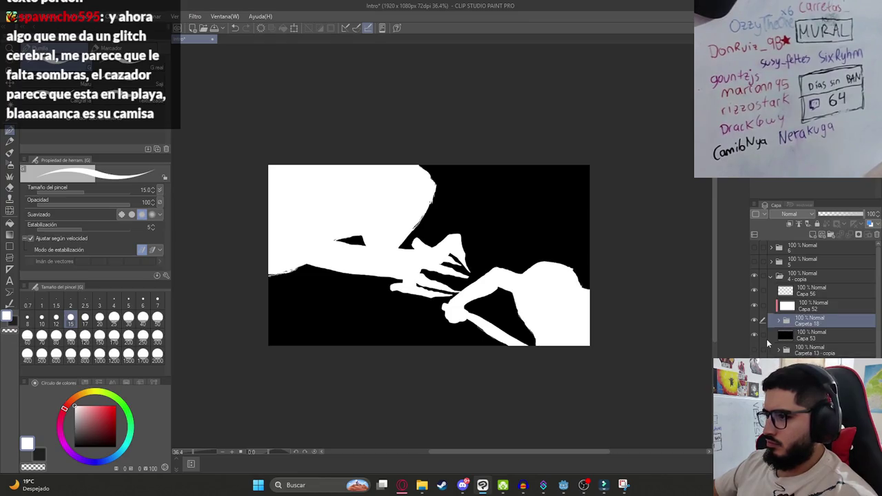
{"action": "left_click", "coordinate": [754, 275]}
{"action": "left_click", "coordinate": [754, 276]}
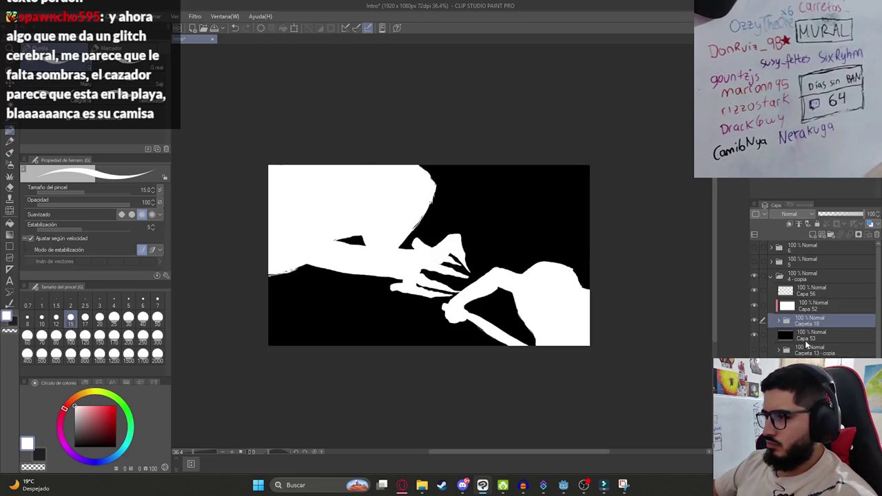
{"action": "left_click", "coordinate": [813, 350]}
{"action": "right_click", "coordinate": [786, 348]}
{"action": "left_click", "coordinate": [818, 223]}
- Duplicate folder 4 - copia into 4 - copia 2 and expand its Carpeta 18 - copia
{"action": "left_click", "coordinate": [754, 276]}
{"action": "left_click", "coordinate": [754, 276]}
{"action": "left_click", "coordinate": [775, 278]}
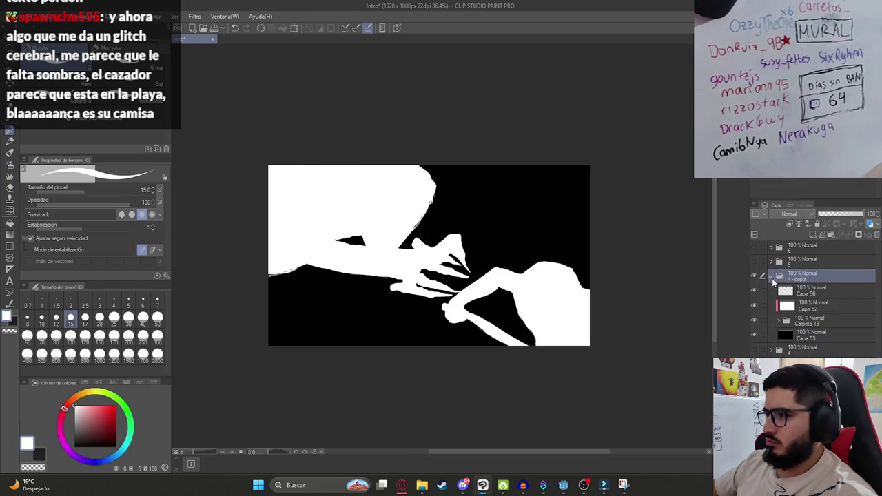
{"action": "key", "text": "ctrl+j"}
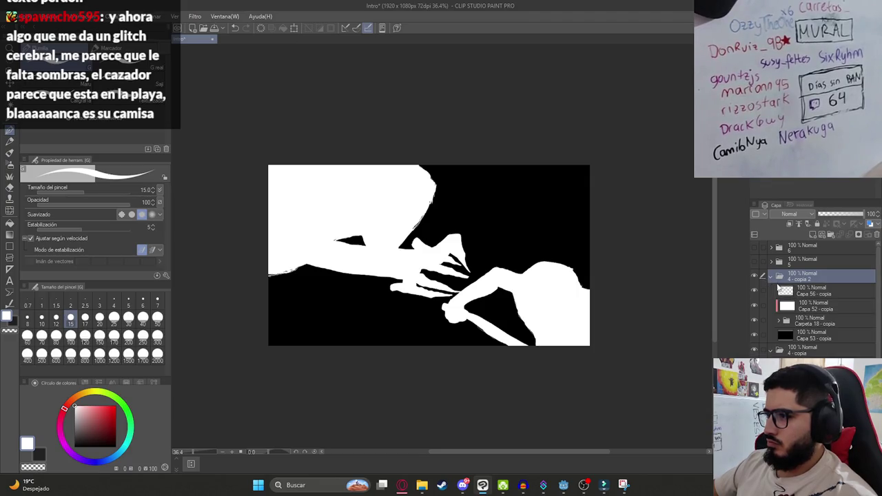
{"action": "left_click", "coordinate": [793, 290]}
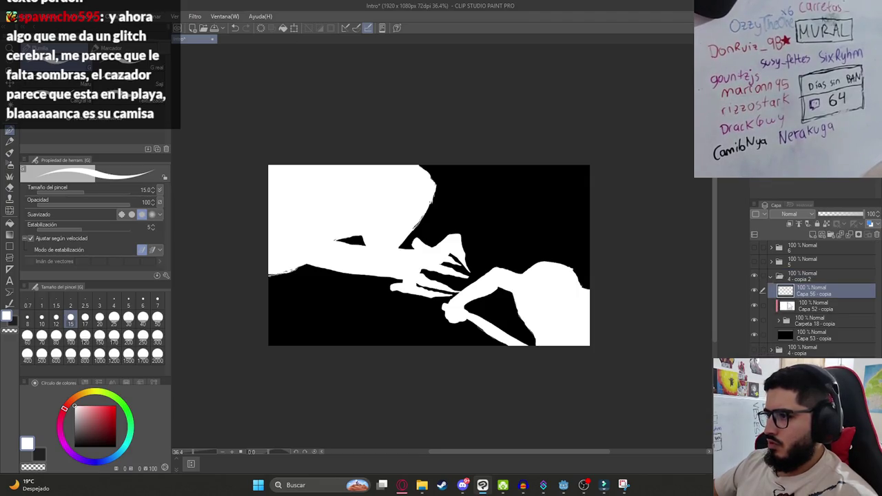
{"action": "left_click", "coordinate": [786, 306]}
{"action": "left_click", "coordinate": [780, 322]}
{"action": "left_click", "coordinate": [767, 336]}
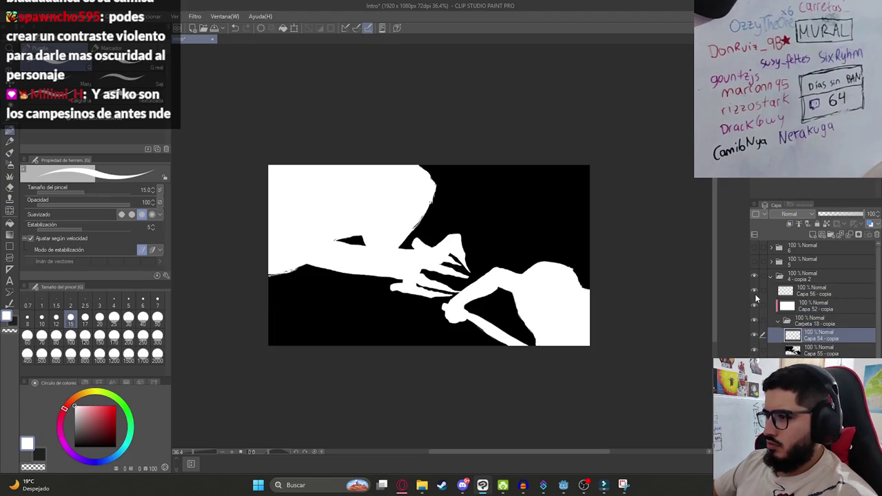
- Hide the right figure's white fill and erase all line art on Capa 54 - copia
{"action": "left_click", "coordinate": [755, 352]}
{"action": "left_click", "coordinate": [754, 352]}
{"action": "left_click", "coordinate": [808, 353]}
{"action": "left_click", "coordinate": [755, 352]}
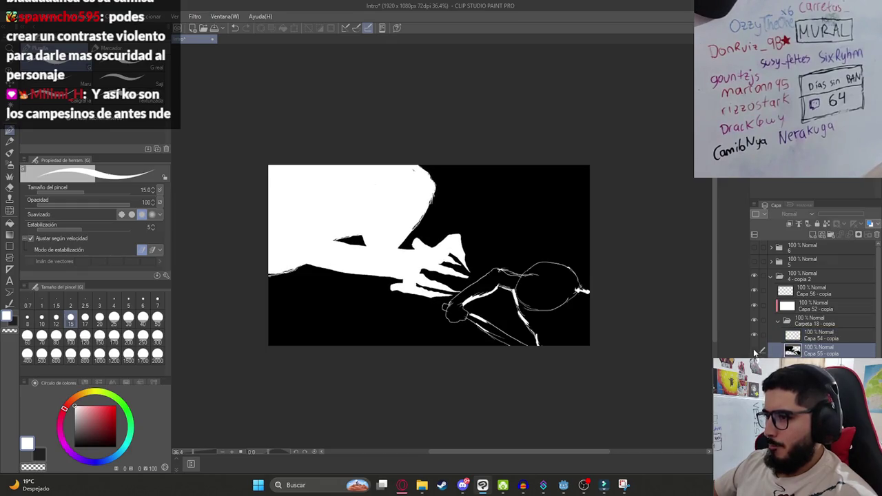
{"action": "left_click", "coordinate": [818, 338]}
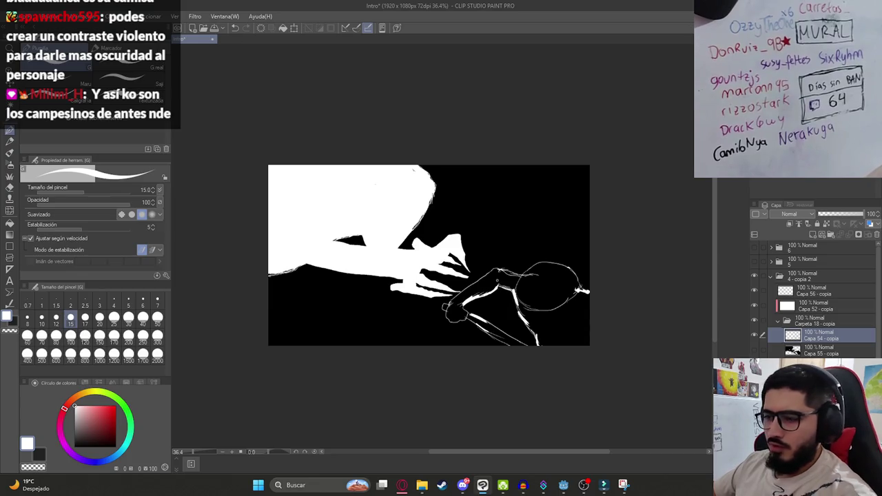
{"action": "left_click_drag", "start_coordinate": [477, 256], "coordinate": [531, 242]}
{"action": "key", "text": "ctrl+z"}
{"action": "key", "text": "ctrl+a"}
{"action": "key", "text": "Delete"}
{"action": "key", "text": "ctrl+d"}
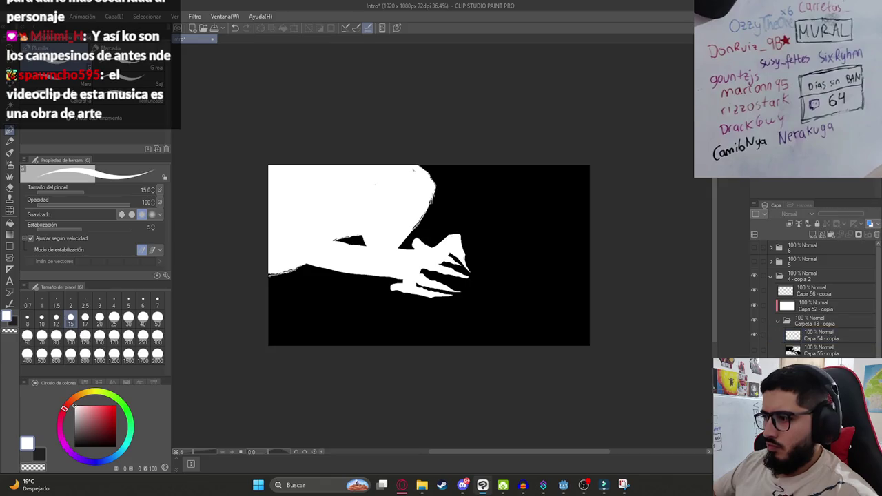
- Try Capa 56 - copia at 35 opacity, then restore it to 100
{"action": "left_click", "coordinate": [803, 298]}
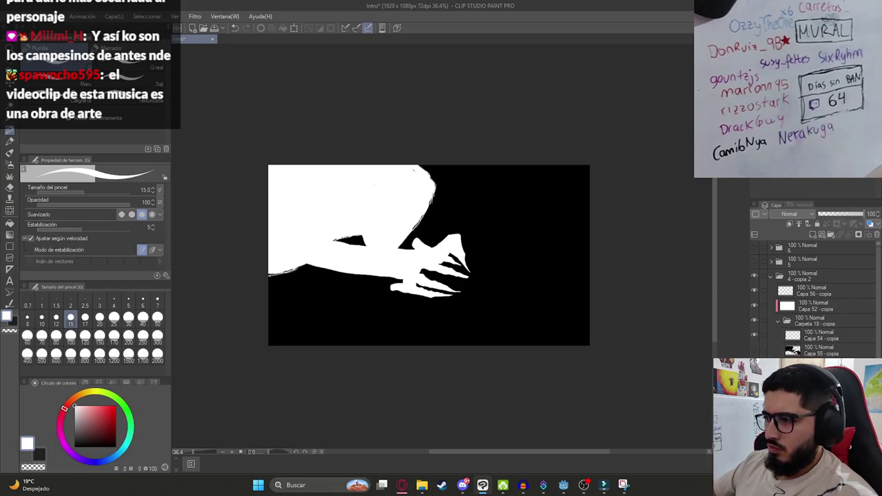
{"action": "scroll", "coordinate": [814, 300], "scroll_direction": "down", "scroll_amount": 3}
{"action": "scroll", "coordinate": [816, 298], "scroll_direction": "down", "scroll_amount": 2}
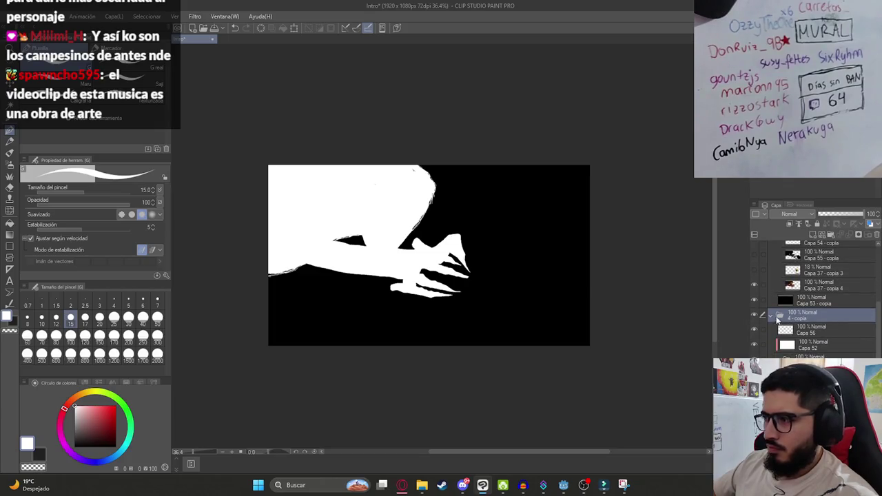
{"action": "scroll", "coordinate": [770, 317], "scroll_direction": "up", "scroll_amount": 3}
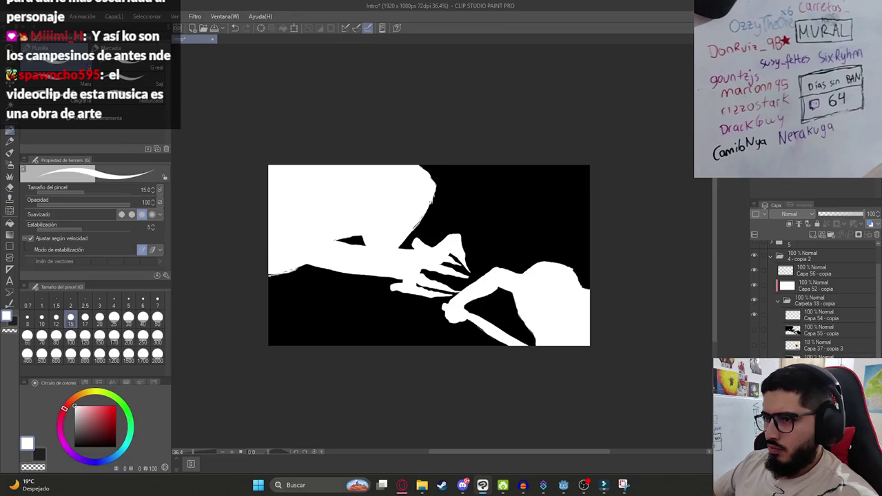
{"action": "left_click_drag", "start_coordinate": [842, 219], "coordinate": [831, 216]}
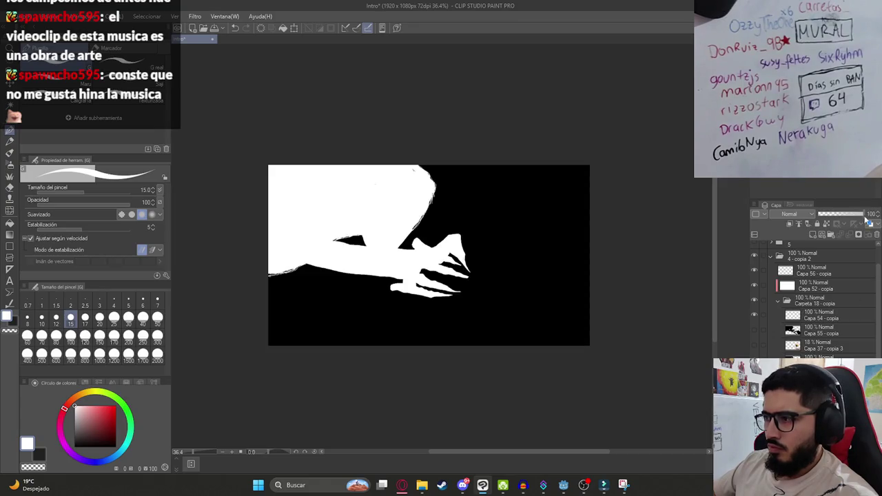
{"action": "left_click_drag", "start_coordinate": [832, 218], "coordinate": [866, 215]}
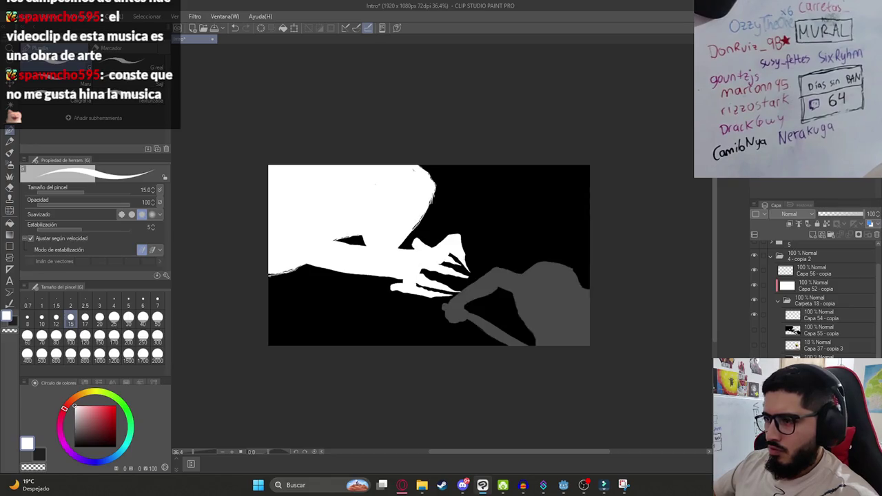
{"action": "left_click", "coordinate": [826, 322]}
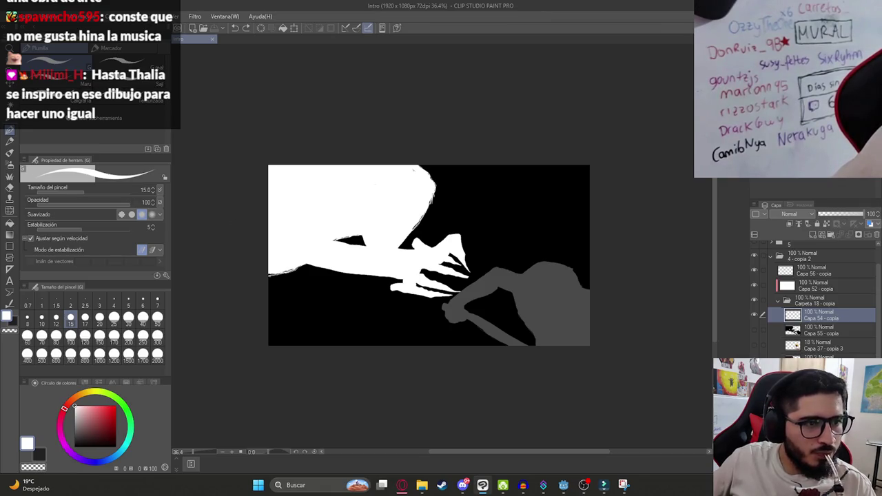
- Bring up the browser playing the Kchiporros 'Ana Lucia (Video oficial)' video
{"action": "left_click", "coordinate": [402, 485]}
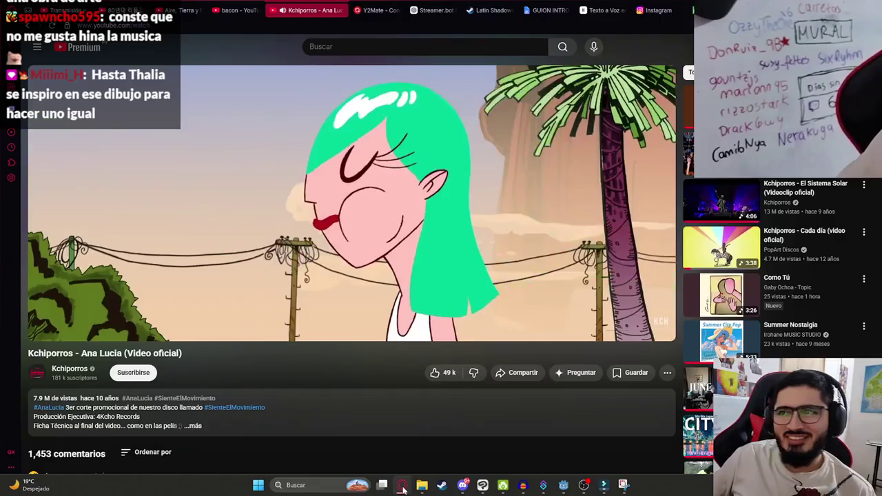
- Minimize the Opera browser to reveal the Clip Studio Paint 'Intro' canvas
{"action": "left_click", "coordinate": [404, 486]}
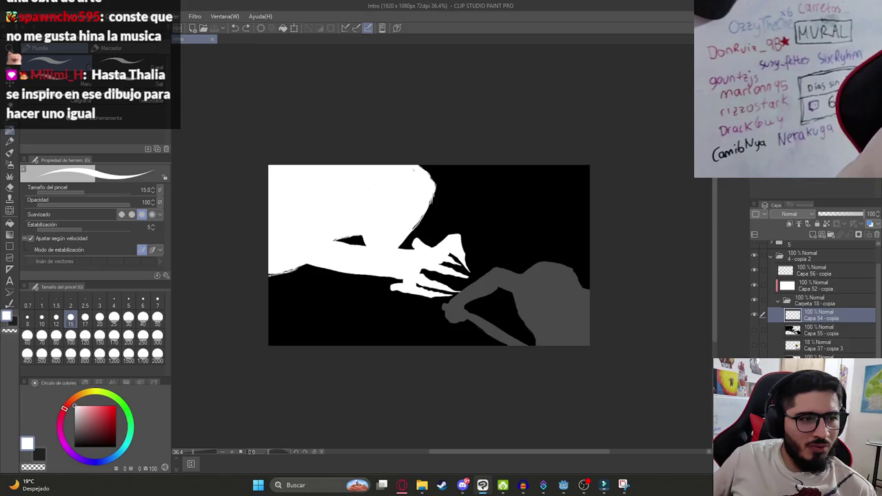
{"action": "left_click", "coordinate": [407, 487]}
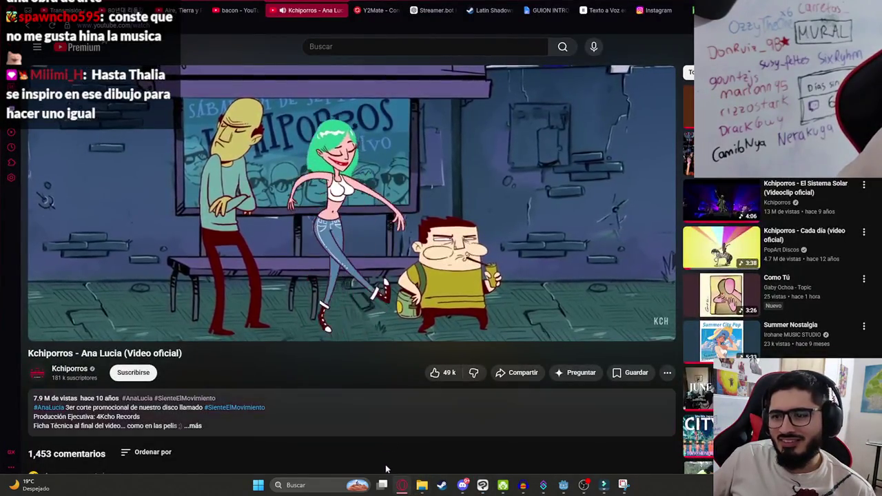
{"action": "mouse_move", "coordinate": [403, 486]}
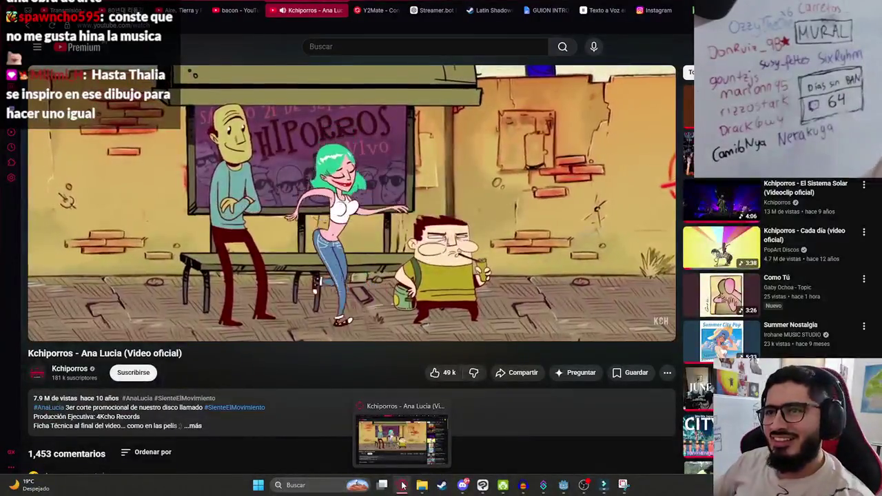
{"action": "left_click", "coordinate": [403, 486]}
{"action": "mouse_move", "coordinate": [491, 237]}
{"action": "left_mouse_down"}
{"action": "mouse_move", "coordinate": [466, 262]}
{"action": "mouse_move", "coordinate": [466, 301]}
{"action": "left_mouse_up"}
{"action": "key", "text": "ctrl+z"}
{"action": "key", "text": "ctrl+z"}
{"action": "scroll", "coordinate": [503, 286], "scroll_direction": "up", "scroll_amount": 2}
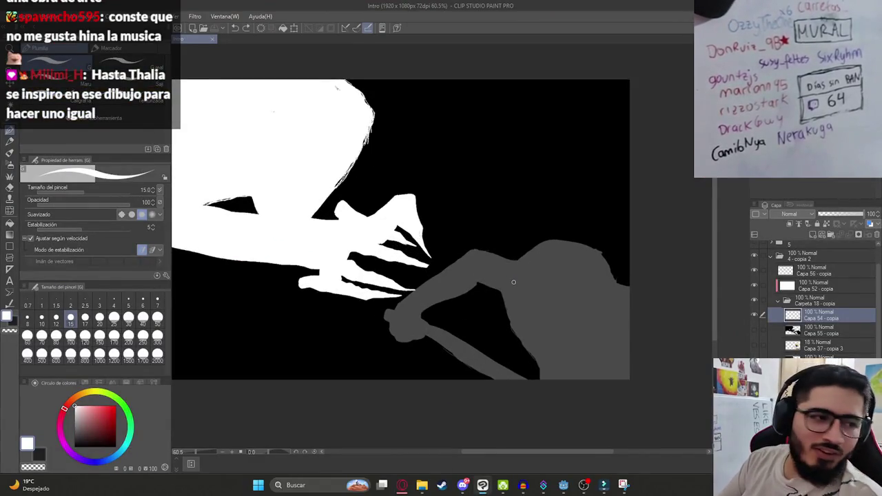
- Lower Capa 52 - copia's opacity so the white silhouette turns translucent grey
{"action": "left_click_drag", "start_coordinate": [399, 265], "coordinate": [417, 317]}
{"action": "key", "text": "ctrl+z"}
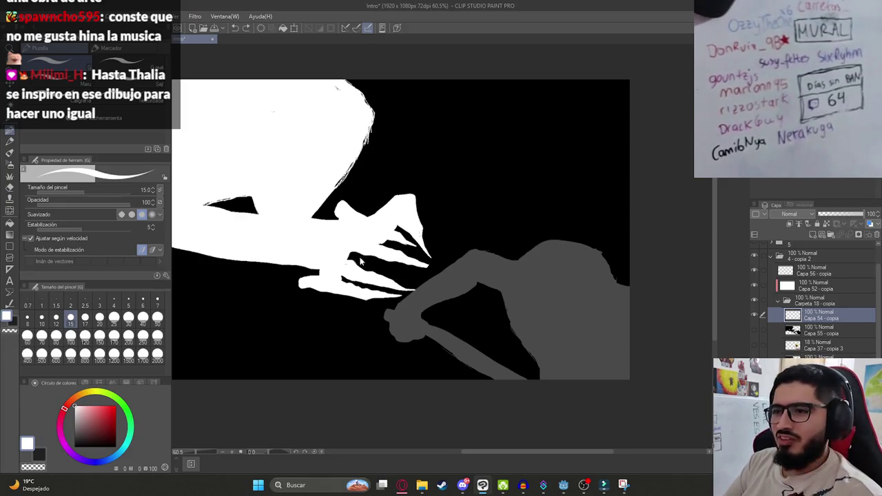
{"action": "scroll", "coordinate": [329, 255], "scroll_direction": "down", "scroll_amount": 2}
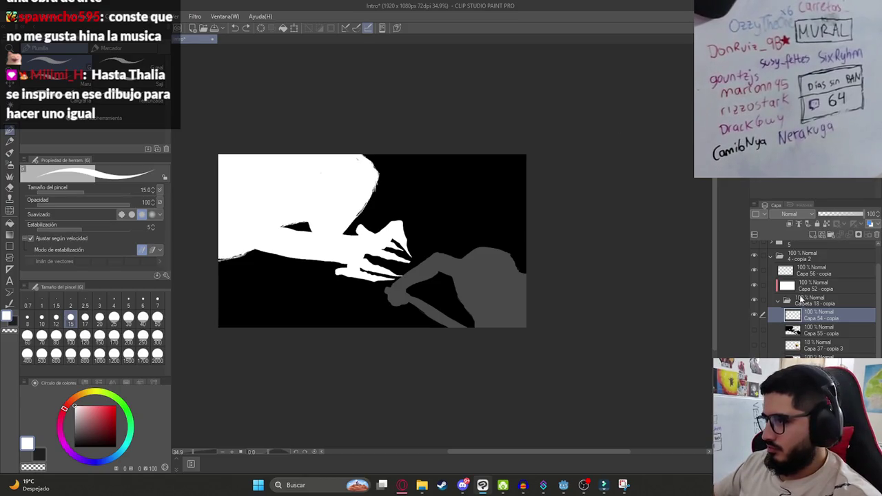
{"action": "left_click", "coordinate": [808, 288]}
{"action": "left_click", "coordinate": [827, 215]}
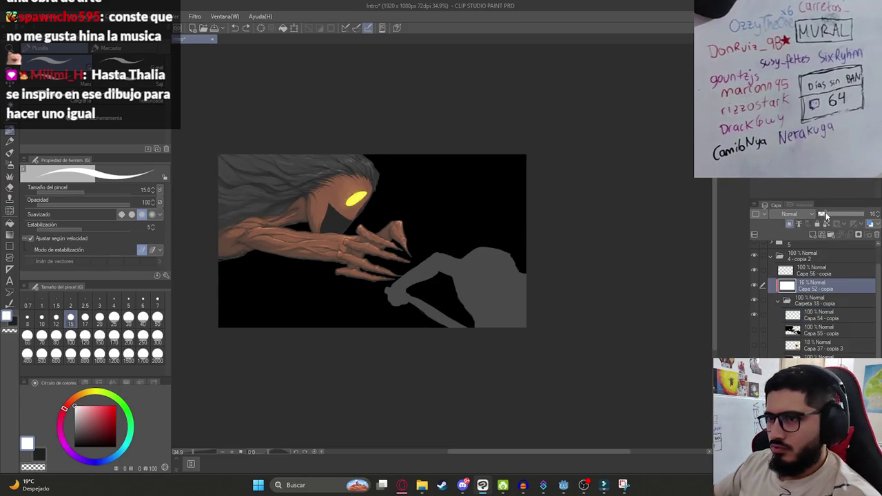
{"action": "key", "text": "ctrl+z"}
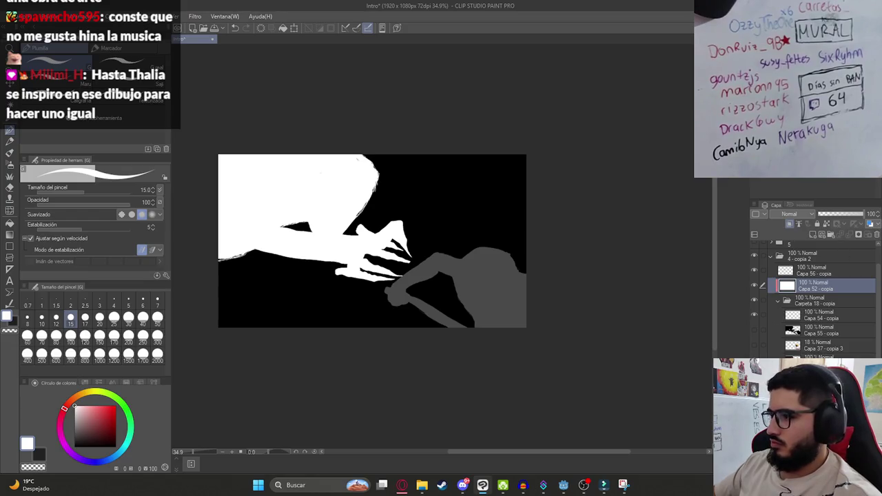
{"action": "left_click", "coordinate": [822, 214]}
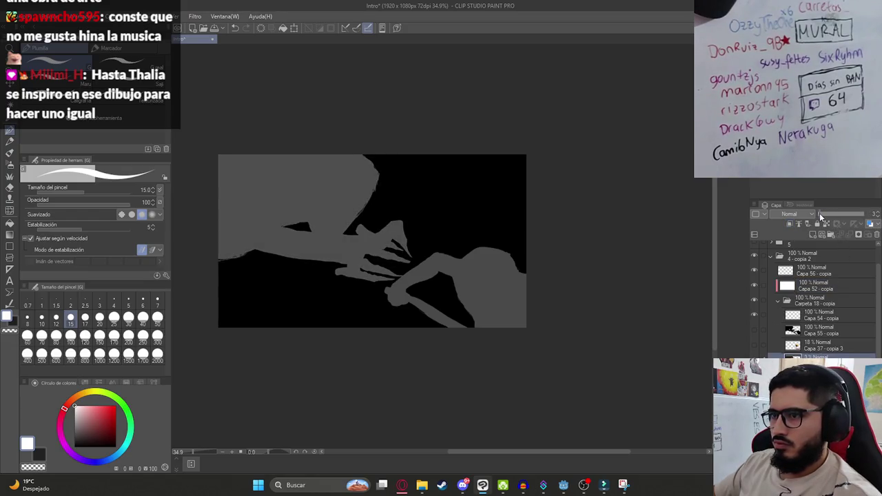
- Select Capa 54 - copia as the drawing layer and bring Godot forward
{"action": "left_click", "coordinate": [807, 317]}
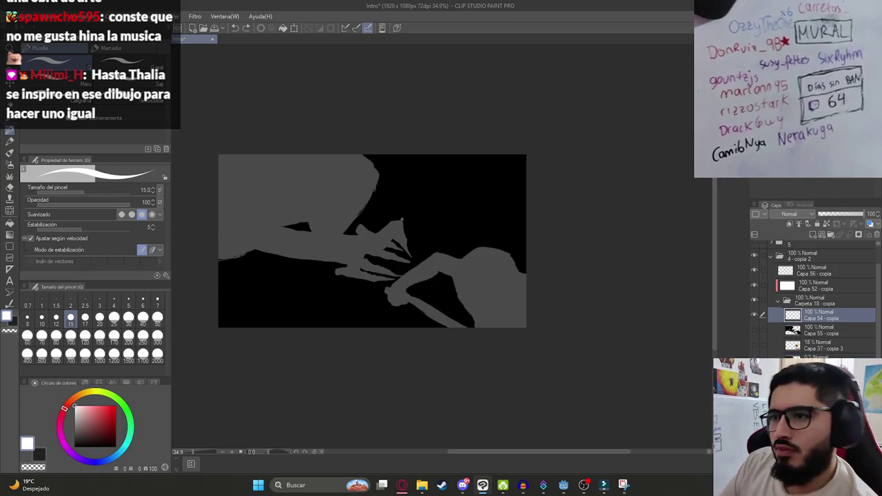
{"action": "scroll", "coordinate": [319, 248], "scroll_direction": "up", "scroll_amount": 2}
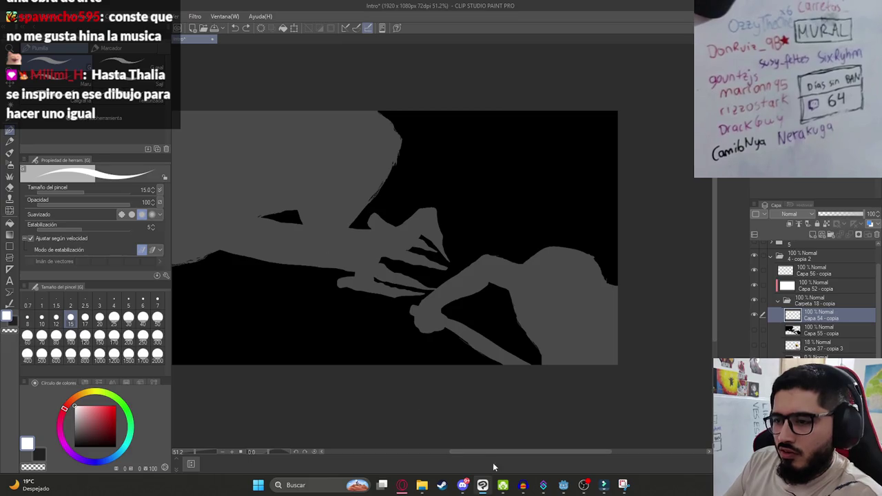
{"action": "left_click", "coordinate": [583, 483]}
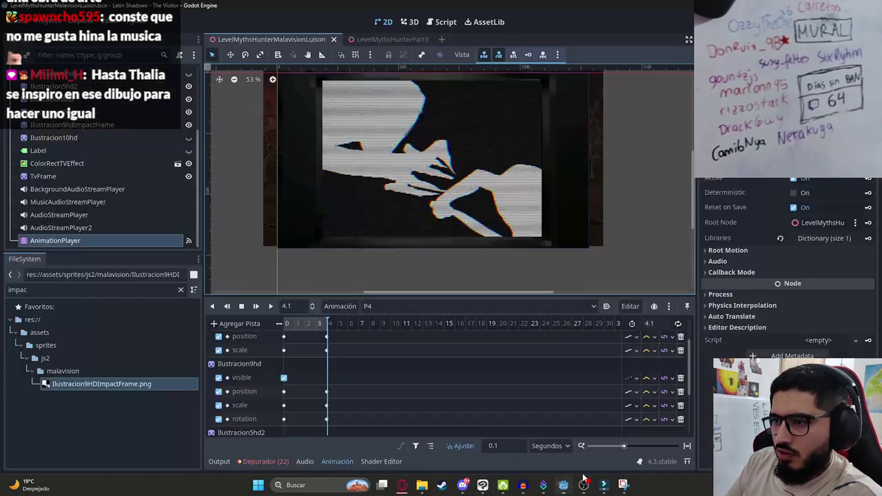
- Pick P5 from the Animation dropdown, then Alt+Tab back to Clip Studio Paint
{"action": "left_click", "coordinate": [380, 307]}
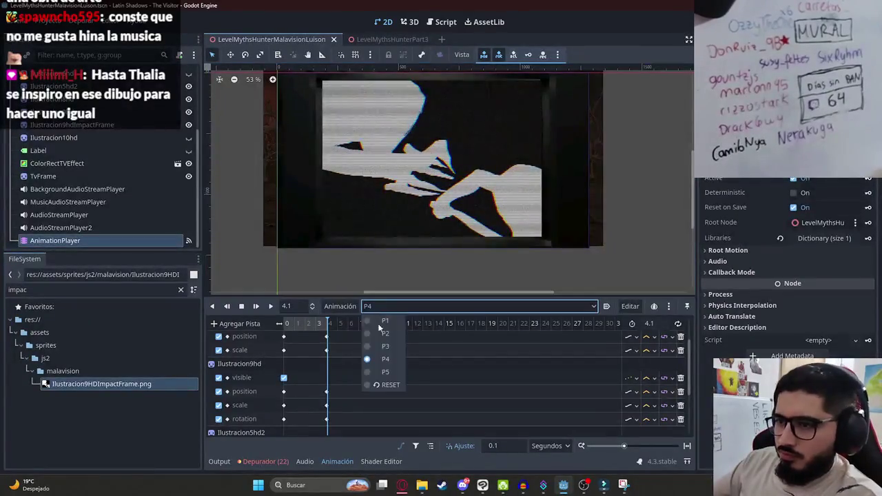
{"action": "left_click", "coordinate": [379, 375]}
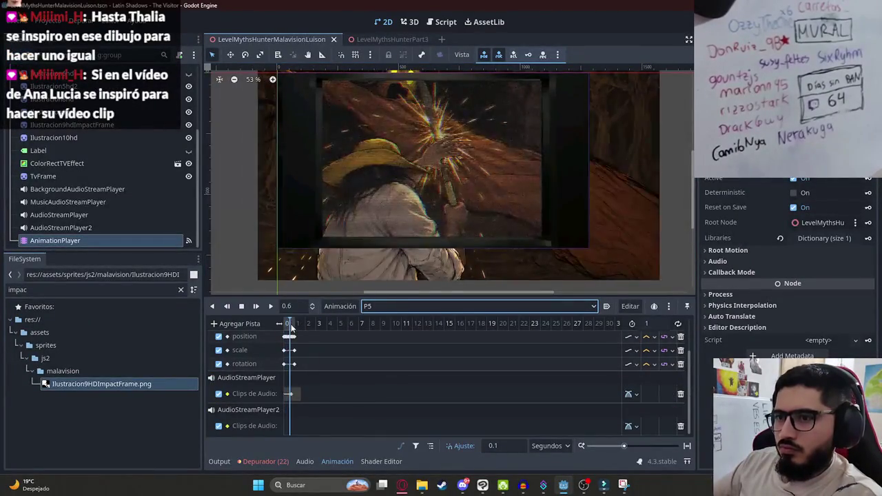
{"action": "key", "text": "alt+Tab"}
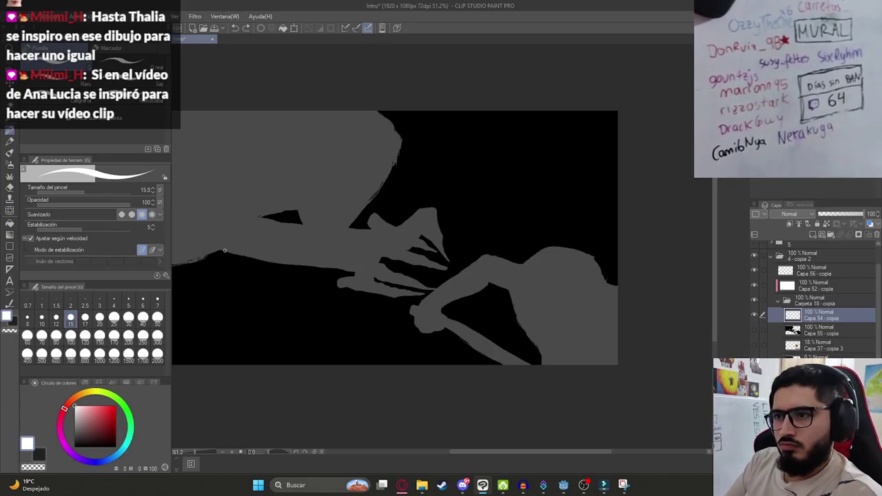
- Draw the hat's crown arch and wide brim in white, redoing strokes until the brim looks right
{"action": "left_click_drag", "start_coordinate": [327, 245], "coordinate": [373, 247]}
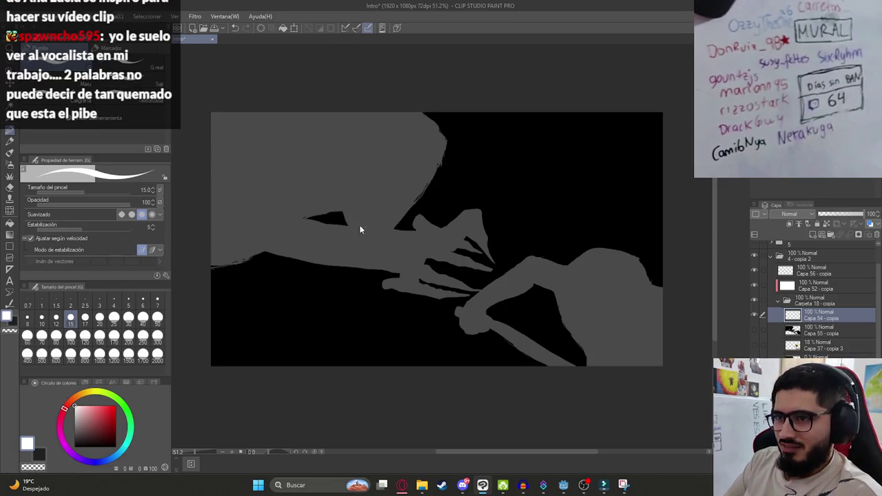
{"action": "left_click_drag", "start_coordinate": [324, 222], "coordinate": [381, 219]}
{"action": "key", "text": "ctrl+z"}
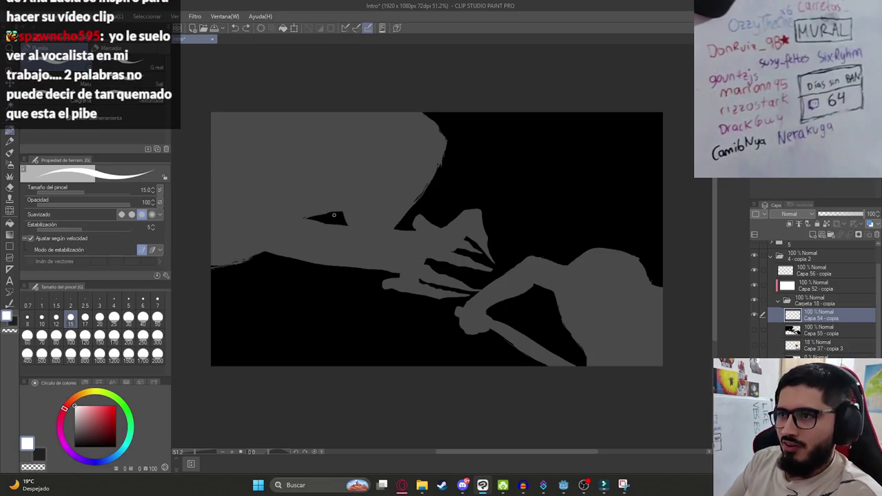
{"action": "mouse_move", "coordinate": [341, 197]}
{"action": "left_mouse_down"}
{"action": "mouse_move", "coordinate": [369, 218]}
{"action": "mouse_move", "coordinate": [366, 204]}
{"action": "left_mouse_up"}
{"action": "key", "text": "ctrl+z"}
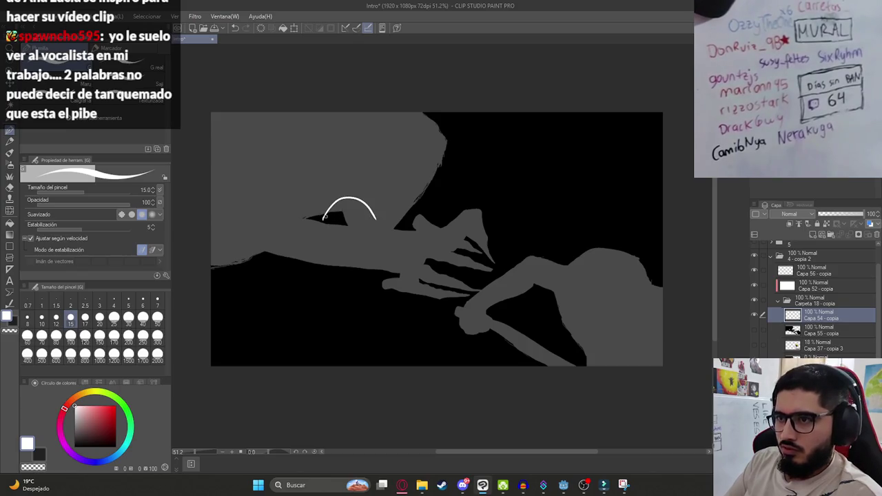
{"action": "left_click_drag", "start_coordinate": [287, 221], "coordinate": [383, 219]}
{"action": "key", "text": "ctrl+z"}
{"action": "mouse_move", "coordinate": [324, 219]}
{"action": "left_mouse_down"}
{"action": "mouse_move", "coordinate": [284, 222]}
{"action": "mouse_move", "coordinate": [362, 221]}
{"action": "mouse_move", "coordinate": [282, 222]}
{"action": "mouse_move", "coordinate": [405, 226]}
{"action": "left_mouse_up"}
{"action": "key", "text": "ctrl+z"}
{"action": "key", "text": "ctrl+z"}
{"action": "key", "text": "ctrl+z"}
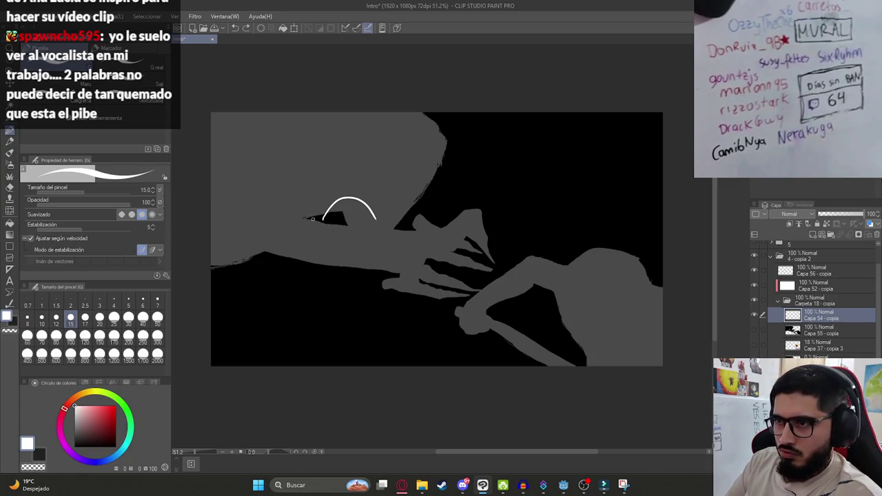
{"action": "left_click_drag", "start_coordinate": [295, 217], "coordinate": [391, 220]}
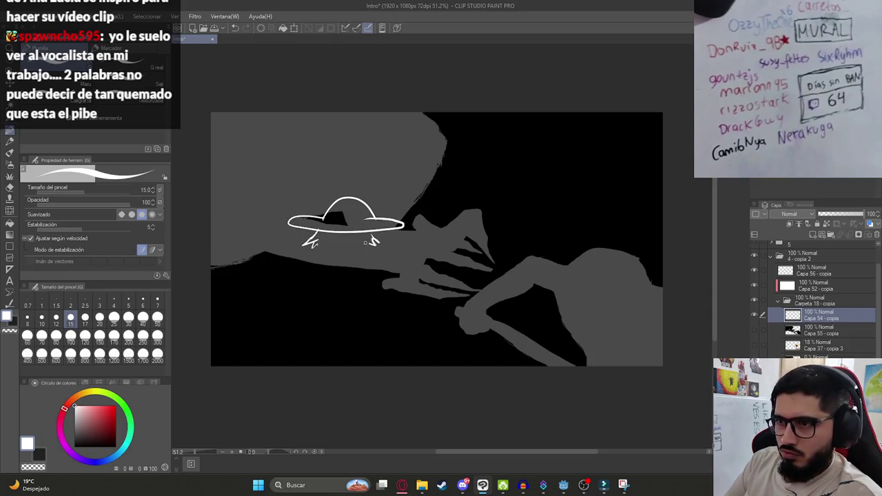
- Add hair strokes below the brim and long hair down the figure's left side
{"action": "left_click_drag", "start_coordinate": [314, 245], "coordinate": [298, 253]}
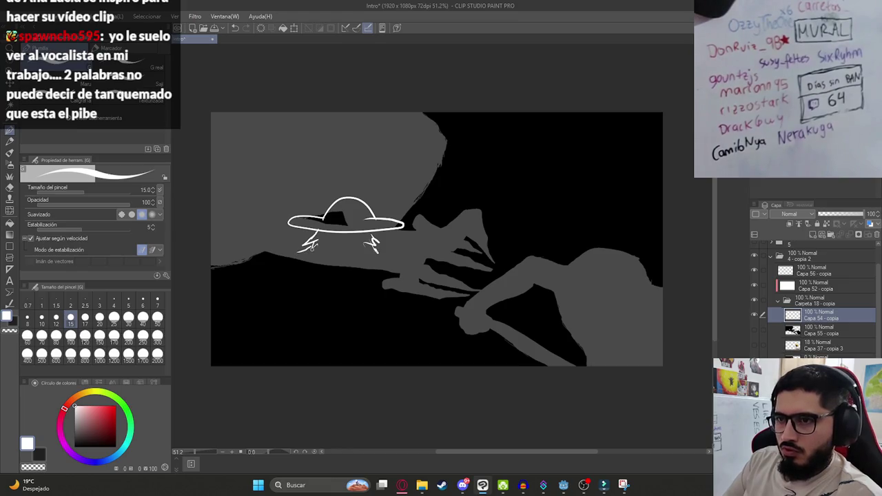
{"action": "left_click", "coordinate": [398, 479]}
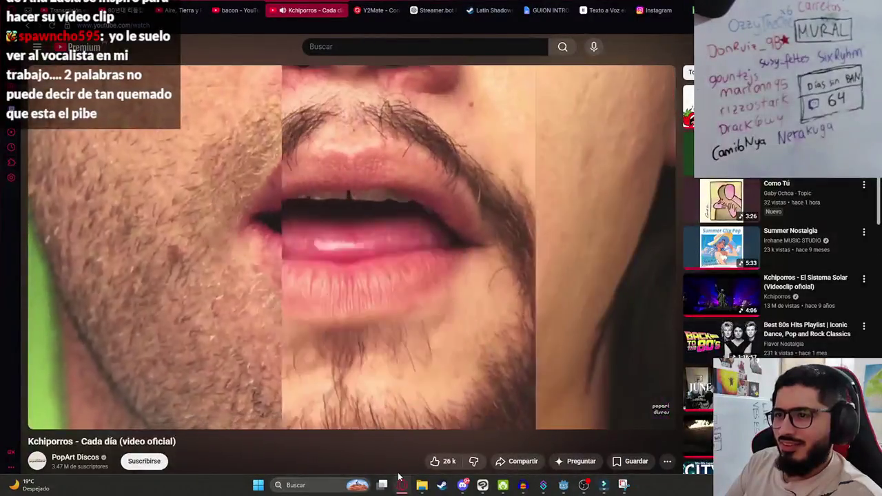
{"action": "left_click", "coordinate": [400, 483]}
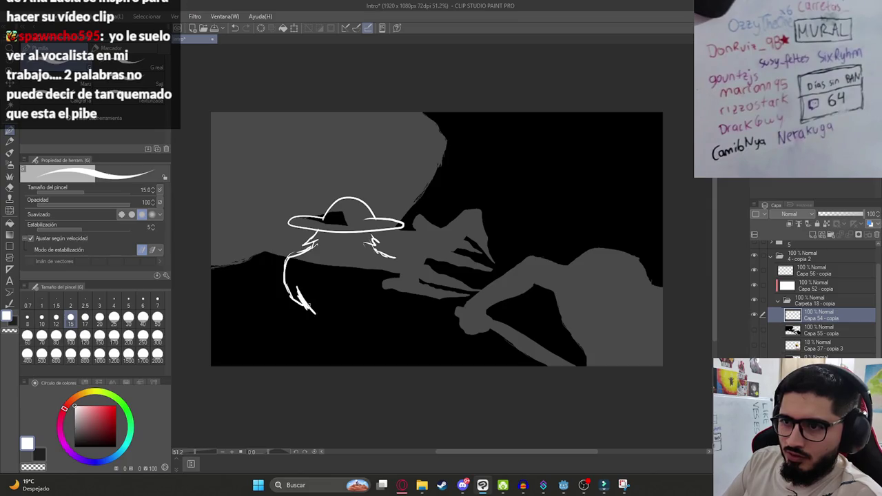
{"action": "left_click_drag", "start_coordinate": [337, 351], "coordinate": [384, 341]}
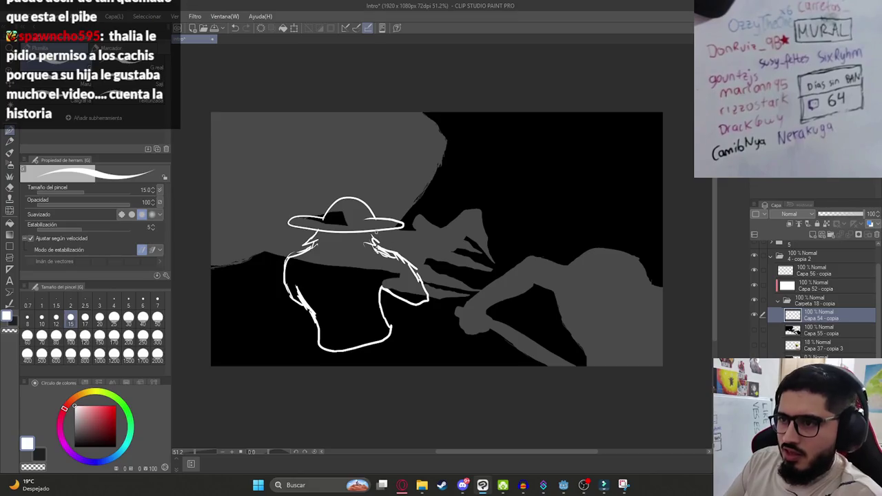
- Extend the figure's lower outline to the canvas bottom edge and save the file
{"action": "left_click_drag", "start_coordinate": [389, 333], "coordinate": [415, 363]}
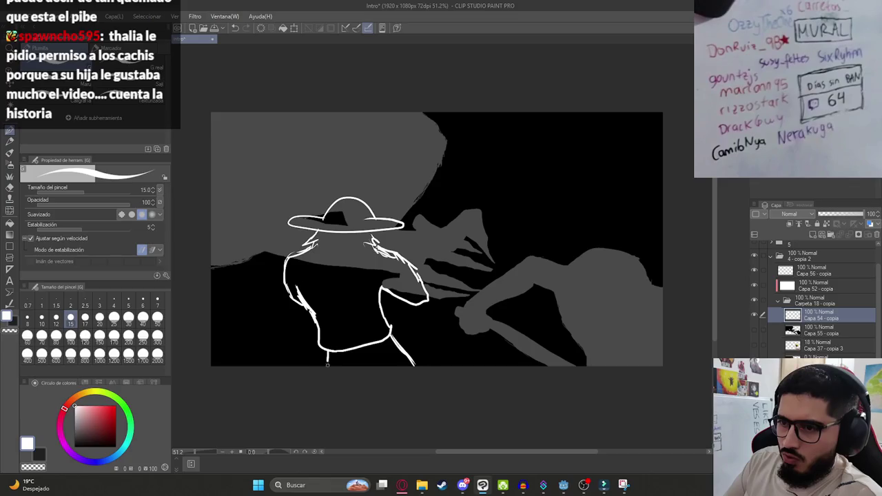
{"action": "key", "text": "ctrl+z"}
{"action": "left_click_drag", "start_coordinate": [324, 349], "coordinate": [322, 366]}
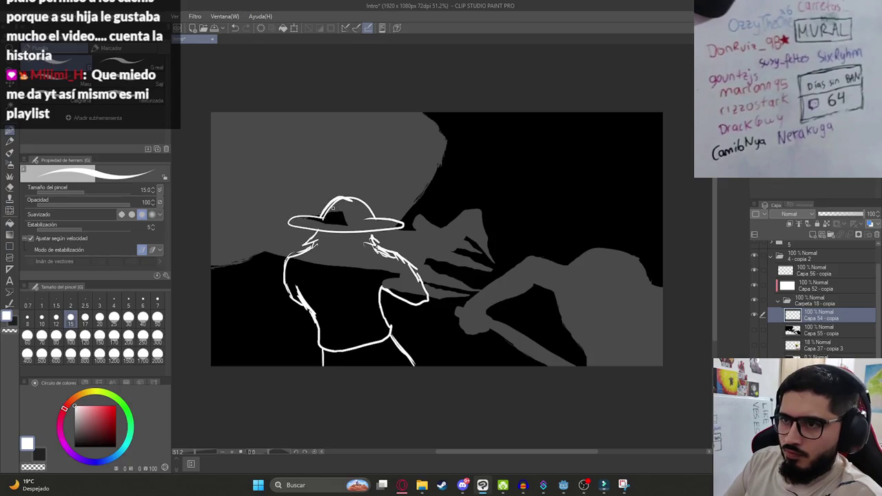
{"action": "scroll", "coordinate": [333, 209], "scroll_direction": "up", "scroll_amount": 5}
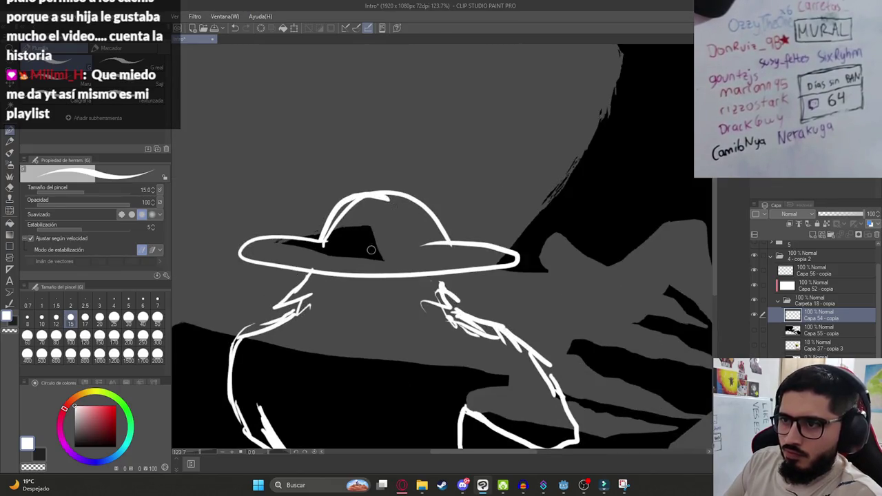
{"action": "scroll", "coordinate": [371, 248], "scroll_direction": "down", "scroll_amount": 3}
{"action": "key", "text": "ctrl+s"}
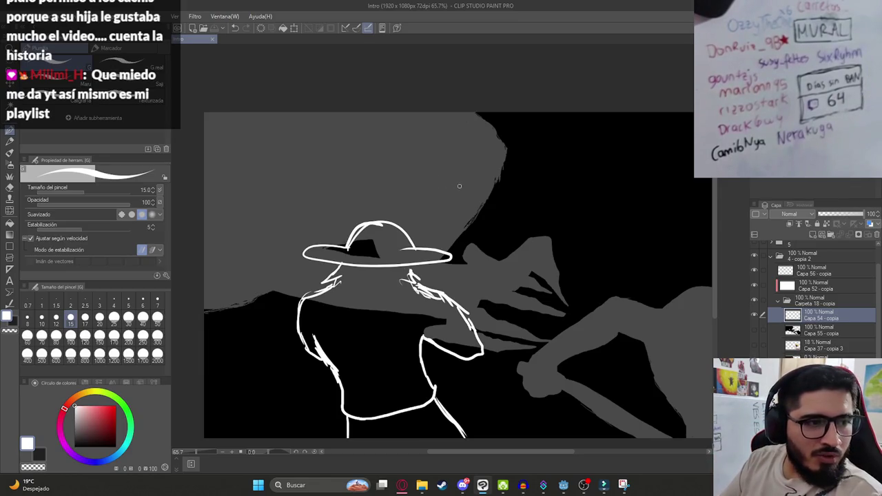
- Touch up the hat crown lines with the white pen
{"action": "mouse_move", "coordinate": [379, 219]}
{"action": "left_mouse_down"}
{"action": "mouse_move", "coordinate": [348, 246]}
{"action": "mouse_move", "coordinate": [361, 248]}
{"action": "left_mouse_up"}
{"action": "scroll", "coordinate": [393, 261], "scroll_direction": "down", "scroll_amount": 1}
{"action": "scroll", "coordinate": [403, 264], "scroll_direction": "up", "scroll_amount": 3}
{"action": "scroll", "coordinate": [409, 291], "scroll_direction": "down", "scroll_amount": 2}
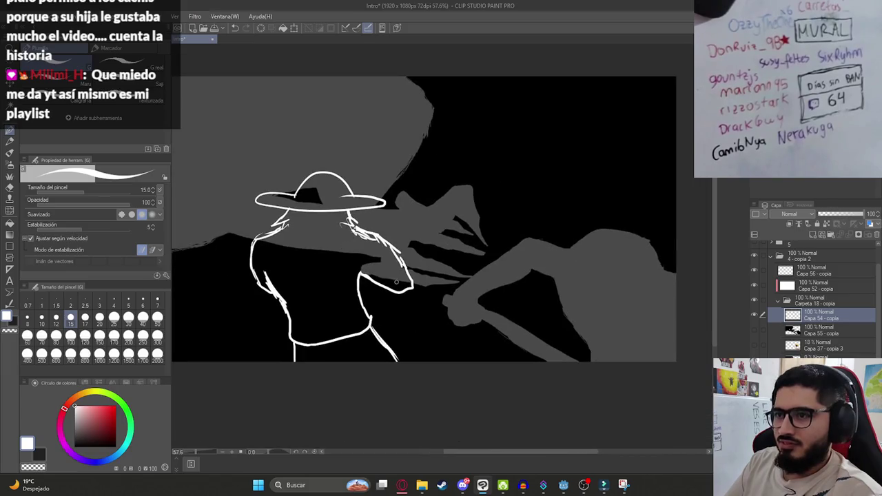
- Fill the figure's torso, shoulders, hips and hat crown white on Capa 55 - copia
{"action": "left_click", "coordinate": [766, 330]}
{"action": "key", "text": "ctrl+a"}
{"action": "key", "text": "ctrl+d"}
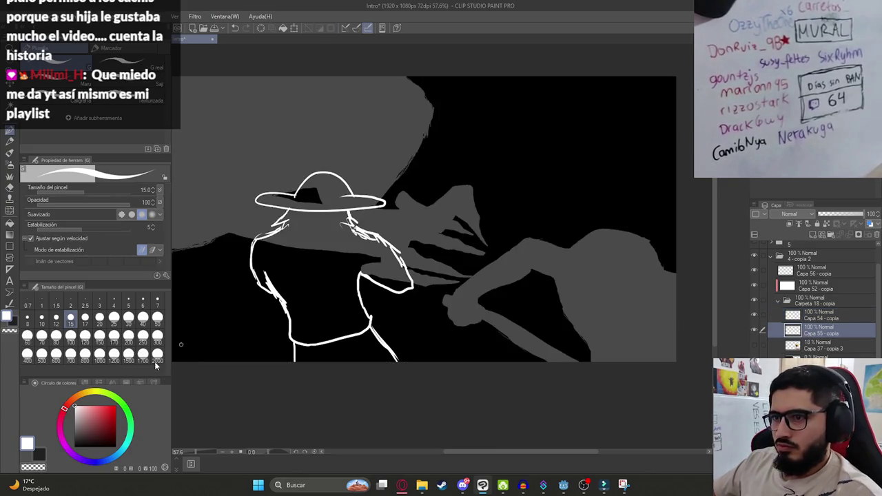
{"action": "key", "text": "g"}
{"action": "key", "text": "g"}
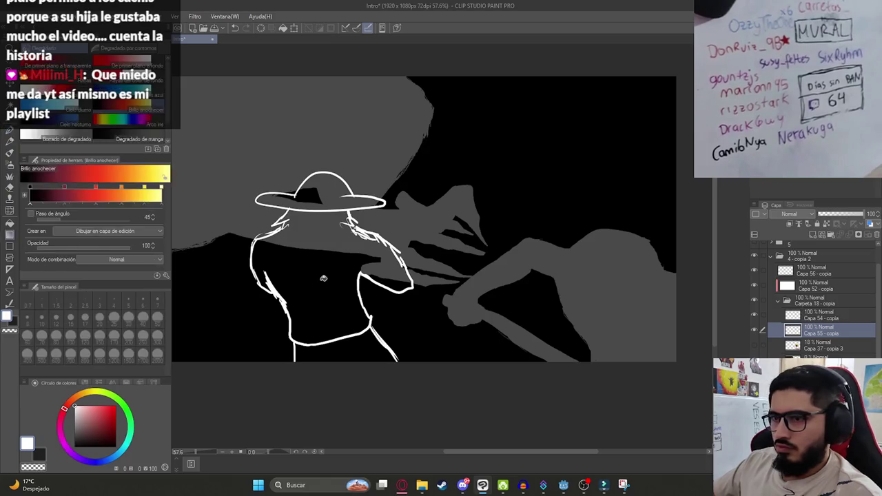
{"action": "left_click", "coordinate": [323, 278]}
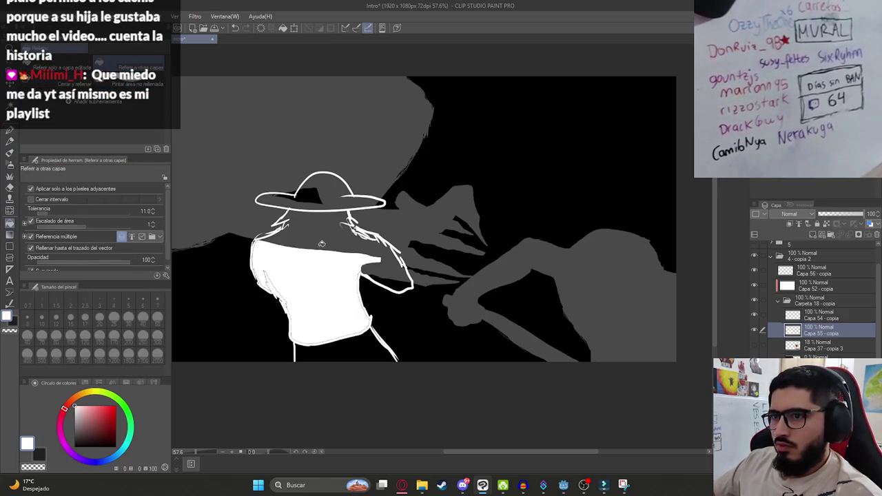
{"action": "left_click", "coordinate": [321, 244]}
{"action": "key", "text": "ctrl+z"}
{"action": "key", "text": "ctrl+z"}
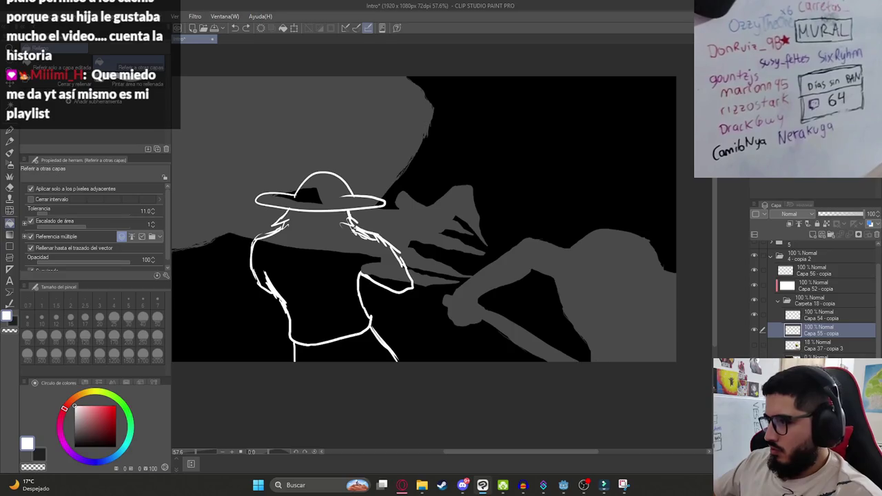
{"action": "key", "text": "ctrl+z"}
{"action": "left_click", "coordinate": [331, 245]}
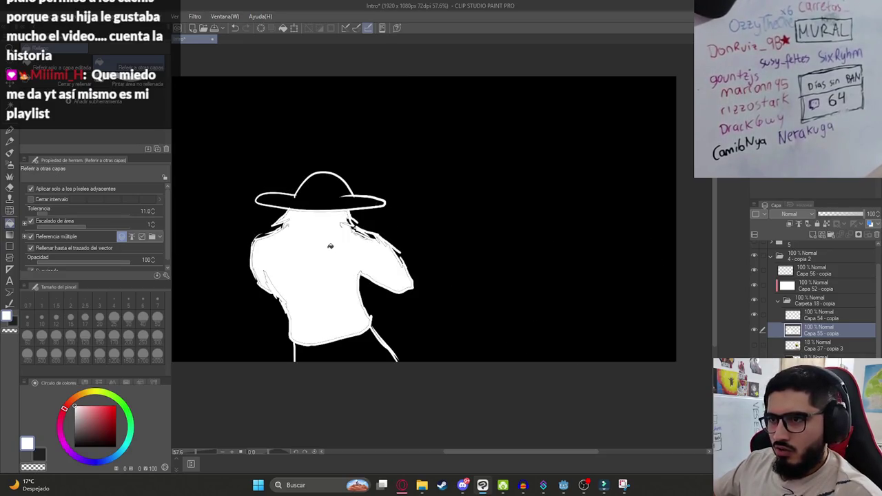
{"action": "left_click", "coordinate": [355, 339]}
{"action": "left_click", "coordinate": [320, 189]}
{"action": "scroll", "coordinate": [315, 216], "scroll_direction": "down", "scroll_amount": 3}
{"action": "scroll", "coordinate": [338, 249], "scroll_direction": "up", "scroll_amount": 2}
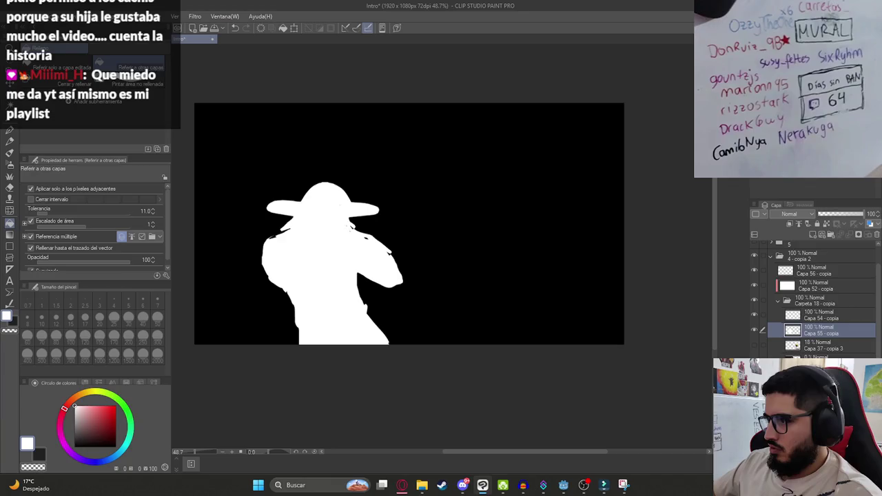
- Check the layers by toggling the black background, Carpeta 18 folder and Capa 55 - copia
{"action": "left_click", "coordinate": [820, 355]}
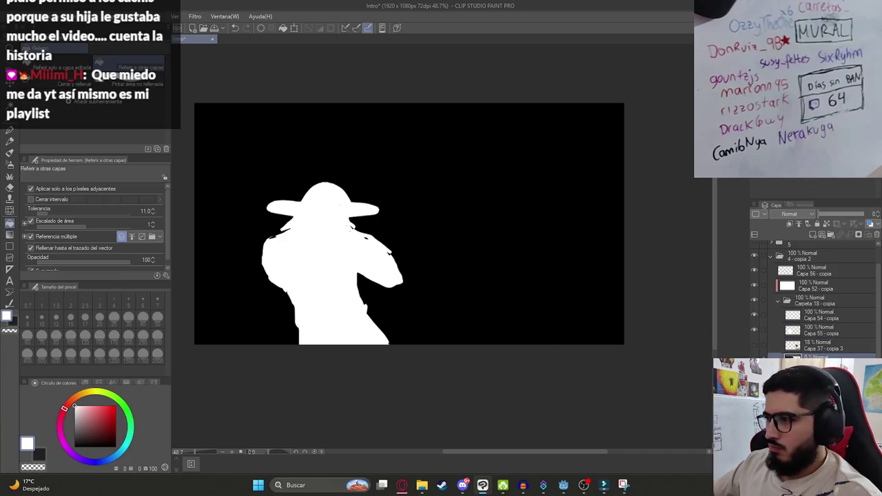
{"action": "key", "text": "k"}
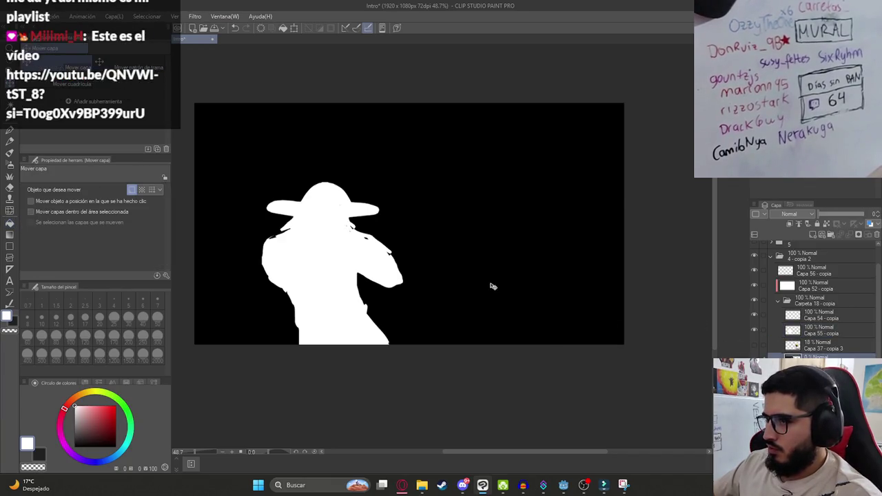
{"action": "key", "text": "ctrl+z"}
{"action": "key", "text": "ctrl+z"}
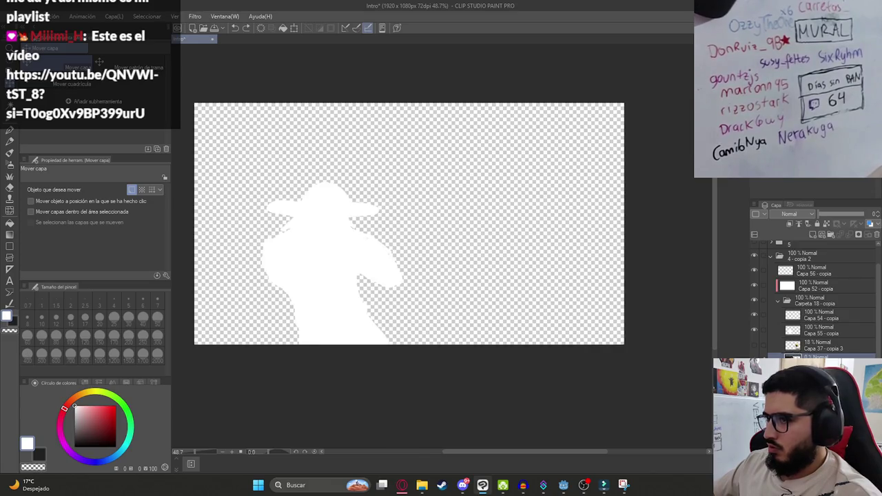
{"action": "key", "text": "ctrl+y"}
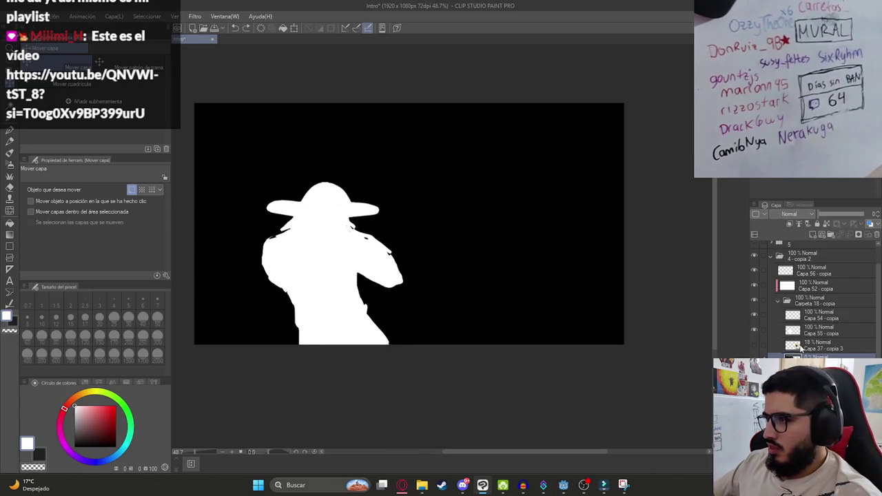
{"action": "left_click", "coordinate": [807, 287]}
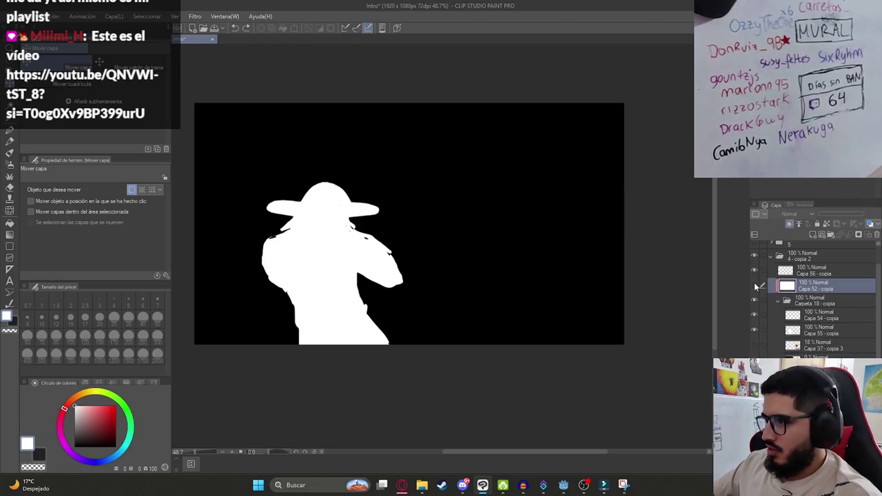
{"action": "left_click", "coordinate": [755, 301]}
{"action": "left_click", "coordinate": [756, 302]}
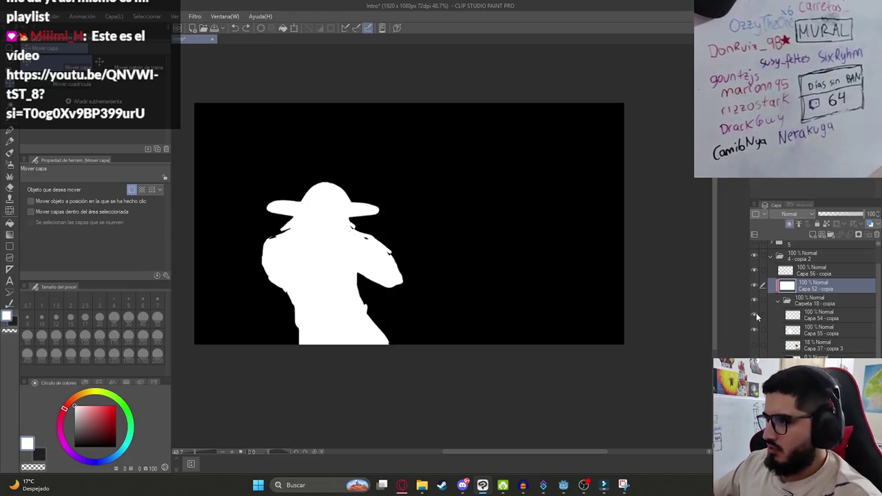
{"action": "left_click", "coordinate": [754, 330]}
{"action": "left_click", "coordinate": [754, 330]}
- Set the layer below Capa 37 - copia 3 to 100% opacity
{"action": "left_click", "coordinate": [803, 332]}
{"action": "left_click", "coordinate": [810, 349]}
{"action": "left_click", "coordinate": [755, 344]}
{"action": "left_click", "coordinate": [754, 345]}
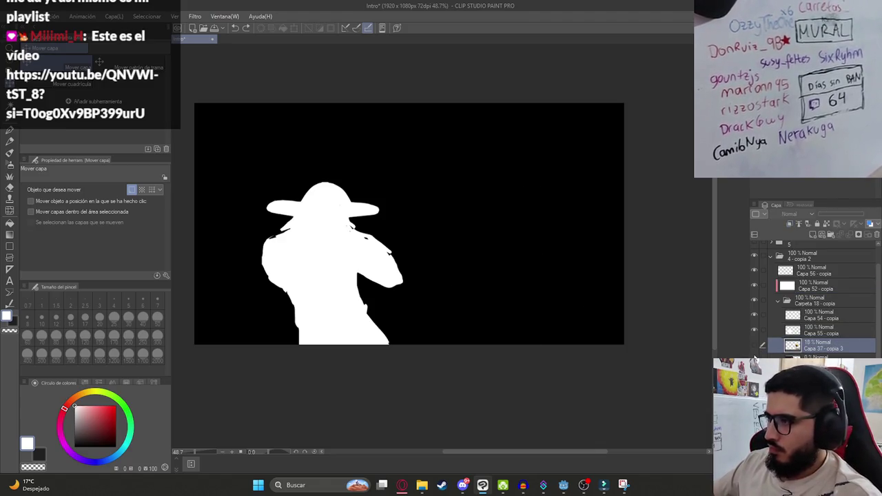
{"action": "left_click", "coordinate": [814, 356]}
{"action": "left_click", "coordinate": [879, 219]}
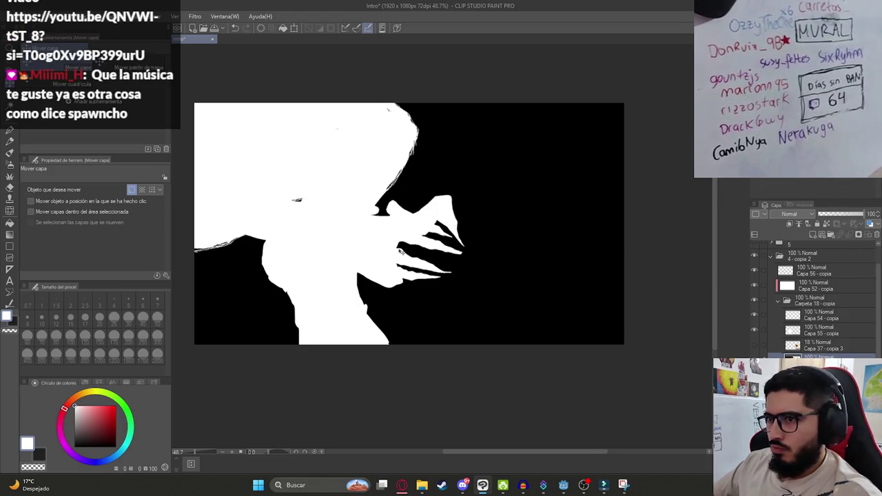
- Draw and dismiss a five-corner polygon selection on Capa 54 - copia, then save the file
{"action": "left_click", "coordinate": [826, 321]}
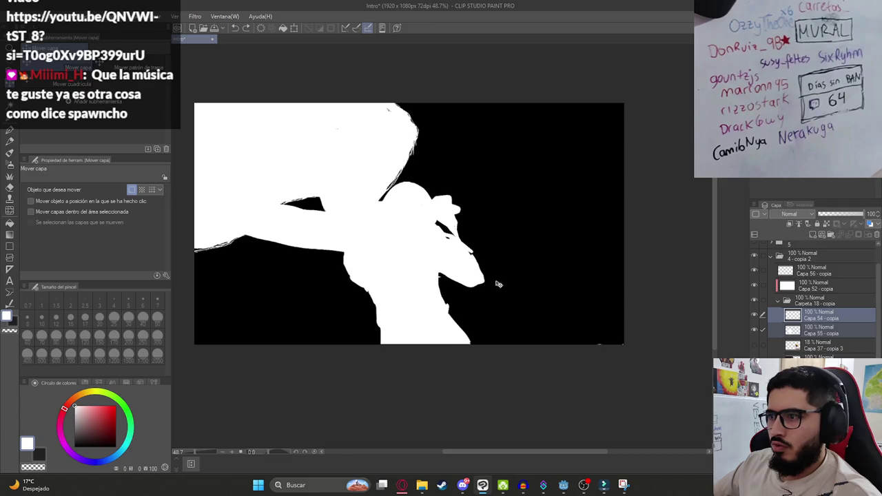
{"action": "key", "text": "m"}
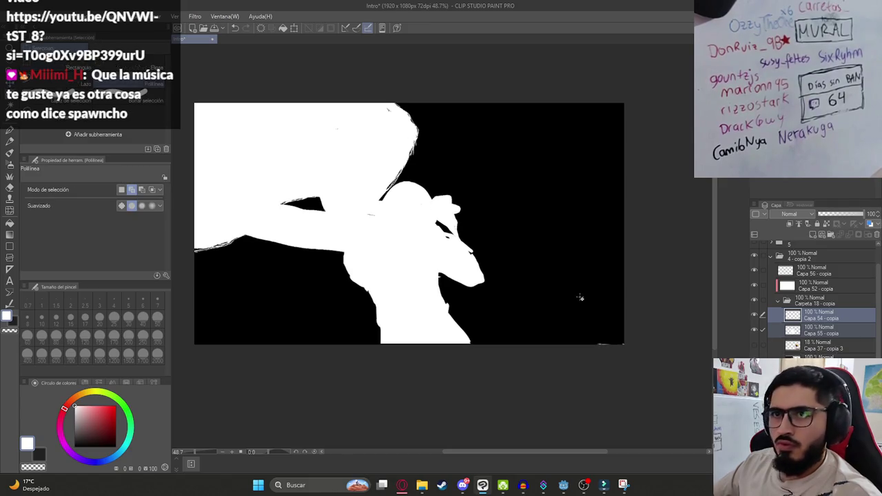
{"action": "left_click", "coordinate": [555, 284]}
{"action": "left_click", "coordinate": [552, 373]}
{"action": "left_click", "coordinate": [643, 394]}
{"action": "left_click", "coordinate": [679, 348]}
{"action": "left_click", "coordinate": [650, 283]}
{"action": "double_click", "coordinate": [581, 285]}
{"action": "scroll", "coordinate": [448, 290], "scroll_direction": "down", "scroll_amount": 1}
{"action": "key", "text": "ctrl+s"}
- Add empty layer Capa 57, move Capa 52 - copia lower, pick the soft airbrush, then go to the browser
{"action": "left_click", "coordinate": [812, 346]}
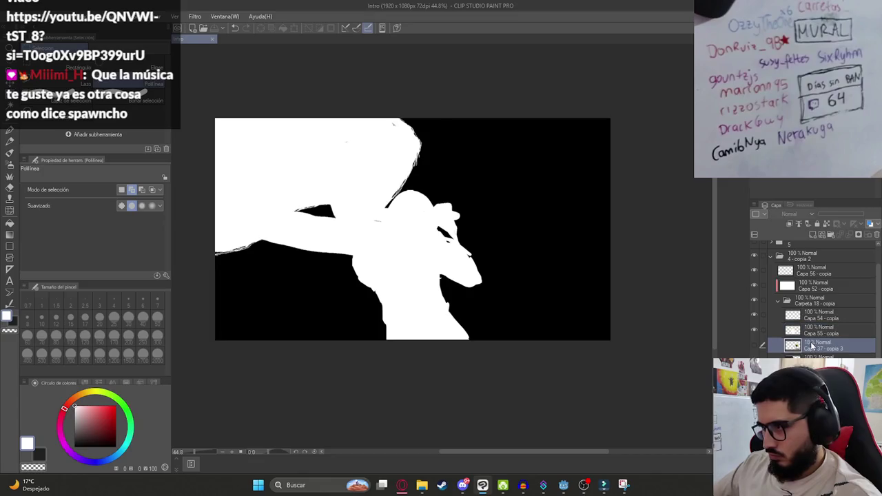
{"action": "left_click", "coordinate": [814, 237]}
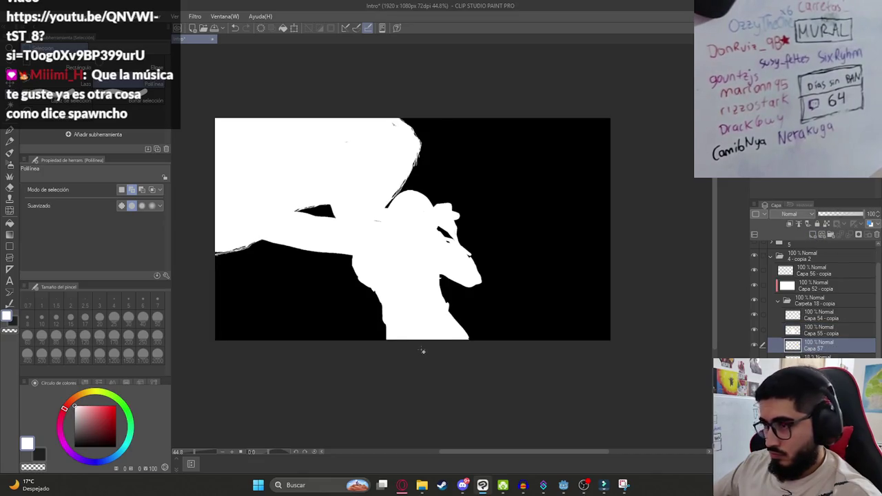
{"action": "left_click_drag", "start_coordinate": [805, 286], "coordinate": [816, 345]}
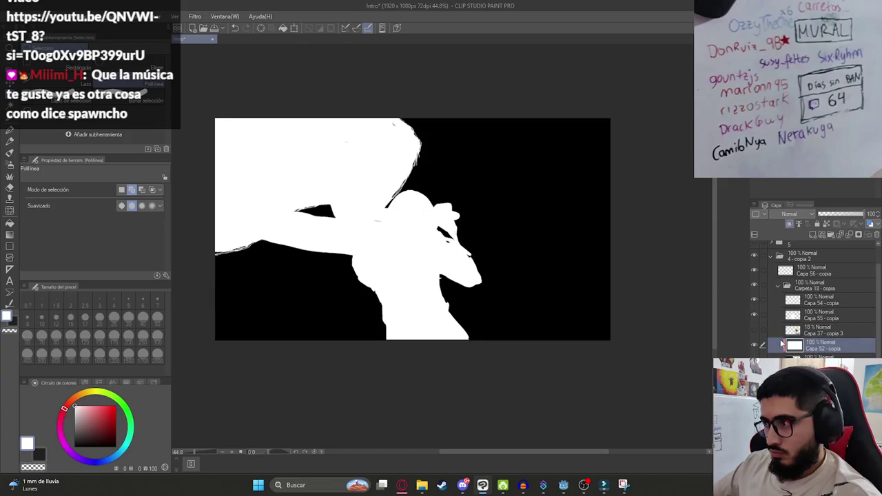
{"action": "left_click", "coordinate": [813, 237]}
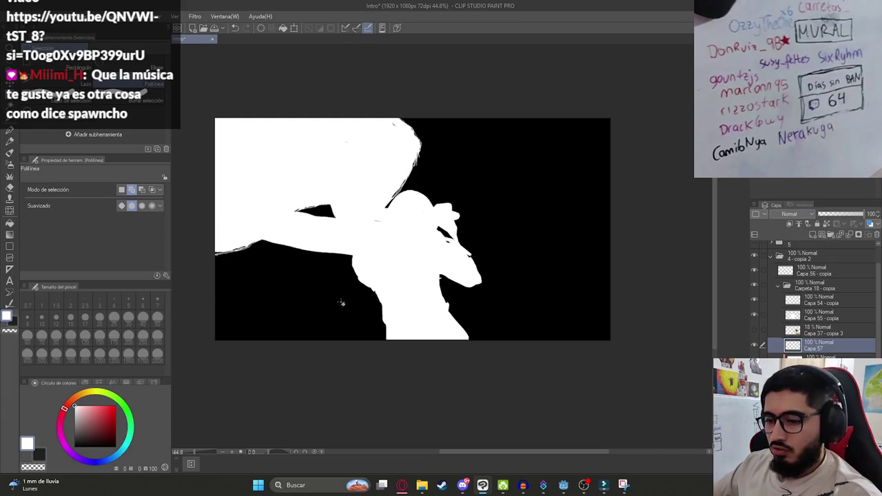
{"action": "key", "text": "b"}
{"action": "key", "text": "b"}
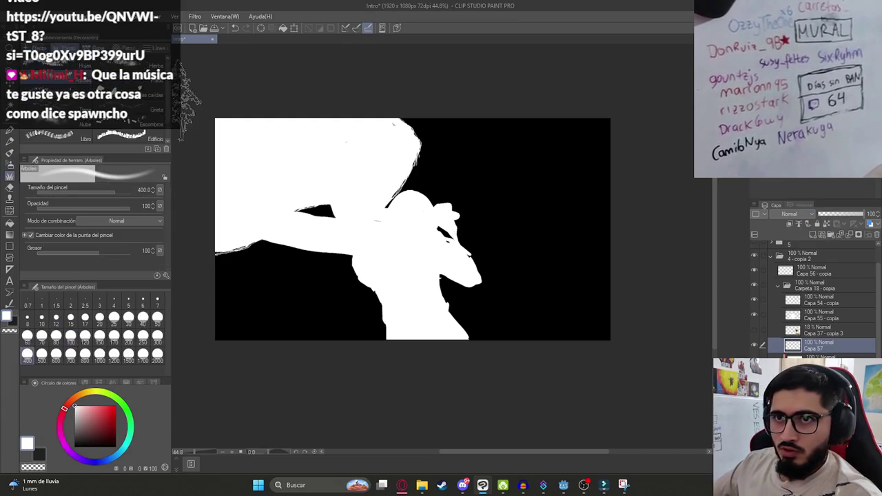
{"action": "key", "text": "b"}
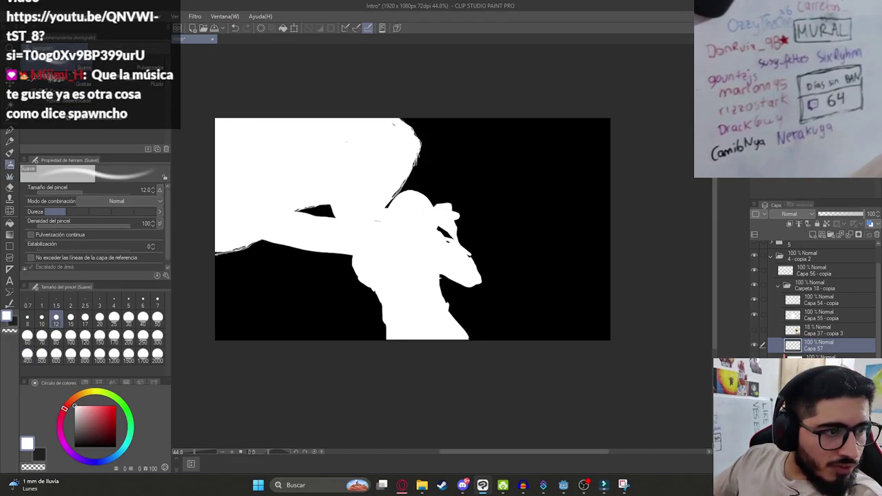
{"action": "left_click", "coordinate": [402, 485]}
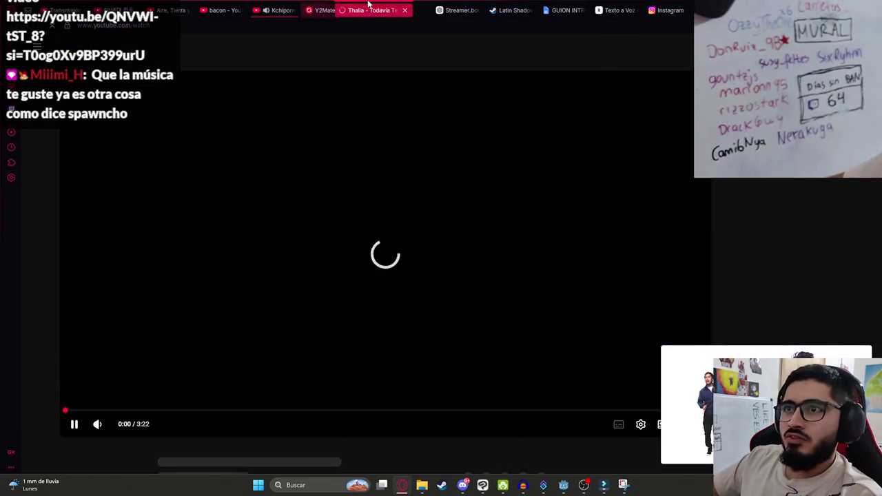
- Open the Thalia video tab, skip through it from 0:12 to 1:24, then return to Godot
{"action": "left_click_drag", "start_coordinate": [369, 6], "coordinate": [289, 6]}
{"action": "left_click", "coordinate": [283, 10]}
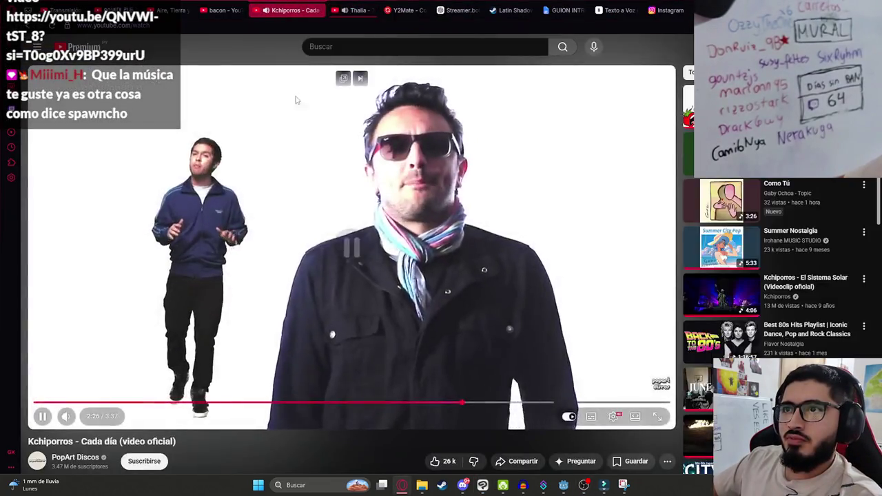
{"action": "left_click", "coordinate": [341, 10]}
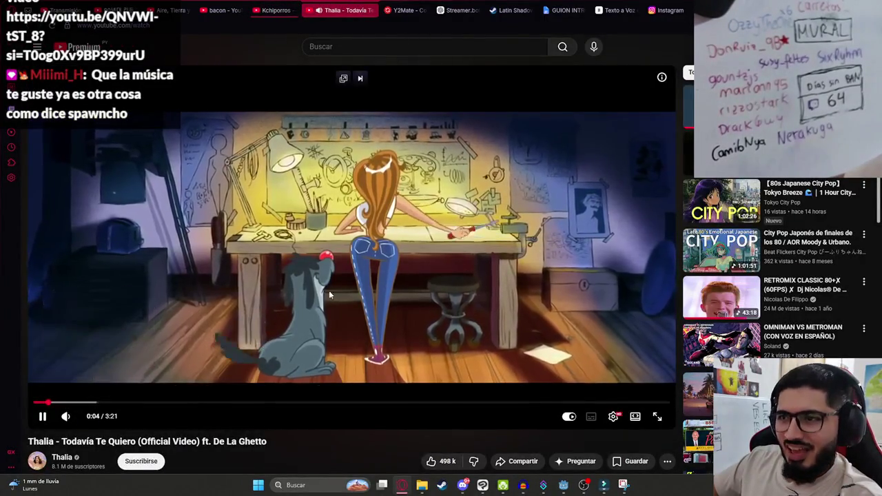
{"action": "left_click", "coordinate": [72, 403]}
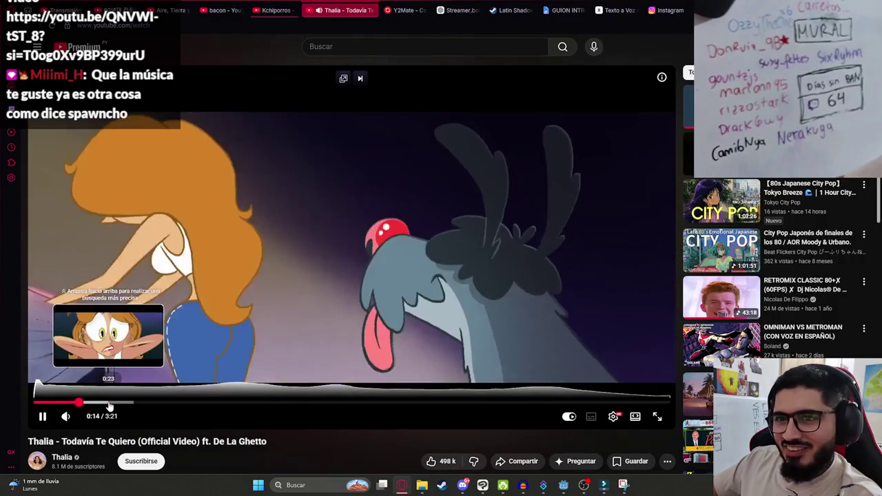
{"action": "left_click", "coordinate": [109, 406]}
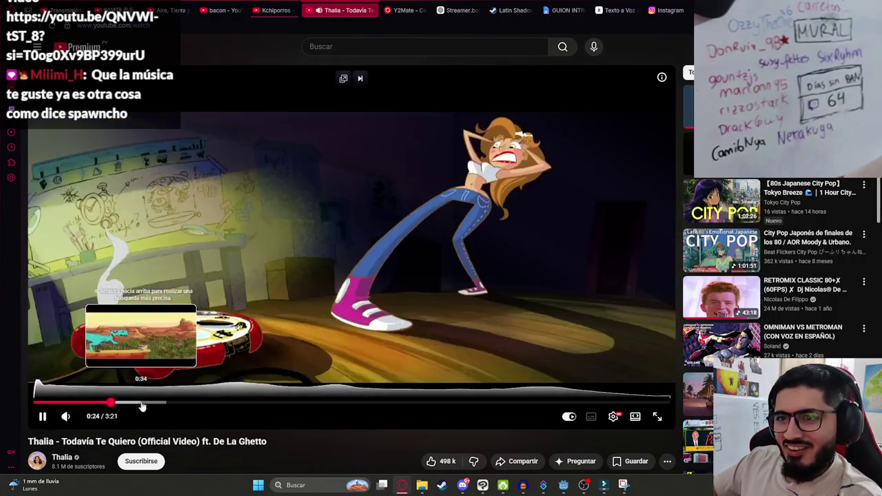
{"action": "left_click", "coordinate": [142, 405]}
{"action": "left_click", "coordinate": [200, 407]}
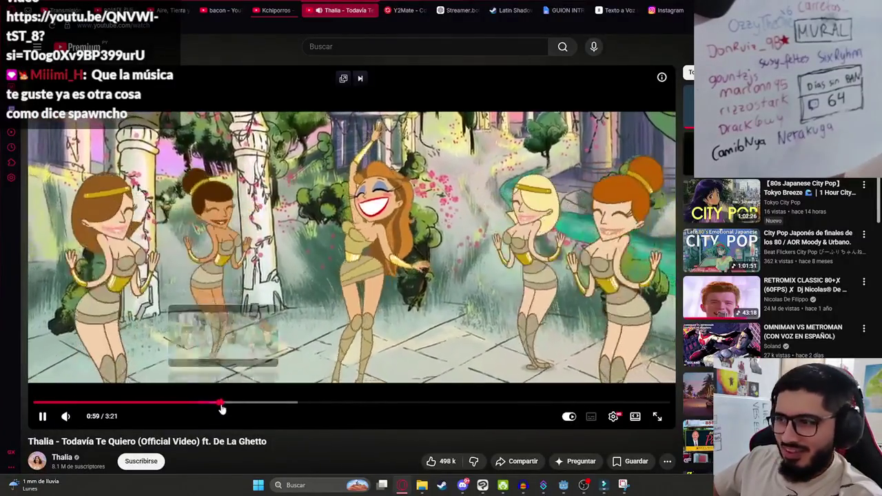
{"action": "left_click", "coordinate": [264, 405]}
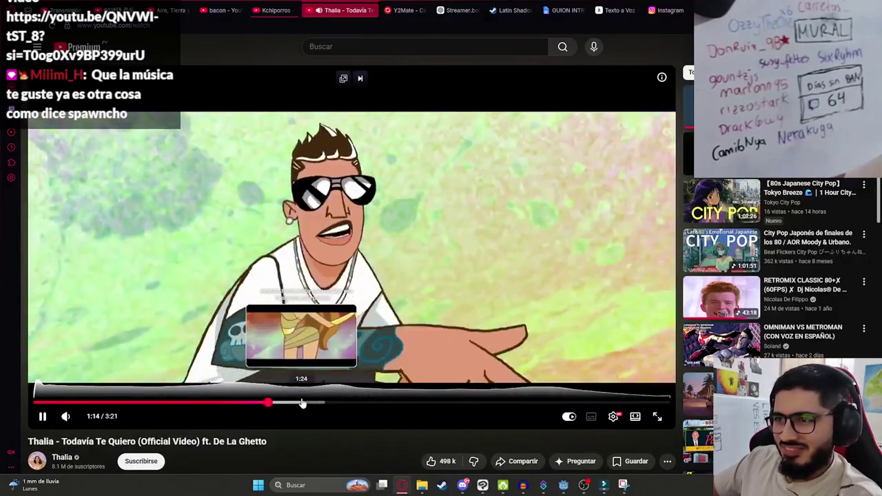
{"action": "left_click", "coordinate": [302, 404]}
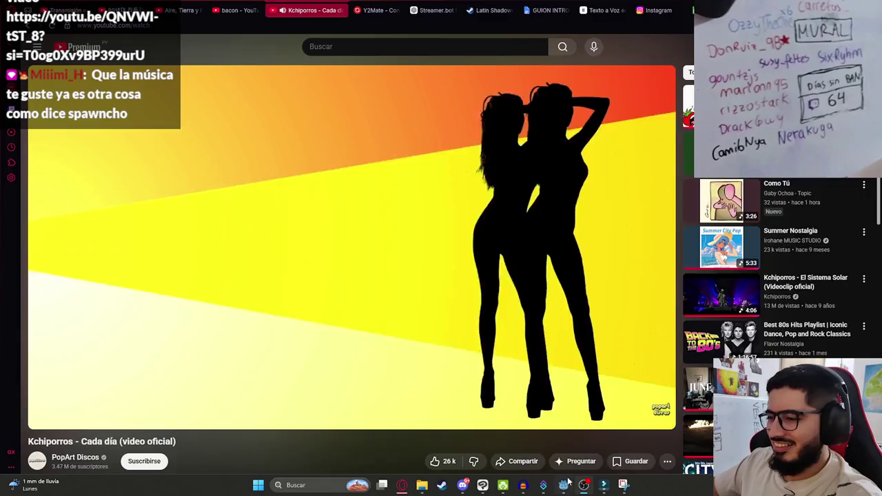
{"action": "left_click", "coordinate": [563, 485]}
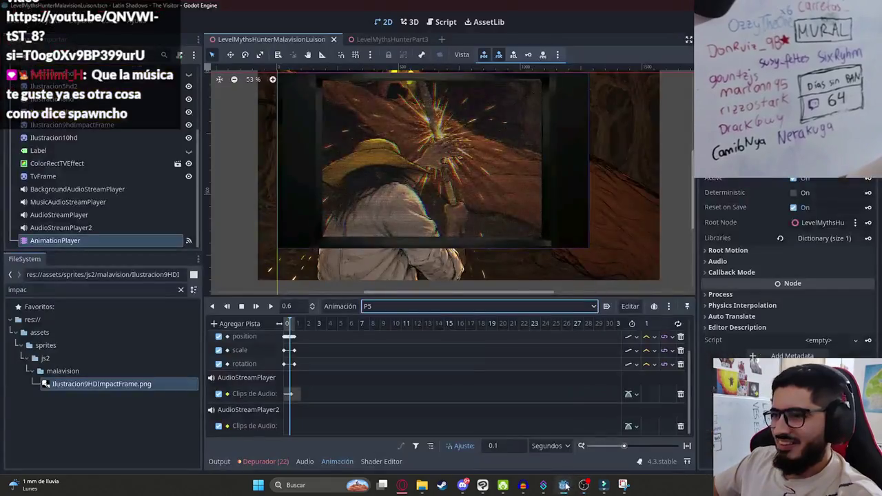
- Pass through Filmora and Godot, ending back in Clip Studio Paint
{"action": "left_click", "coordinate": [605, 486]}
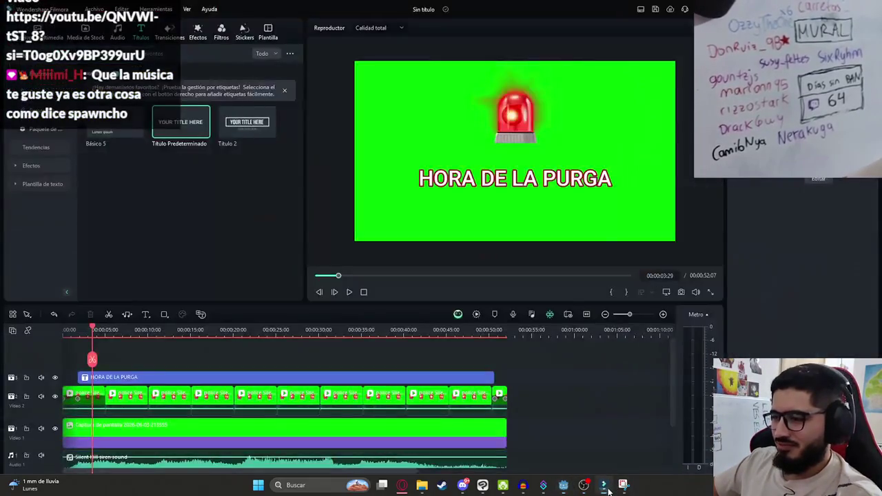
{"action": "left_click", "coordinate": [563, 486]}
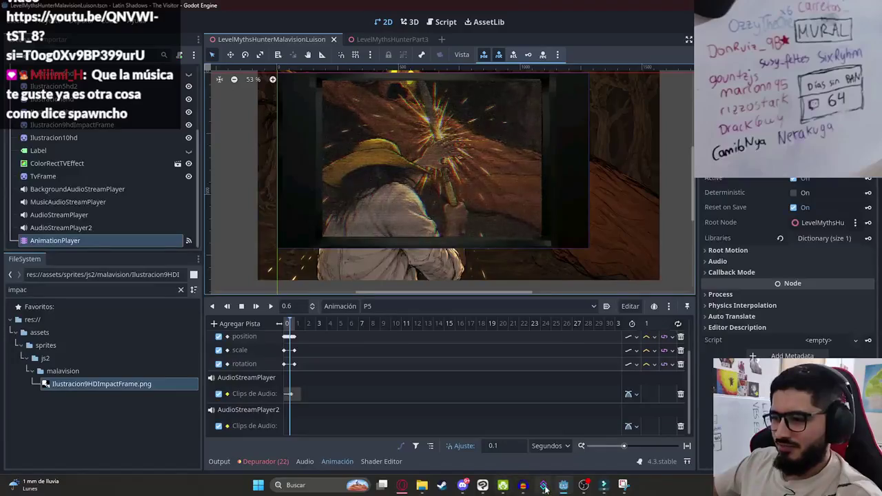
{"action": "left_click", "coordinate": [483, 486]}
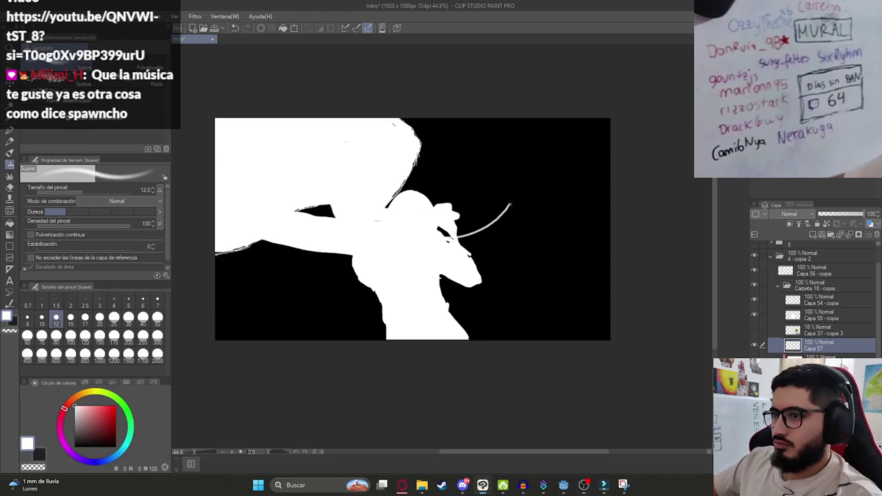
- Pick a bright orange colour and try several strokes, undoing each one
{"action": "left_click", "coordinate": [77, 398]}
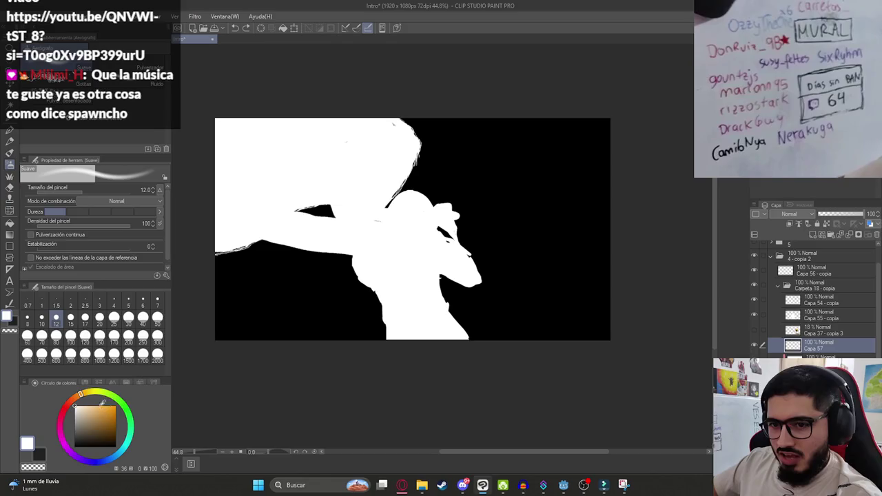
{"action": "left_click", "coordinate": [113, 410]}
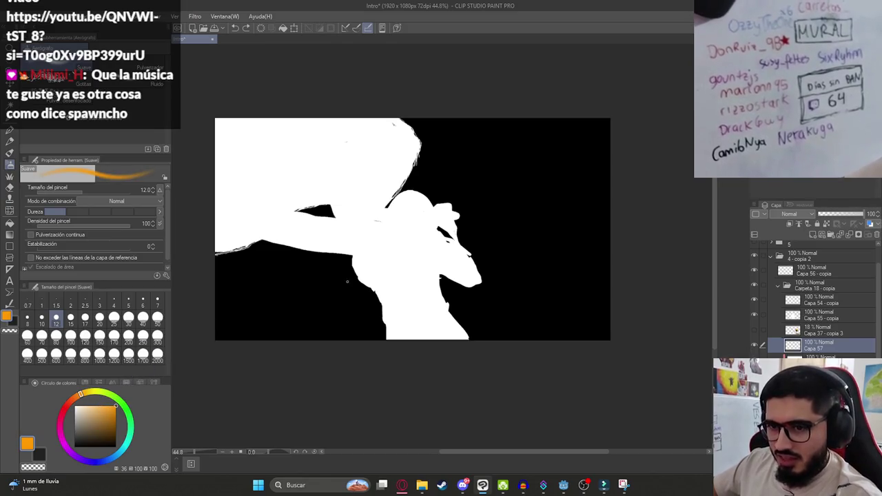
{"action": "left_click_drag", "start_coordinate": [452, 310], "coordinate": [455, 303]}
{"action": "key", "text": "ctrl+z"}
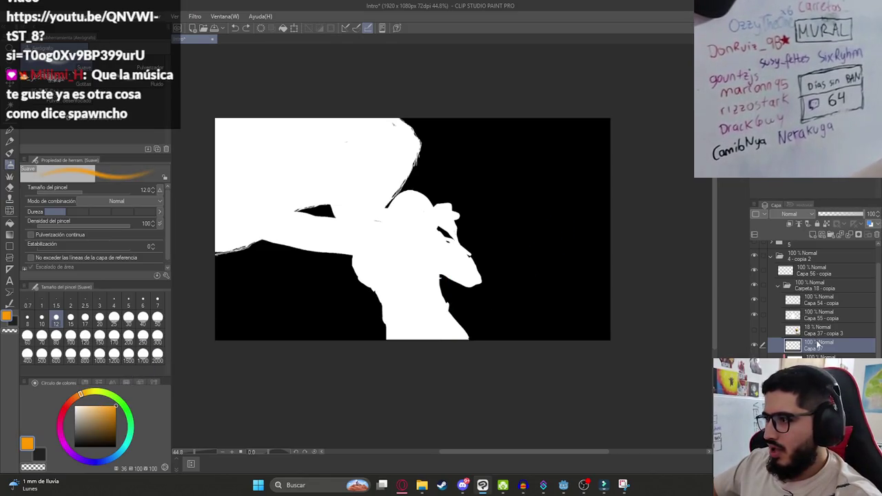
{"action": "mouse_move", "coordinate": [497, 239]}
{"action": "left_mouse_down"}
{"action": "mouse_move", "coordinate": [255, 301]}
{"action": "mouse_move", "coordinate": [551, 220]}
{"action": "left_mouse_up"}
{"action": "key", "text": "ctrl+z"}
{"action": "left_click_drag", "start_coordinate": [354, 235], "coordinate": [283, 181]}
{"action": "key", "text": "ctrl+z"}
- Switch to white and paint a short thick diagonal stroke beside the neck
{"action": "left_click", "coordinate": [88, 410]}
{"action": "left_click", "coordinate": [76, 406]}
{"action": "mouse_move", "coordinate": [351, 256]}
{"action": "left_mouse_down"}
{"action": "mouse_move", "coordinate": [333, 312]}
{"action": "mouse_move", "coordinate": [361, 288]}
{"action": "left_mouse_up"}
{"action": "scroll", "coordinate": [295, 323], "scroll_direction": "up", "scroll_amount": 2}
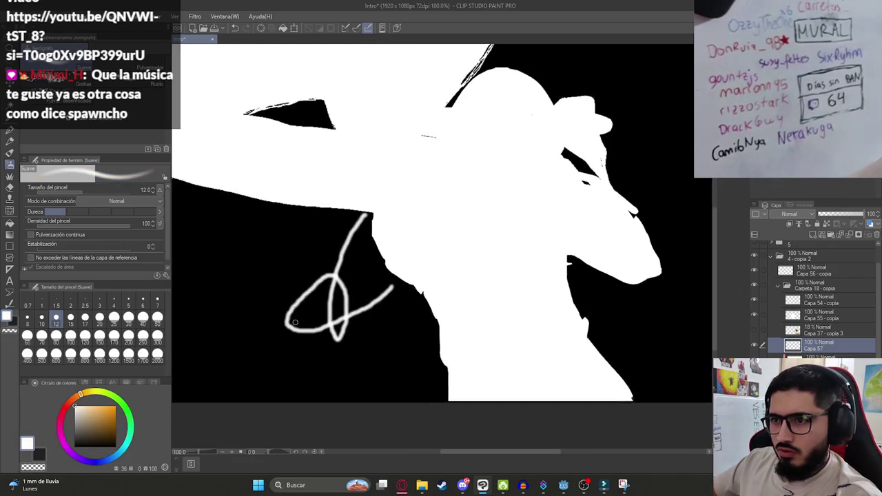
{"action": "scroll", "coordinate": [295, 322], "scroll_direction": "up", "scroll_amount": 2}
{"action": "key", "text": "ctrl+z"}
{"action": "left_click_drag", "start_coordinate": [366, 236], "coordinate": [437, 319]}
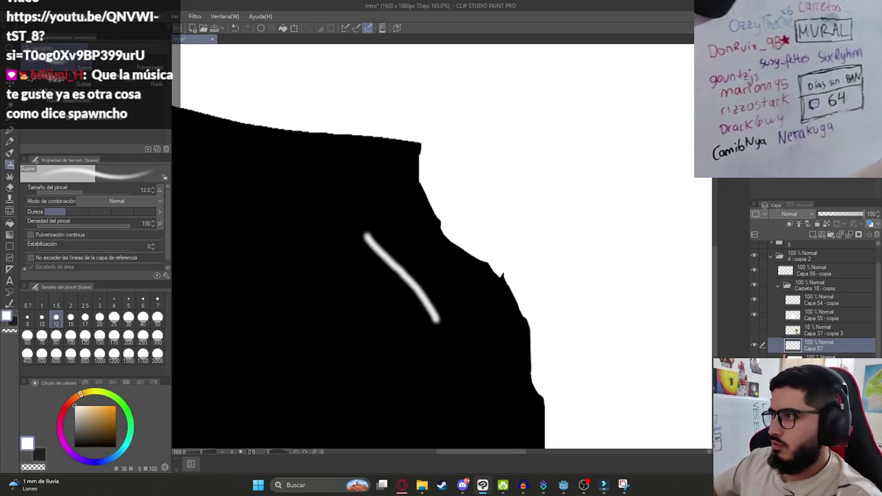
{"action": "left_click_drag", "start_coordinate": [363, 232], "coordinate": [440, 323]}
- Set an orange-yellow colour in the colour settings and paint over the stroke
{"action": "left_click", "coordinate": [26, 444]}
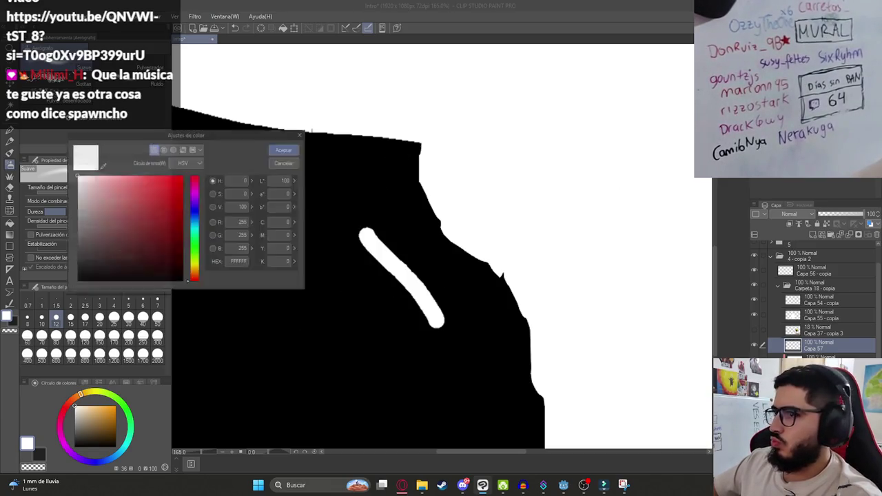
{"action": "left_click_drag", "start_coordinate": [198, 273], "coordinate": [195, 266]}
{"action": "left_click", "coordinate": [172, 180]}
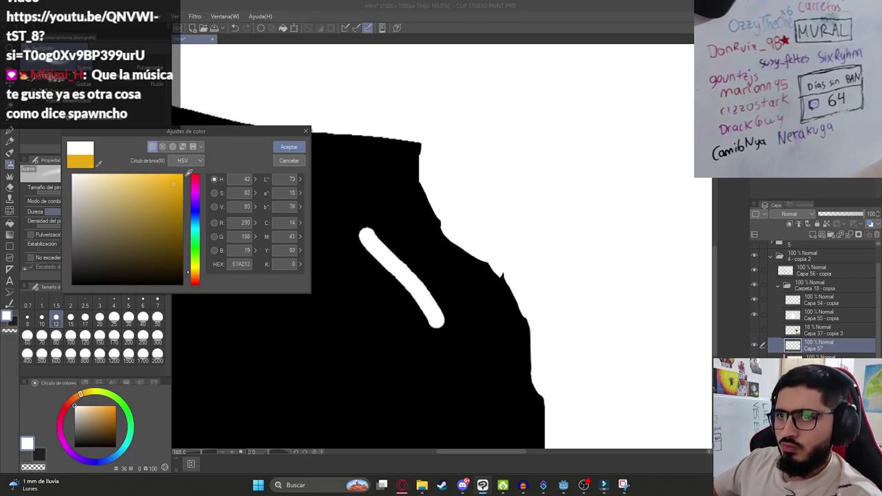
{"action": "left_click", "coordinate": [289, 147]}
{"action": "left_click_drag", "start_coordinate": [365, 234], "coordinate": [422, 297]}
{"action": "scroll", "coordinate": [421, 297], "scroll_direction": "down", "scroll_amount": 5}
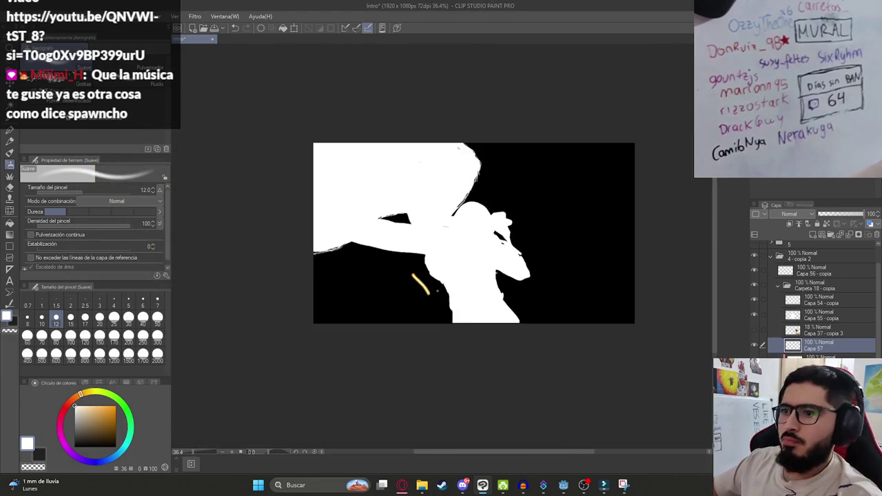
{"action": "scroll", "coordinate": [430, 297], "scroll_direction": "up", "scroll_amount": 2}
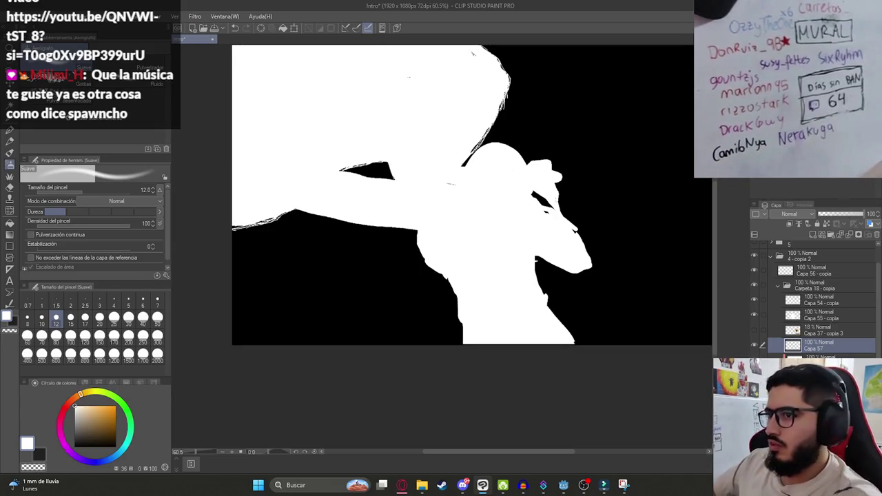
- Set the brush to a light yellow and draw a curved glowing stroke below the head
{"action": "left_click", "coordinate": [122, 392]}
{"action": "left_click", "coordinate": [90, 397]}
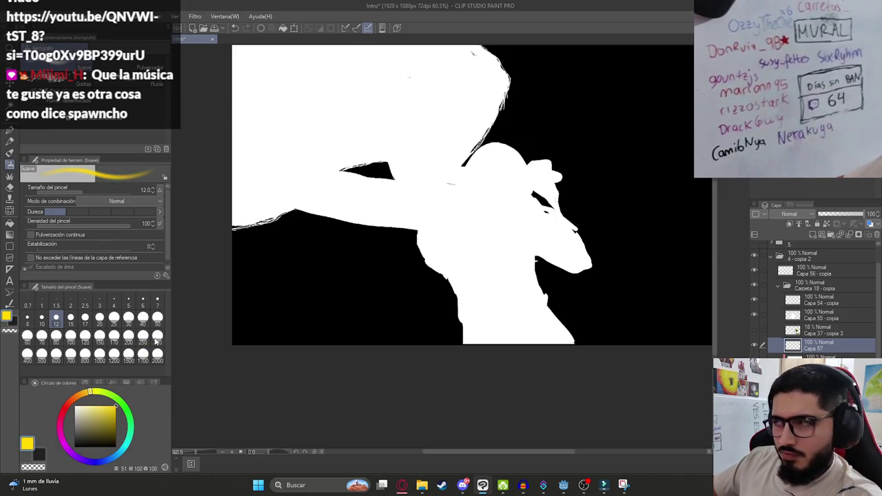
{"action": "left_click", "coordinate": [27, 444]}
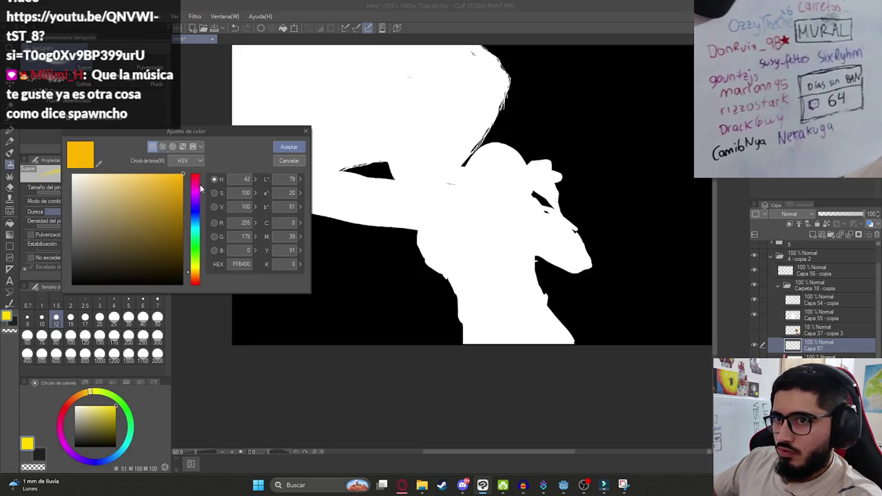
{"action": "left_click", "coordinate": [196, 181]}
{"action": "left_click", "coordinate": [289, 147]}
{"action": "left_click_drag", "start_coordinate": [390, 276], "coordinate": [438, 342]}
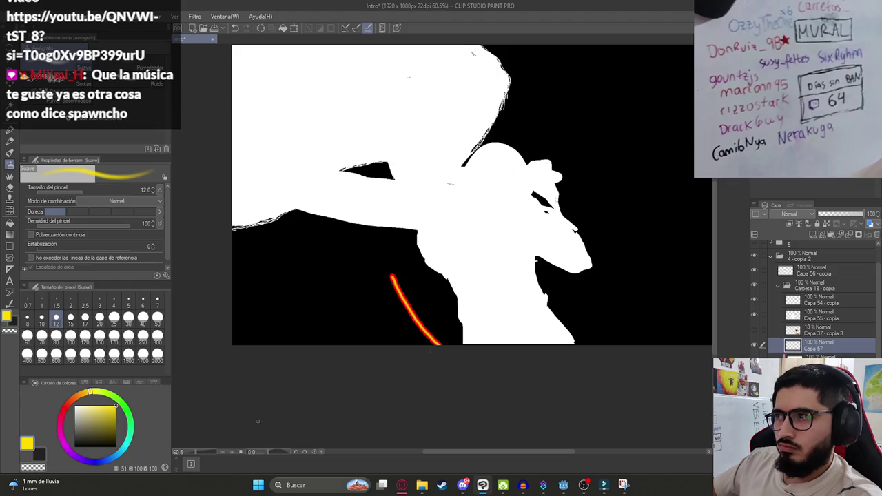
- Re-pick yellow in the colour settings and try spark strokes near the head, undoing them
{"action": "left_click", "coordinate": [73, 402]}
{"action": "left_click_drag", "start_coordinate": [73, 401], "coordinate": [69, 405]}
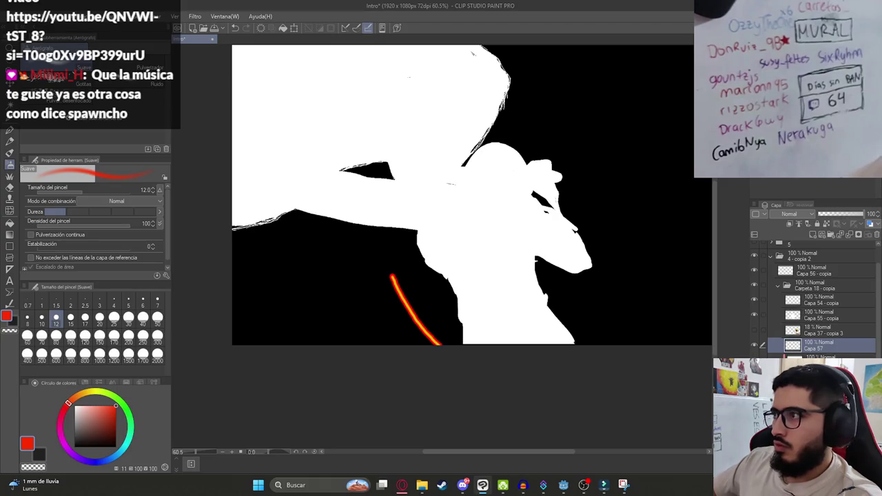
{"action": "left_click", "coordinate": [27, 444]}
{"action": "left_click", "coordinate": [195, 268]}
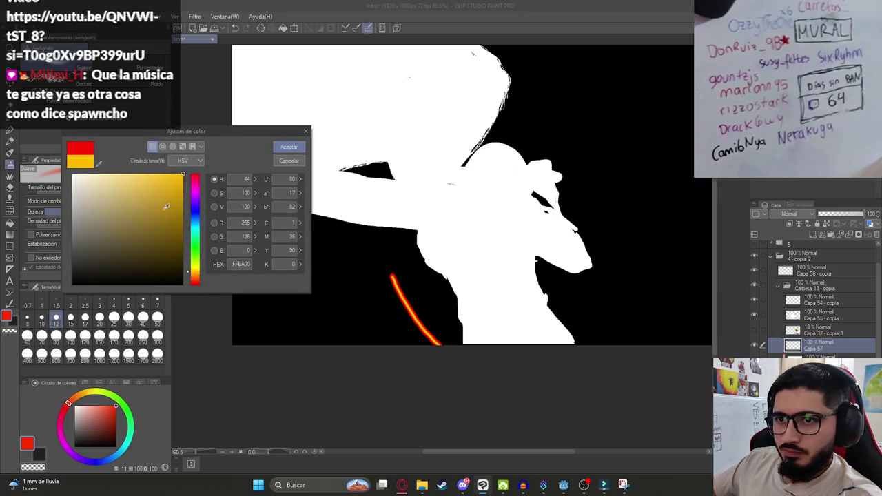
{"action": "left_click", "coordinate": [288, 146]}
{"action": "left_click_drag", "start_coordinate": [404, 188], "coordinate": [448, 276]}
{"action": "key", "text": "ctrl+z"}
{"action": "key", "text": "ctrl+z"}
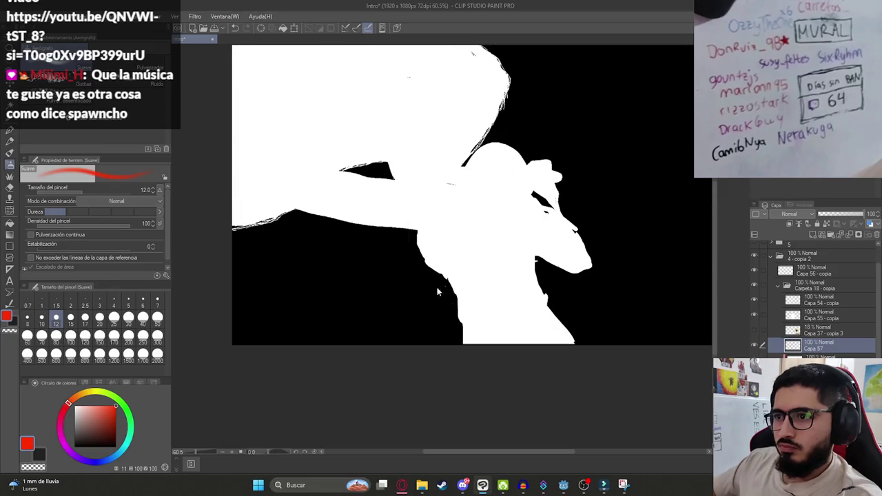
{"action": "left_click_drag", "start_coordinate": [383, 285], "coordinate": [444, 322]}
{"action": "key", "text": "ctrl+z"}
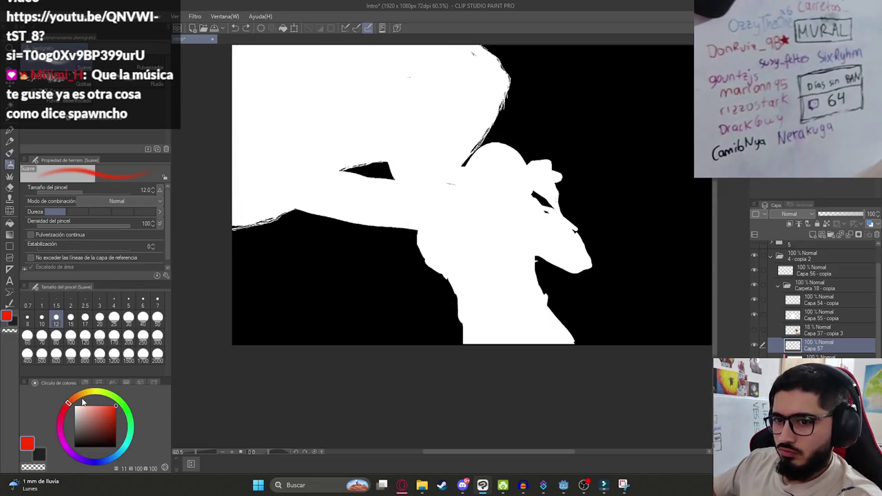
- Try orange and lighter orange curved strokes below the head, undoing each one
{"action": "left_click", "coordinate": [83, 395]}
{"action": "mouse_move", "coordinate": [349, 262]}
{"action": "left_mouse_down"}
{"action": "mouse_move", "coordinate": [350, 279]}
{"action": "mouse_move", "coordinate": [388, 300]}
{"action": "left_mouse_up"}
{"action": "key", "text": "ctrl+z"}
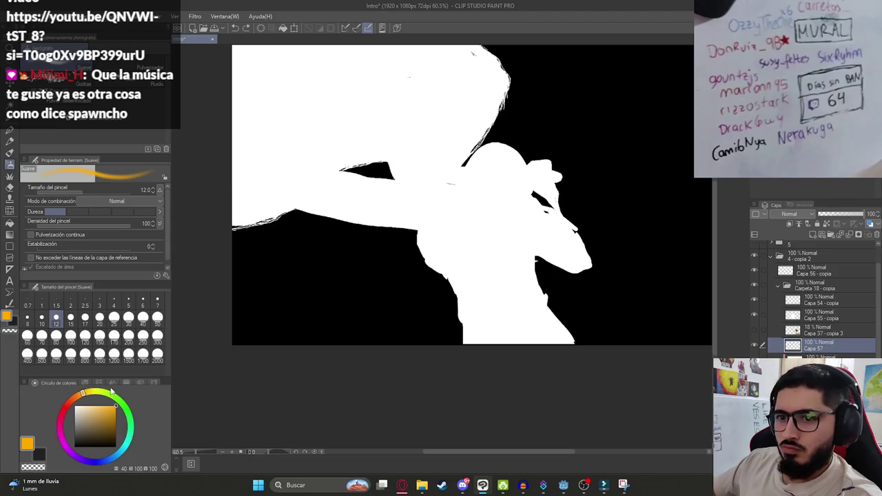
{"action": "left_click", "coordinate": [95, 406]}
{"action": "left_click_drag", "start_coordinate": [356, 247], "coordinate": [403, 310]}
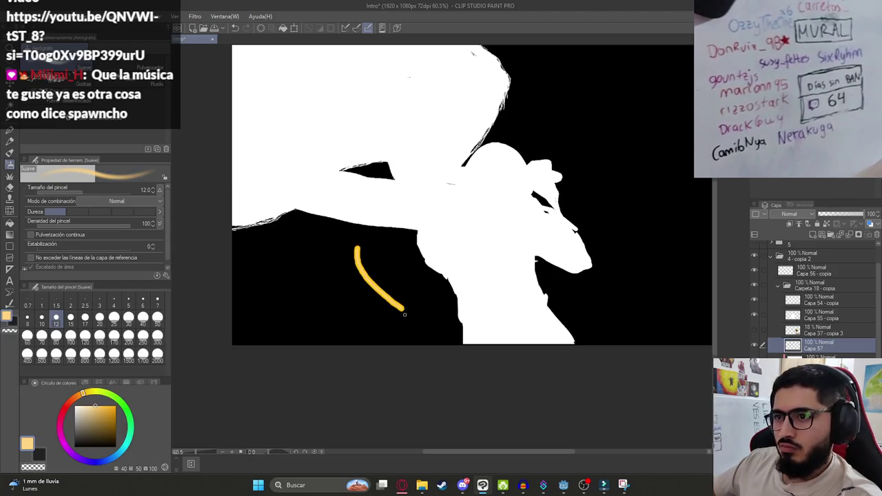
{"action": "key", "text": "ctrl+z"}
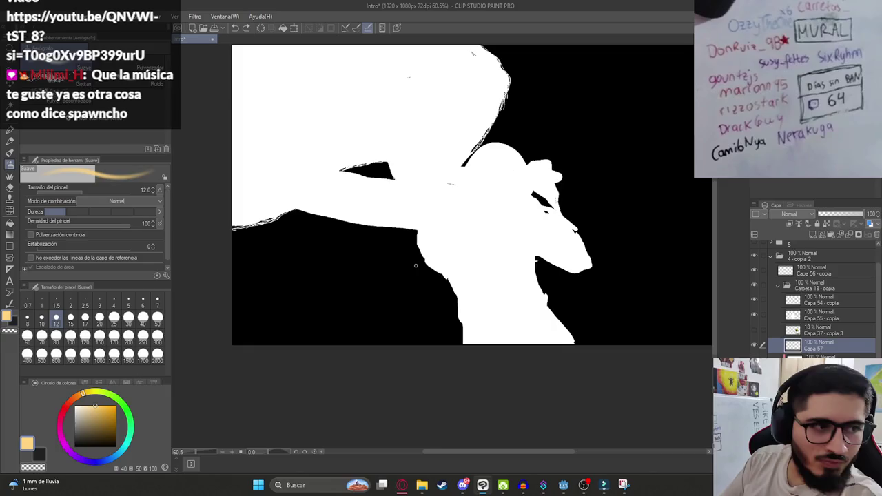
- Try short spark strokes above and right of the head in a red-orange tint, undoing each
{"action": "left_click_drag", "start_coordinate": [417, 125], "coordinate": [361, 181]}
{"action": "mouse_move", "coordinate": [404, 203]}
{"action": "left_mouse_down"}
{"action": "mouse_move", "coordinate": [390, 191]}
{"action": "mouse_move", "coordinate": [406, 215]}
{"action": "left_mouse_up"}
{"action": "key", "text": "ctrl+z"}
{"action": "key", "text": "ctrl+z"}
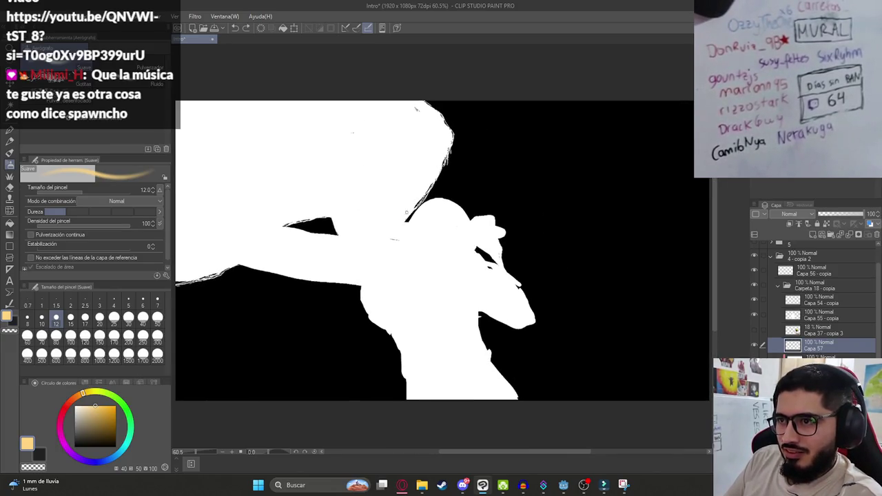
{"action": "key", "text": "ctrl+z"}
{"action": "left_click_drag", "start_coordinate": [378, 178], "coordinate": [397, 201]}
{"action": "left_click_drag", "start_coordinate": [473, 189], "coordinate": [489, 174]}
{"action": "key", "text": "ctrl+z"}
{"action": "key", "text": "ctrl+z"}
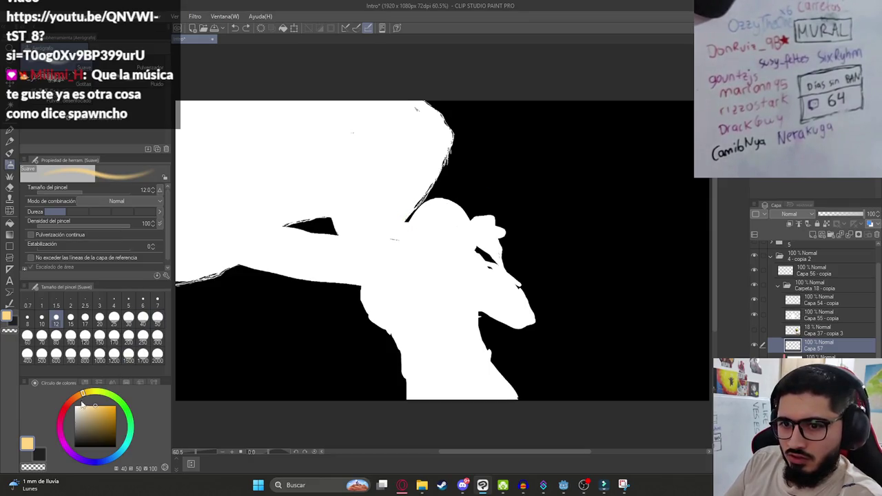
{"action": "left_click_drag", "start_coordinate": [97, 402], "coordinate": [84, 395]}
{"action": "left_click_drag", "start_coordinate": [352, 185], "coordinate": [393, 220]}
{"action": "key", "text": "ctrl+z"}
{"action": "left_click_drag", "start_coordinate": [463, 200], "coordinate": [489, 164]}
{"action": "key", "text": "ctrl+z"}
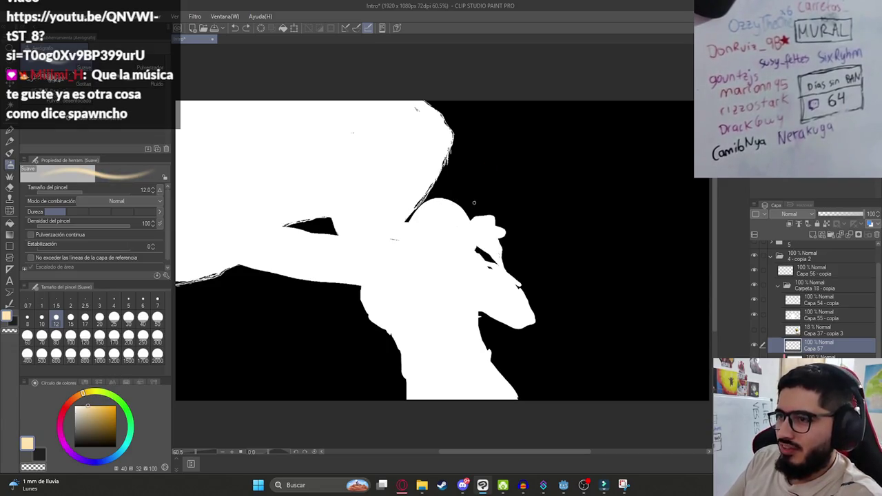
{"action": "left_click_drag", "start_coordinate": [474, 204], "coordinate": [492, 171]}
{"action": "key", "text": "ctrl+z"}
- Compare the drawing with and without the spark, resizing the brush between 7 and 12
{"action": "left_click", "coordinate": [75, 407]}
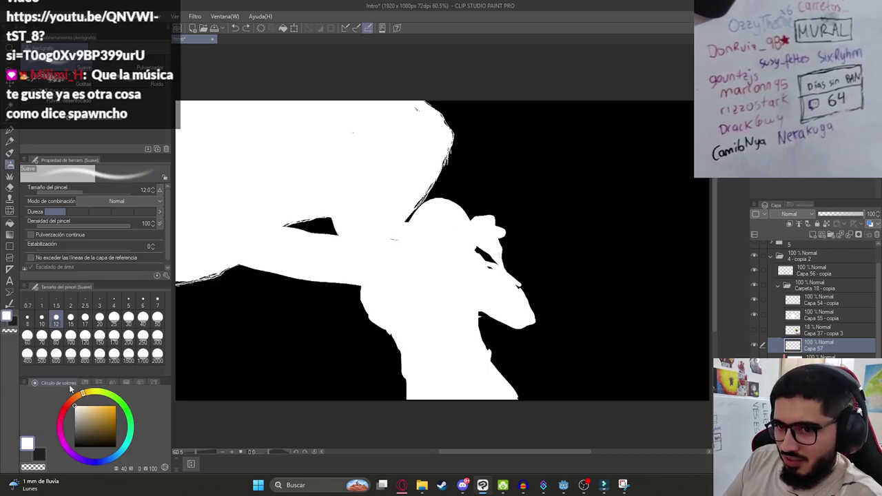
{"action": "key", "text": "ctrl+y"}
{"action": "key", "text": "ctrl+z"}
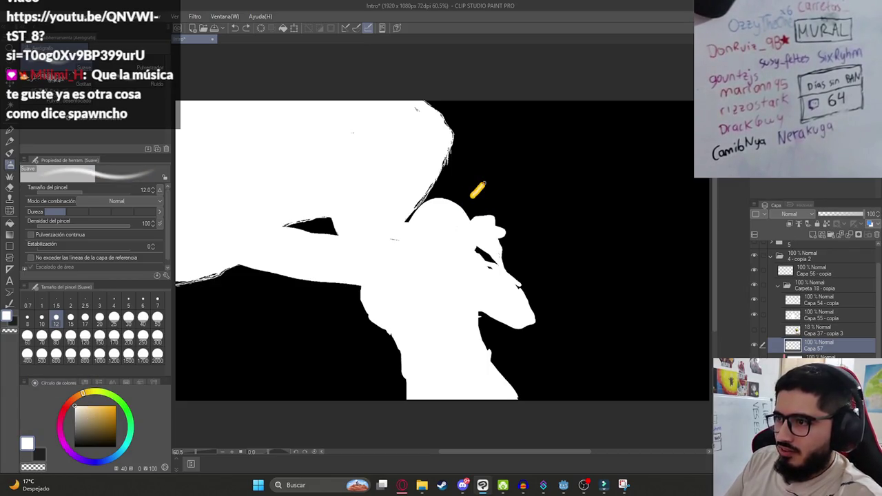
{"action": "scroll", "coordinate": [476, 195], "scroll_direction": "up", "scroll_amount": 2}
{"action": "key", "text": "ctrl+z"}
{"action": "key", "text": "ctrl+y"}
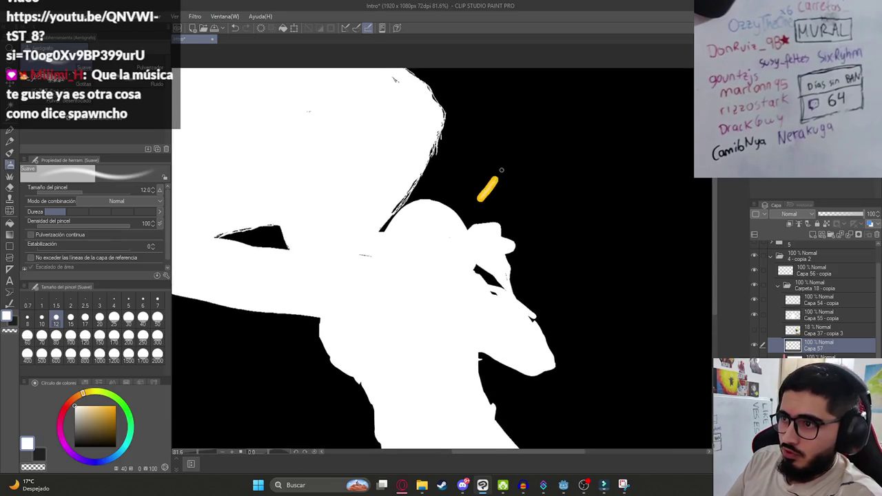
{"action": "key", "text": "ctrl+z"}
{"action": "key", "text": "ctrl+y"}
{"action": "key", "text": "ctrl+y"}
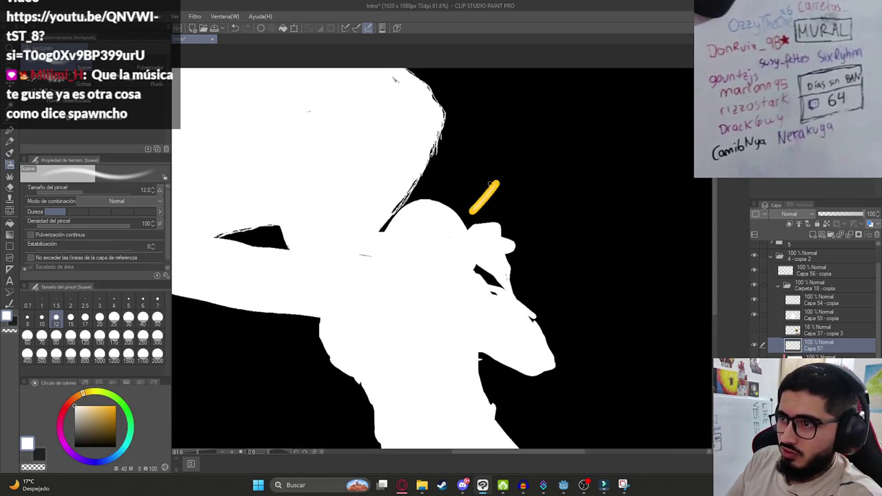
{"action": "key", "text": "ctrl+z"}
{"action": "key", "text": "ctrl+y"}
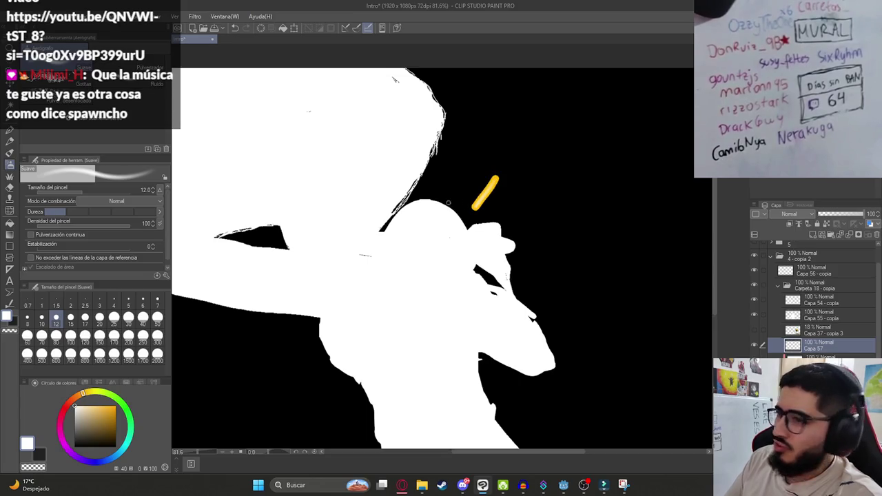
{"action": "key", "text": "ctrl+z"}
{"action": "key", "text": "ctrl+y"}
{"action": "key", "text": "ctrl+z"}
{"action": "key", "text": "bracketleft"}
{"action": "key", "text": "bracketleft"}
{"action": "key", "text": "bracketleft"}
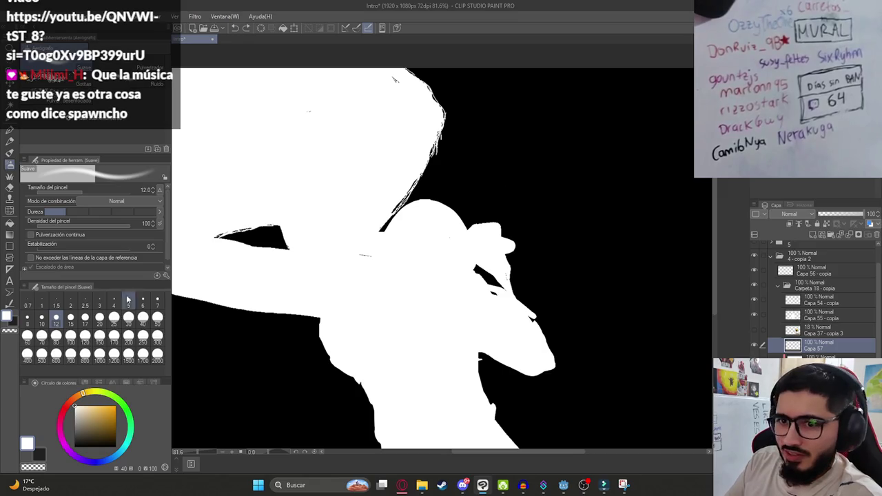
{"action": "key", "text": "ctrl+z"}
{"action": "key", "text": "bracketright"}
{"action": "key", "text": "bracketright"}
{"action": "key", "text": "bracketright"}
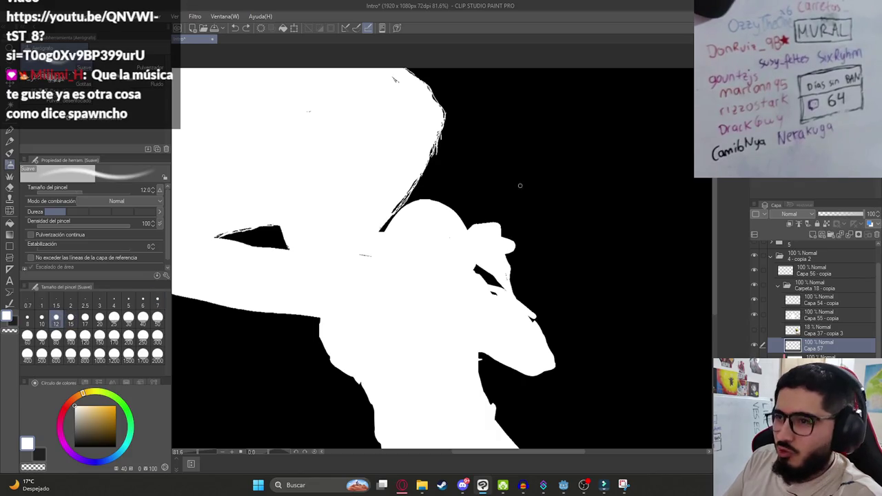
- Draw a spark right of the head, paint a stray orange mark white, then clear the sparks
{"action": "left_click_drag", "start_coordinate": [494, 201], "coordinate": [506, 186]}
{"action": "scroll", "coordinate": [478, 214], "scroll_direction": "down", "scroll_amount": 2}
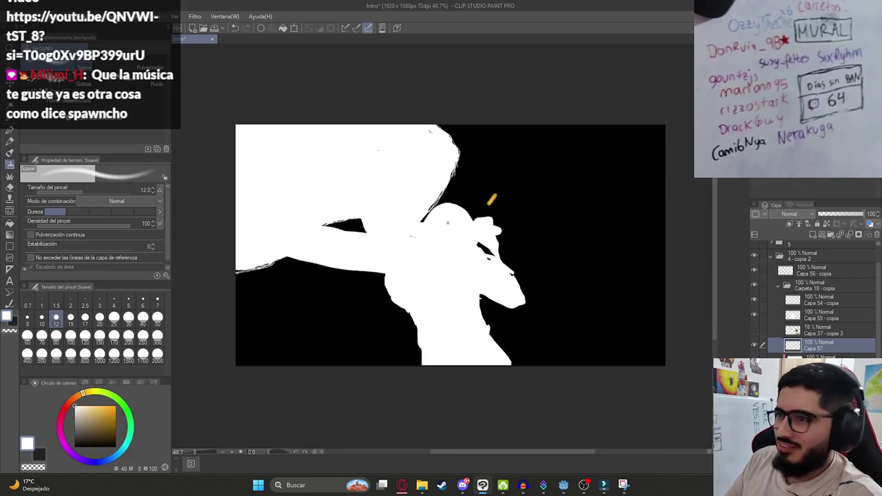
{"action": "left_click_drag", "start_coordinate": [405, 204], "coordinate": [388, 188]}
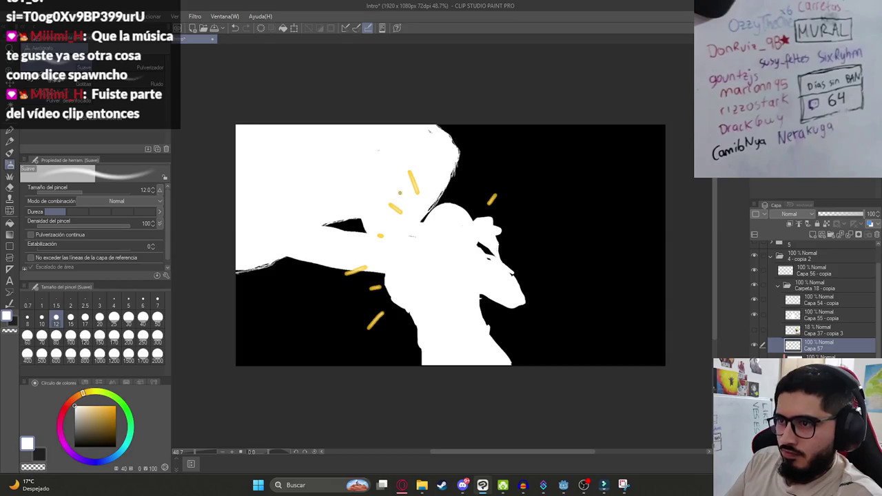
{"action": "key", "text": "Delete"}
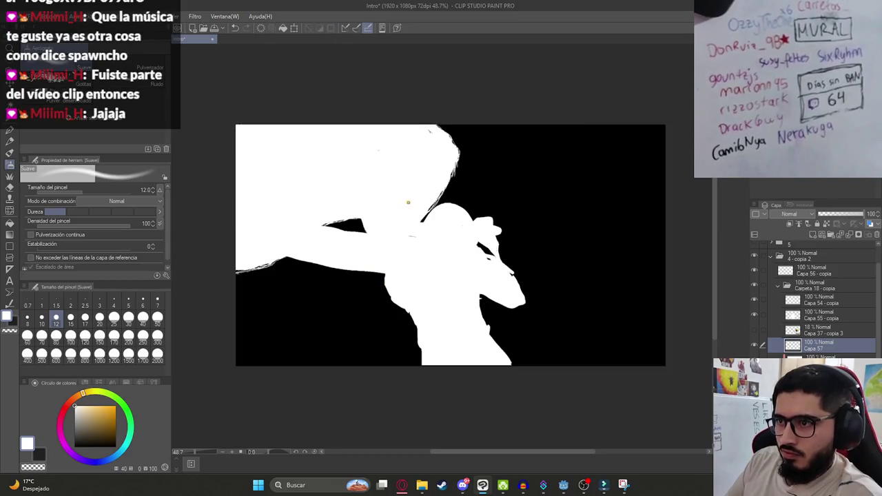
- Retry sparks around the head and shoulder, keeping a streak right of the head, then bring up the browser
{"action": "left_click_drag", "start_coordinate": [408, 203], "coordinate": [402, 187]}
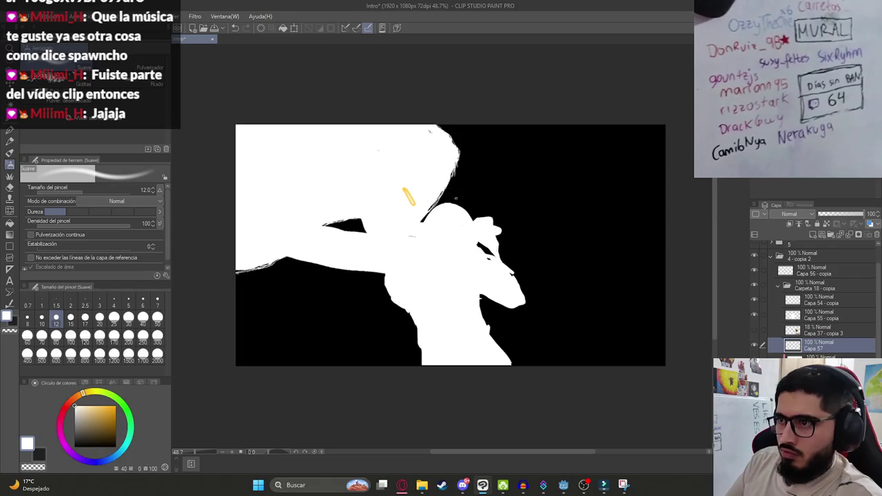
{"action": "key", "text": "ctrl+z"}
{"action": "left_click_drag", "start_coordinate": [447, 195], "coordinate": [443, 183]}
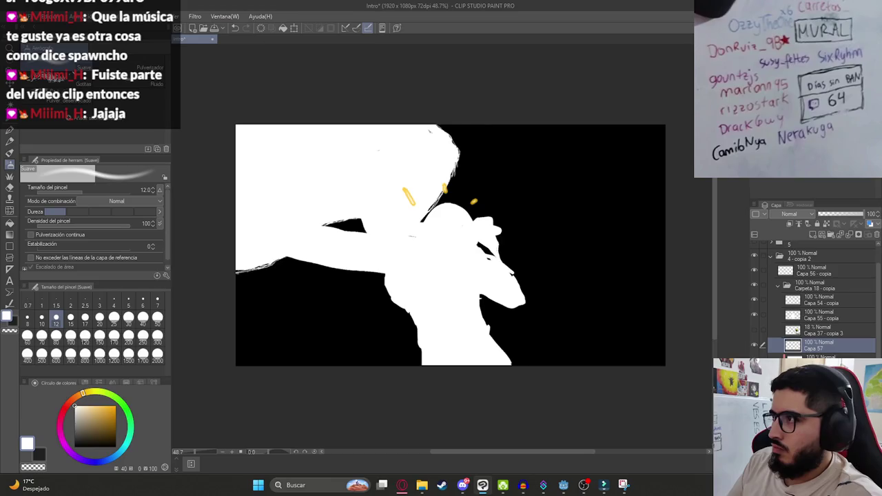
{"action": "key", "text": "ctrl+z"}
{"action": "left_click_drag", "start_coordinate": [536, 203], "coordinate": [508, 228]}
{"action": "key", "text": "ctrl+z"}
{"action": "key", "text": "ctrl+z"}
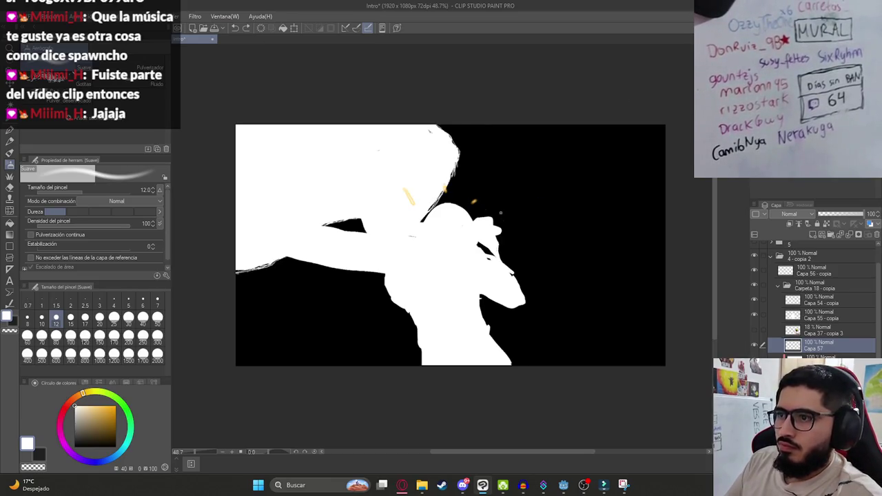
{"action": "key", "text": "ctrl+z"}
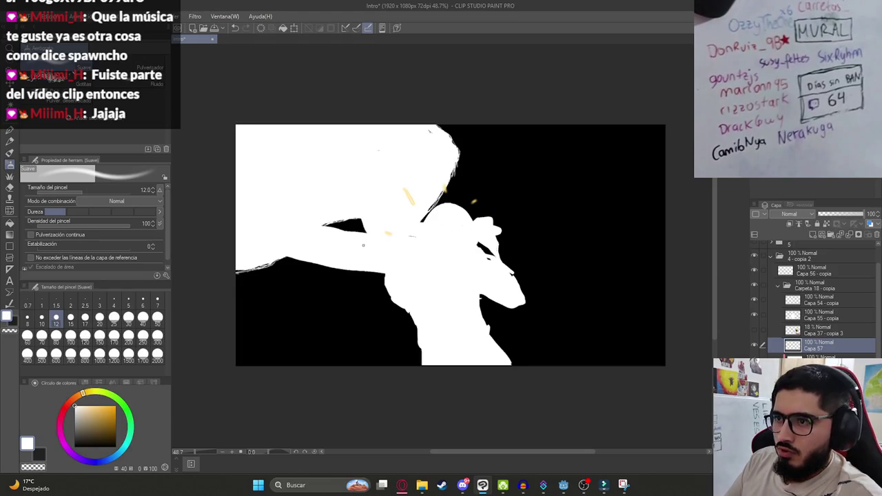
{"action": "left_click_drag", "start_coordinate": [381, 260], "coordinate": [346, 261]}
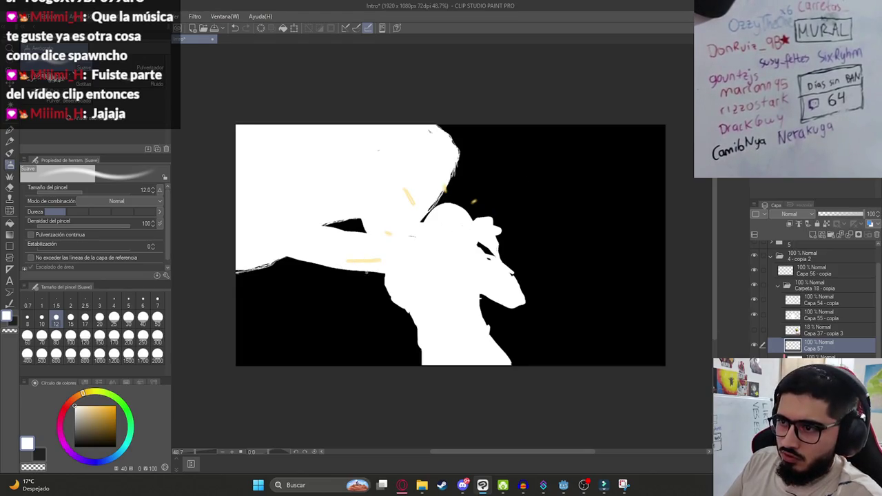
{"action": "key", "text": "ctrl+z"}
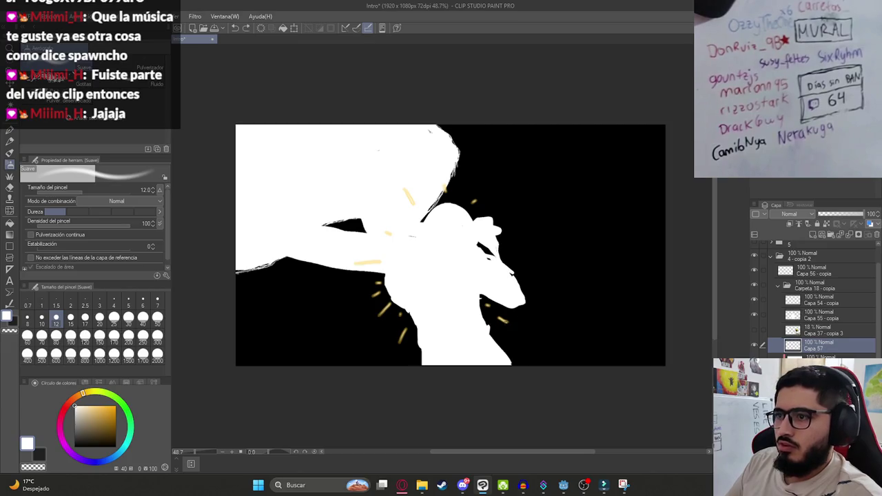
{"action": "left_click_drag", "start_coordinate": [510, 243], "coordinate": [528, 234]}
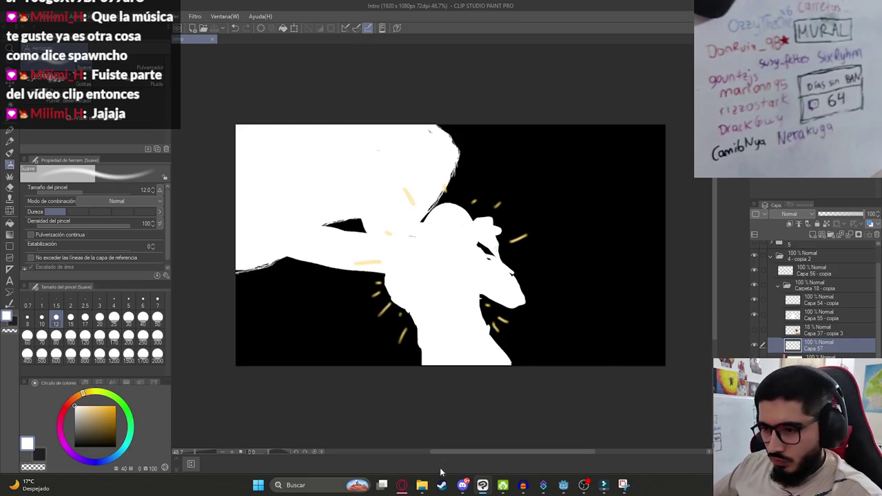
{"action": "left_click", "coordinate": [408, 487]}
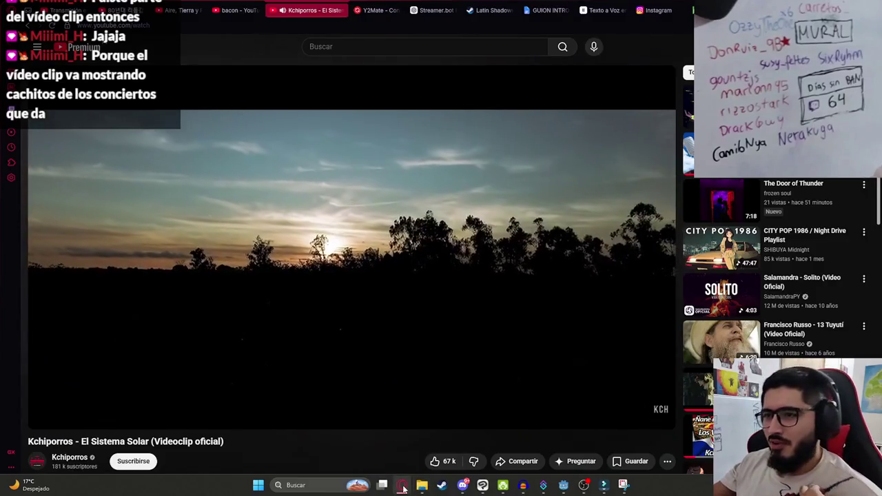
{"action": "left_click", "coordinate": [406, 487]}
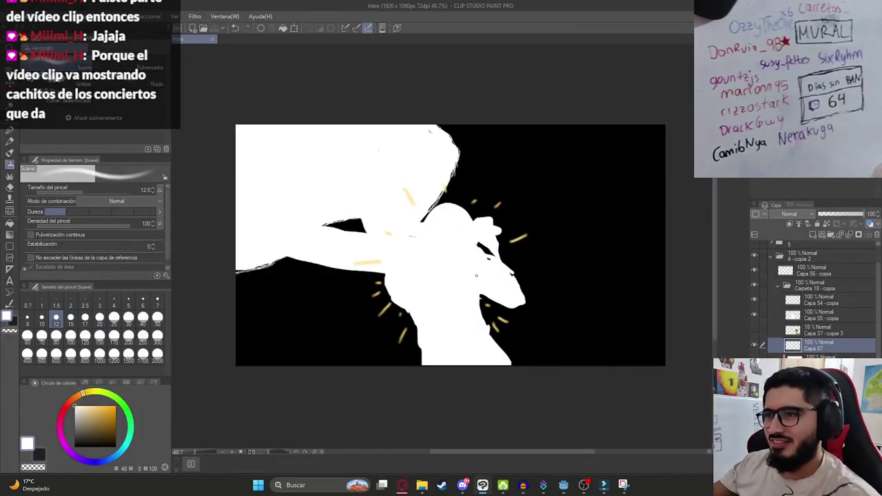
- Undo the last stray yellow spark stroke and save the illustration
{"action": "left_click_drag", "start_coordinate": [477, 163], "coordinate": [469, 189]}
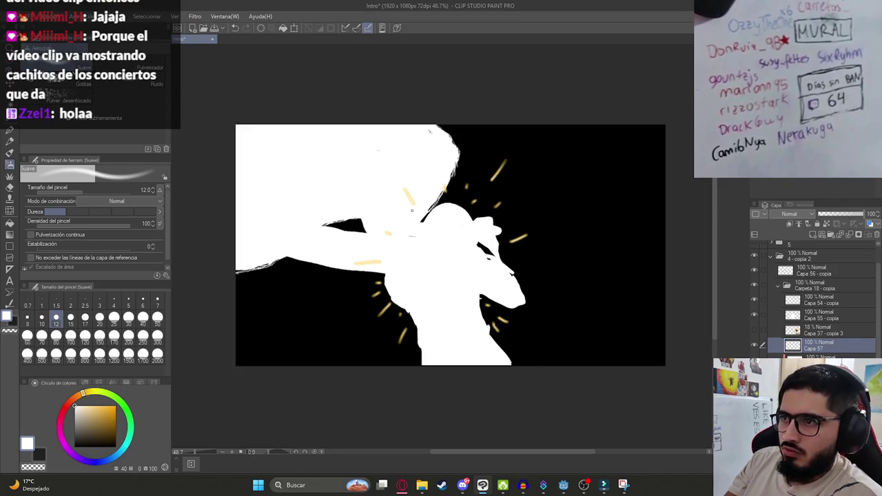
{"action": "key", "text": "ctrl+z"}
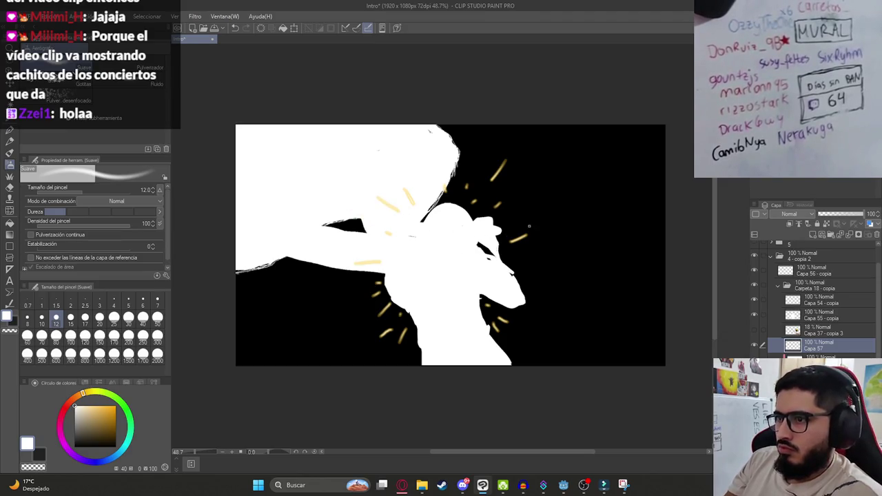
{"action": "key", "text": "ctrl+s"}
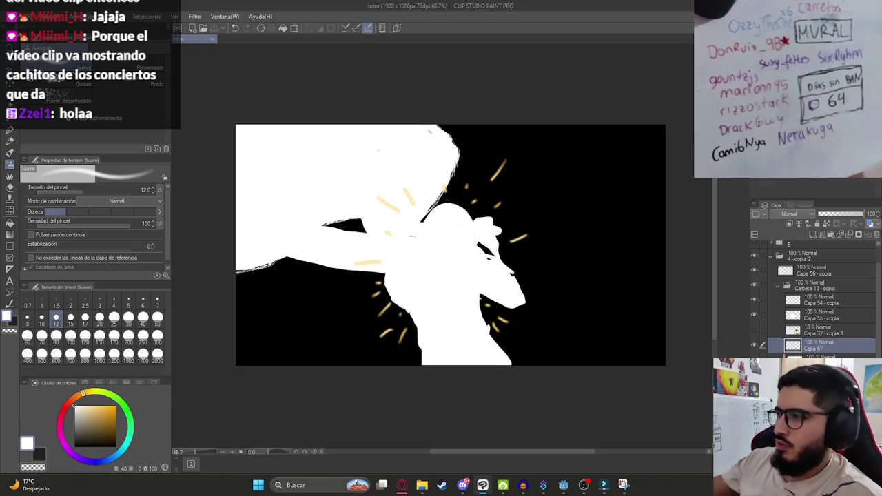
- Show the 4 - copia folder at 100% opacity, keeping 4 - copia 2 visible and expanded
{"action": "left_click", "coordinate": [820, 356]}
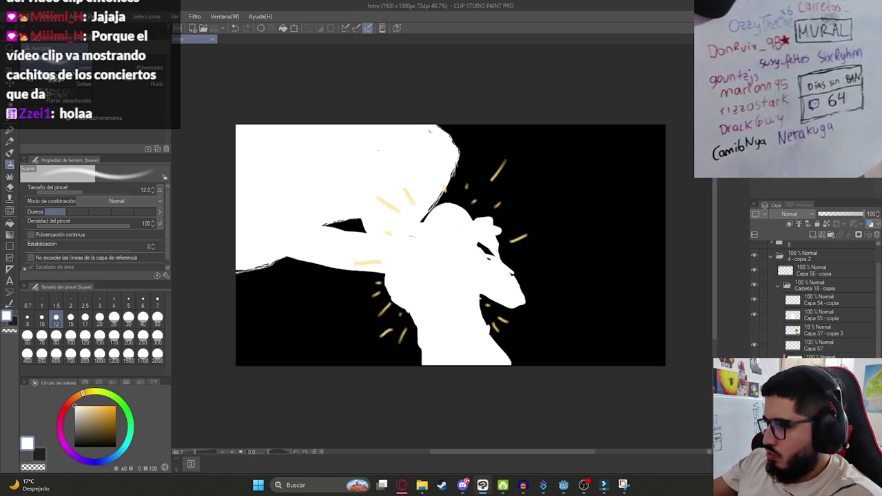
{"action": "left_click", "coordinate": [773, 258]}
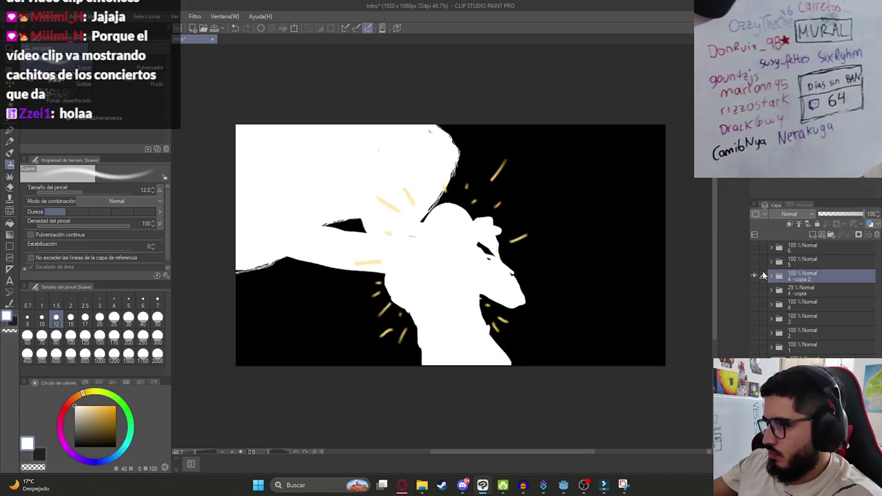
{"action": "left_click", "coordinate": [753, 276]}
{"action": "left_click", "coordinate": [753, 289]}
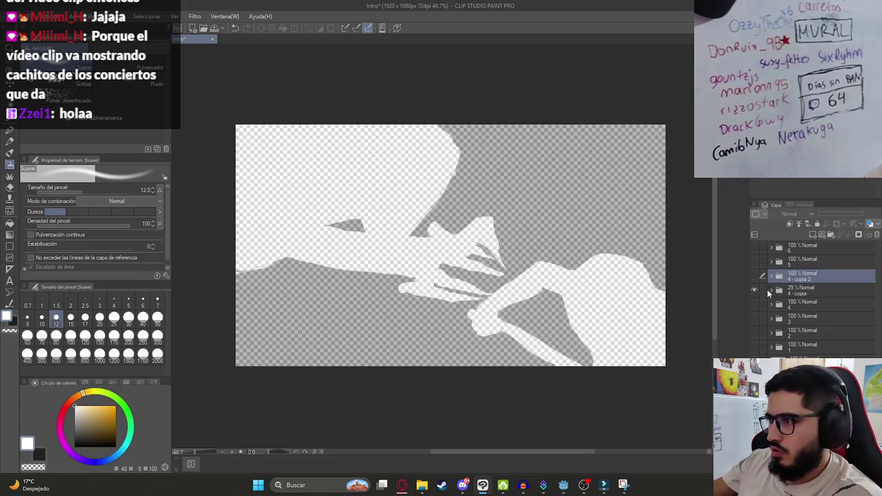
{"action": "left_click", "coordinate": [801, 293]}
{"action": "left_click_drag", "start_coordinate": [838, 215], "coordinate": [867, 215]}
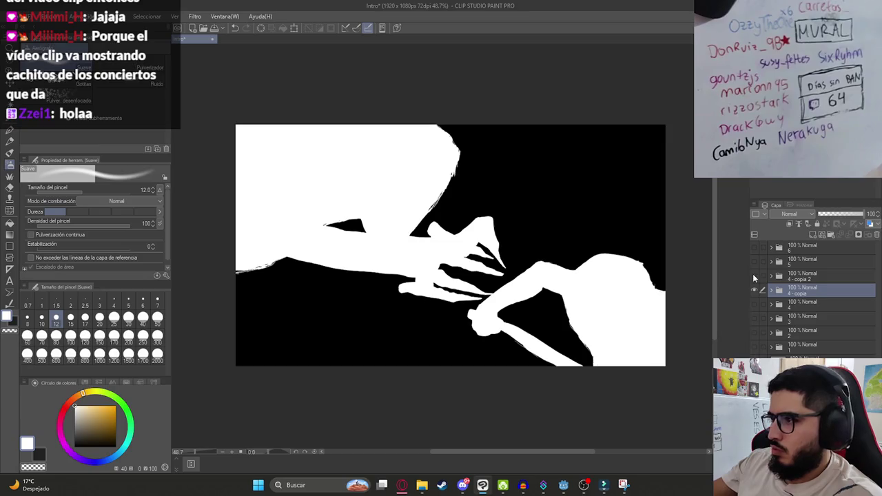
{"action": "left_click", "coordinate": [754, 277]}
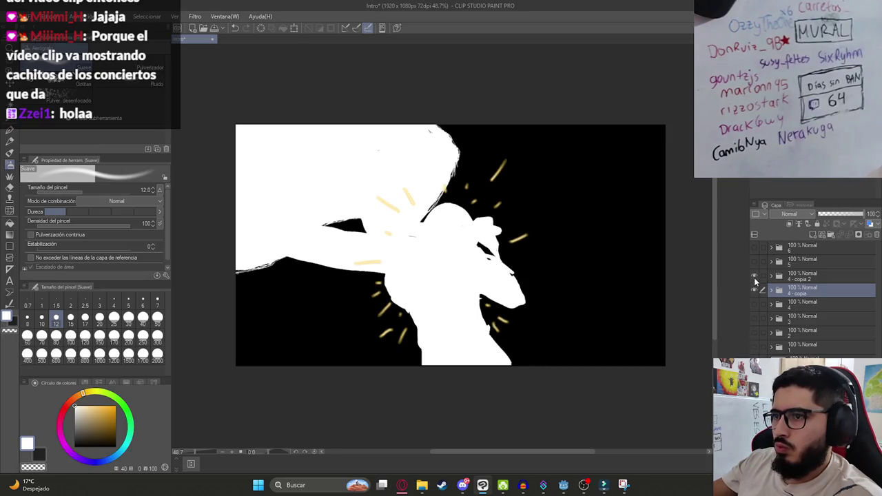
{"action": "left_click", "coordinate": [772, 276]}
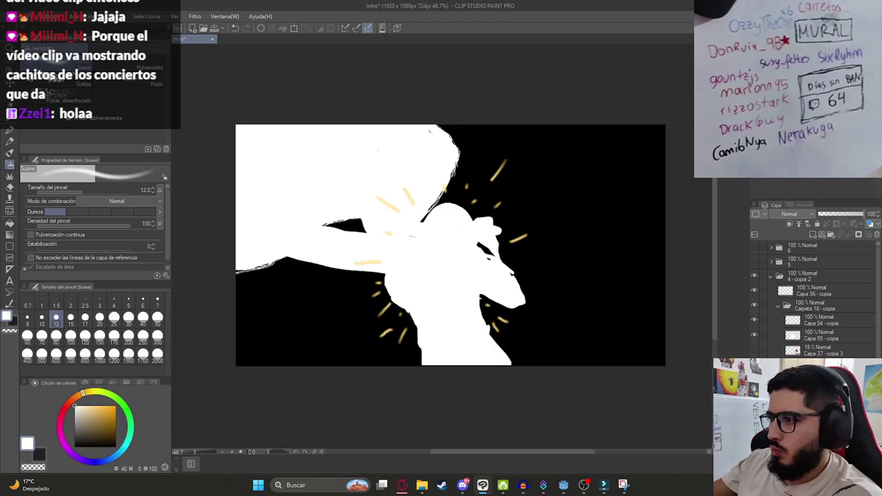
- Transform the white figure layer to sit further right and slightly lower
{"action": "key", "text": "k"}
{"action": "left_click_drag", "start_coordinate": [472, 295], "coordinate": [493, 292]}
{"action": "key", "text": "ctrl+z"}
{"action": "key", "text": "ctrl+t"}
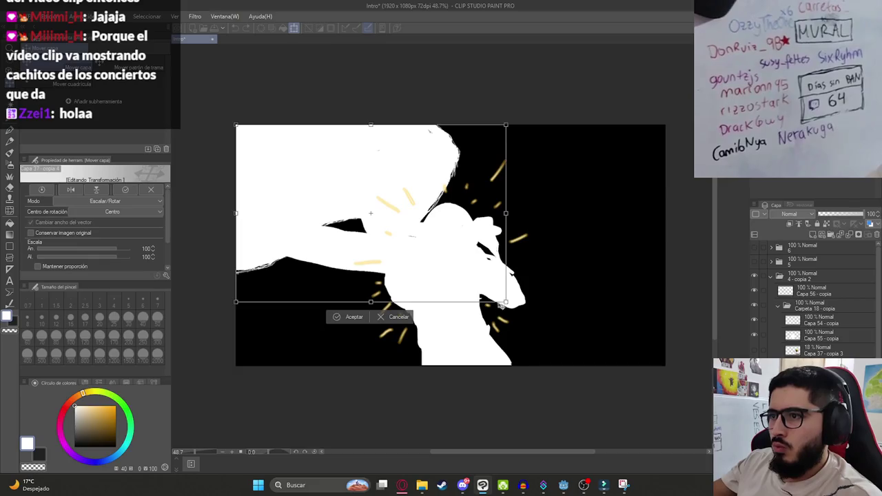
{"action": "left_click_drag", "start_coordinate": [456, 266], "coordinate": [493, 274]}
{"action": "mouse_move", "coordinate": [352, 188]}
{"action": "left_mouse_down"}
{"action": "mouse_move", "coordinate": [370, 193]}
{"action": "mouse_move", "coordinate": [315, 165]}
{"action": "mouse_move", "coordinate": [317, 173]}
{"action": "left_mouse_up"}
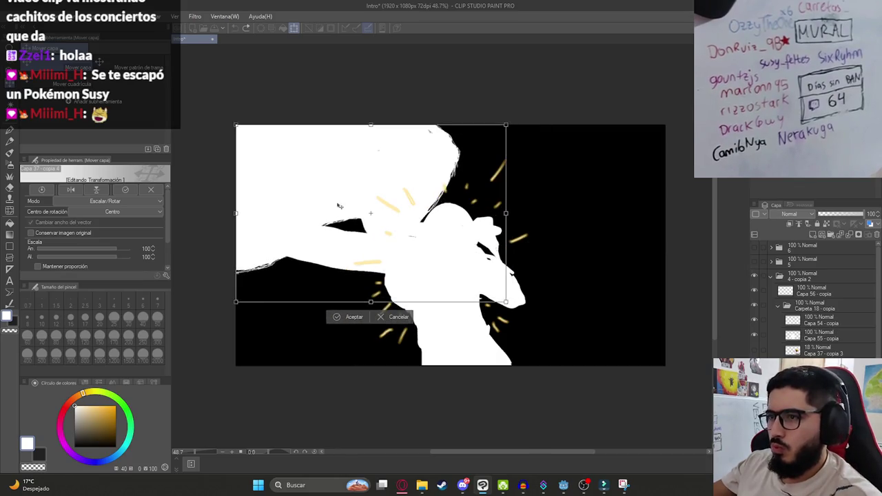
{"action": "left_click", "coordinate": [350, 316]}
{"action": "mouse_move", "coordinate": [347, 284]}
{"action": "left_mouse_down"}
{"action": "mouse_move", "coordinate": [405, 295]}
{"action": "mouse_move", "coordinate": [367, 285]}
{"action": "mouse_move", "coordinate": [416, 274]}
{"action": "left_mouse_up"}
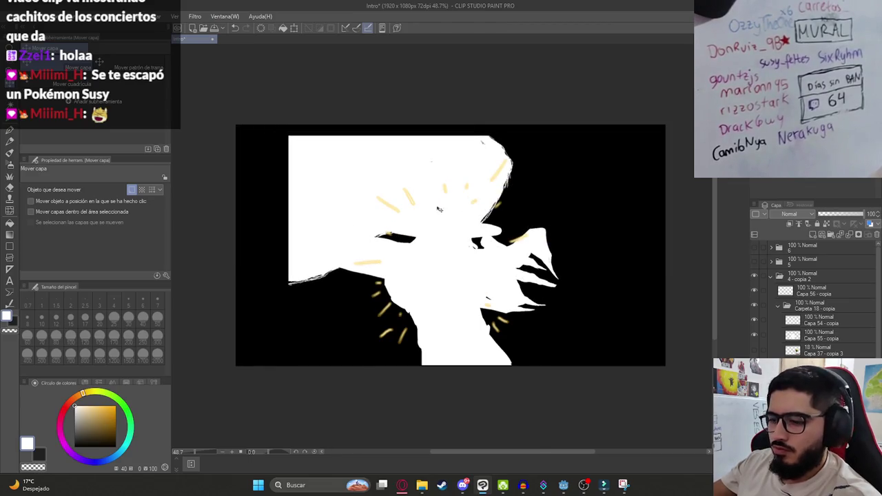
- Inspect the gap along the drawing's left side, switching between pen, fill and brush tools
{"action": "key", "text": "p"}
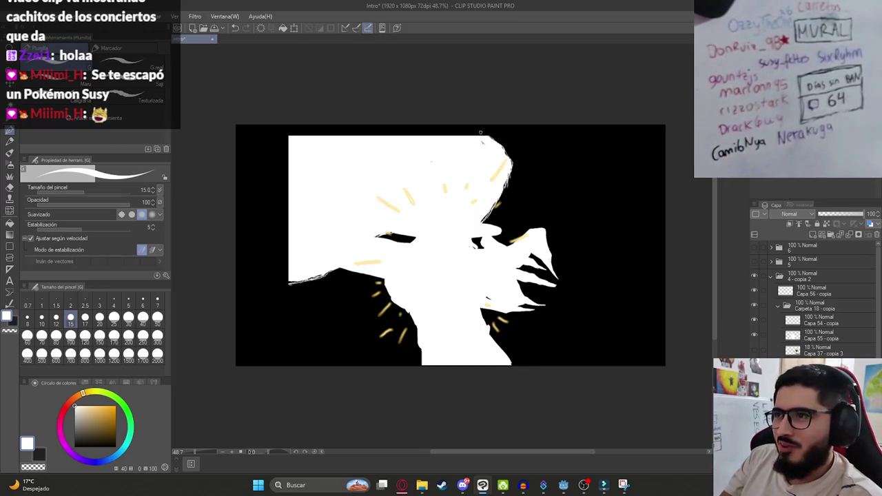
{"action": "scroll", "coordinate": [489, 141], "scroll_direction": "up", "scroll_amount": 3}
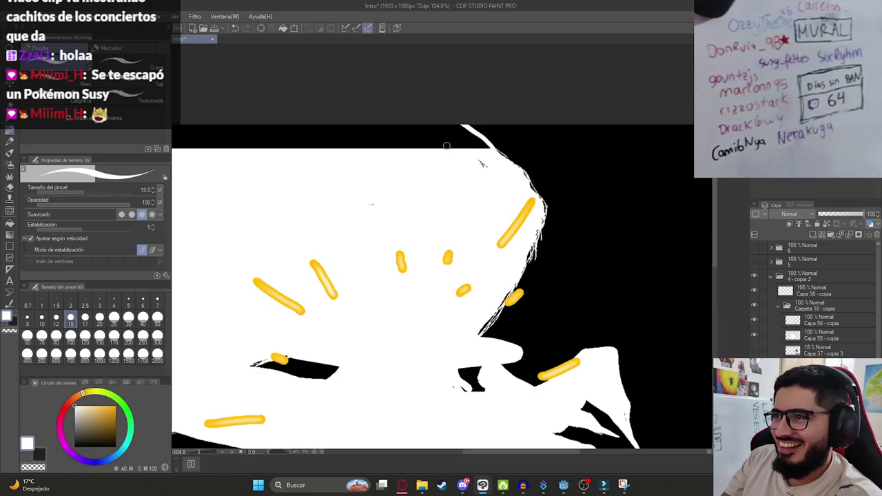
{"action": "scroll", "coordinate": [446, 142], "scroll_direction": "down", "scroll_amount": 3}
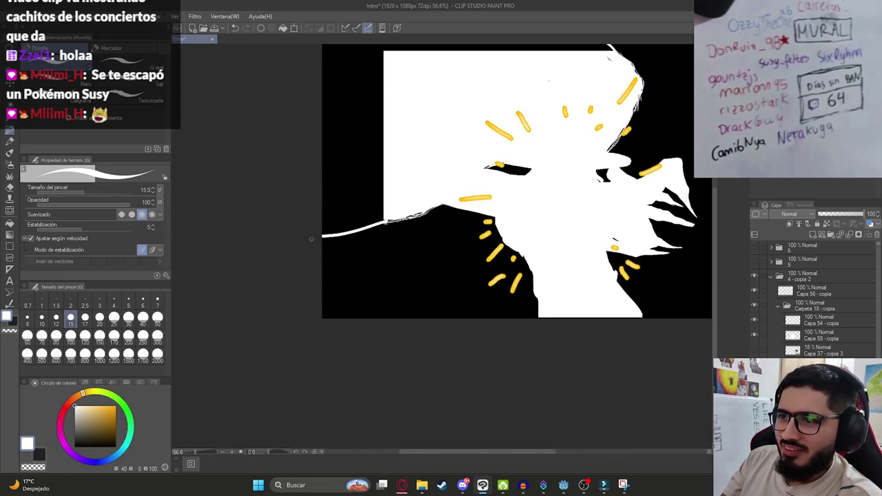
{"action": "left_click_drag", "start_coordinate": [405, 178], "coordinate": [366, 239]}
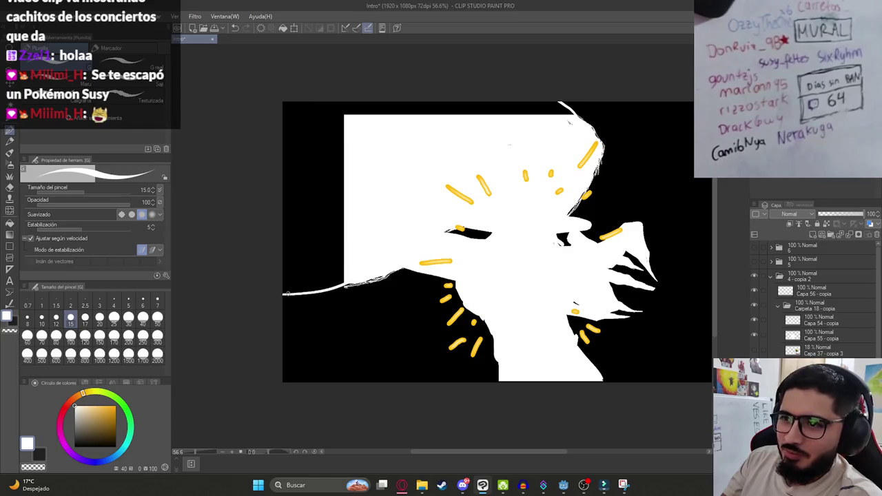
{"action": "scroll", "coordinate": [355, 235], "scroll_direction": "down", "scroll_amount": 3}
{"action": "key", "text": "g"}
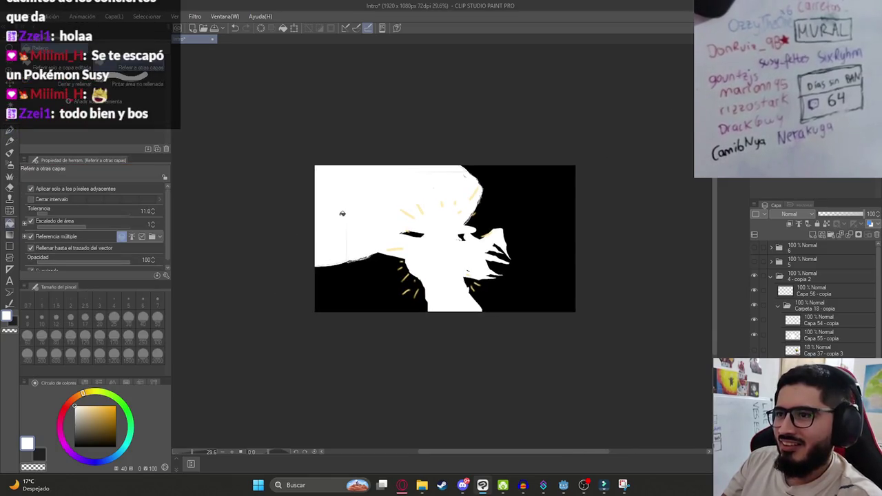
{"action": "left_click_drag", "start_coordinate": [331, 217], "coordinate": [265, 240]}
{"action": "key", "text": "b"}
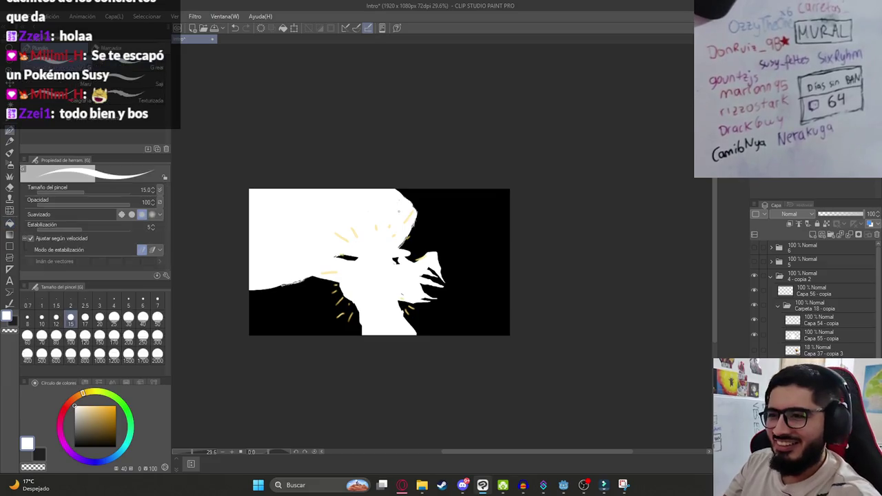
{"action": "scroll", "coordinate": [381, 274], "scroll_direction": "up", "scroll_amount": 2}
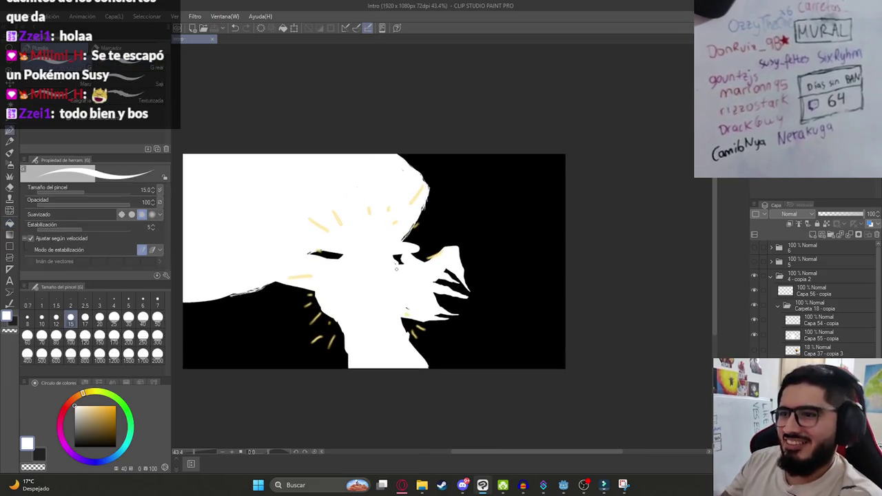
{"action": "left_click", "coordinate": [21, 16]}
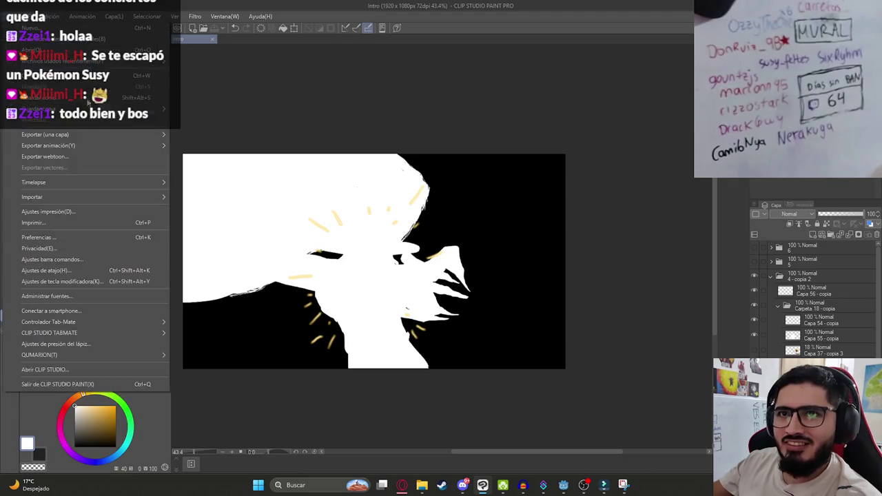
- Export the layer as a PNG named Ilustracion9HDImpactFrame2.png
{"action": "mouse_move", "coordinate": [89, 134]}
{"action": "left_click", "coordinate": [206, 158]}
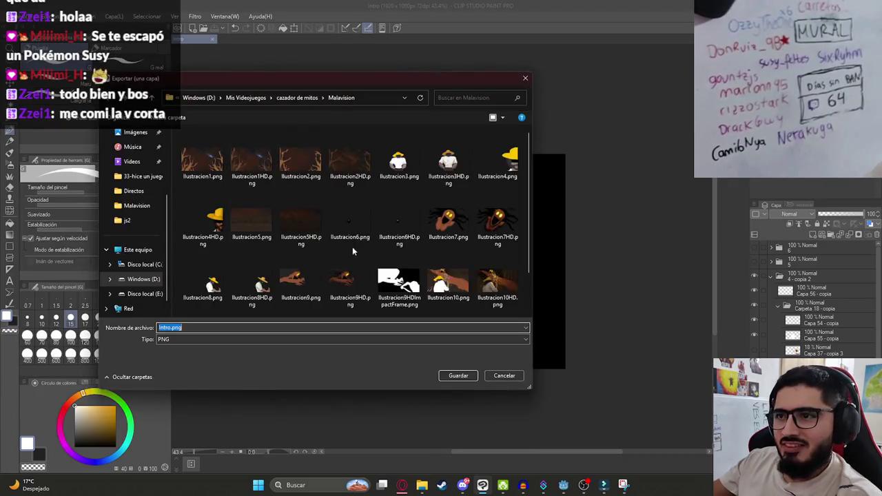
{"action": "left_click", "coordinate": [403, 253]}
{"action": "left_click", "coordinate": [209, 327]}
{"action": "left_click", "coordinate": [209, 328]}
{"action": "type", "text": "2"}
{"action": "key", "text": "Return"}
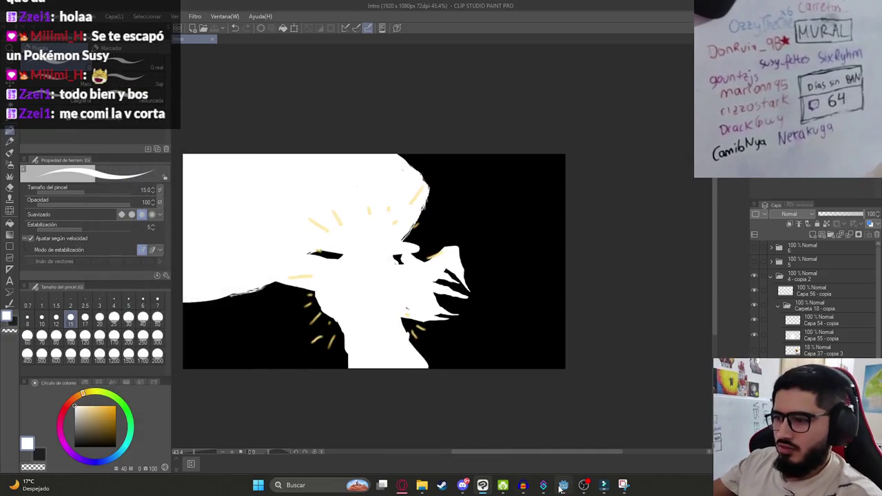
- Check the export in the malavision folder and bring the Godot editor to the front
{"action": "left_click", "coordinate": [561, 486]}
{"action": "left_click", "coordinate": [561, 486]}
{"action": "left_click", "coordinate": [422, 485]}
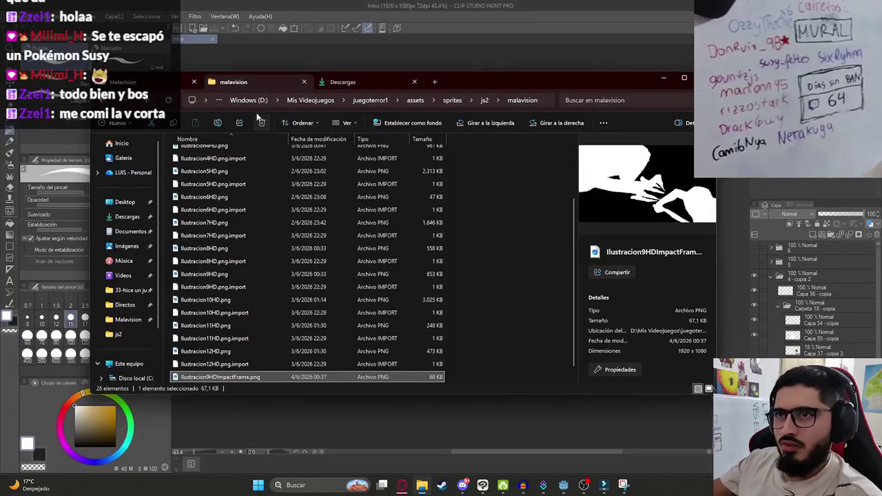
{"action": "left_click", "coordinate": [563, 486]}
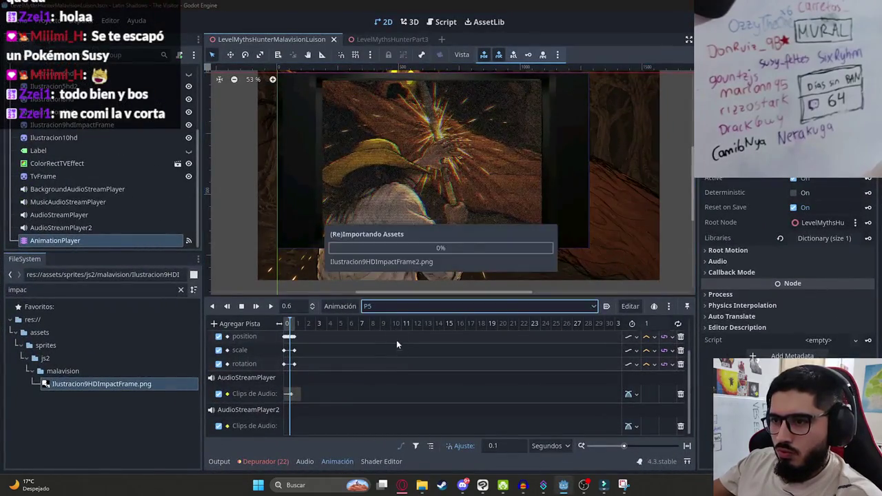
- Switch to the P4 animation and preview the frames around 4.1 seconds
{"action": "left_click", "coordinate": [390, 385]}
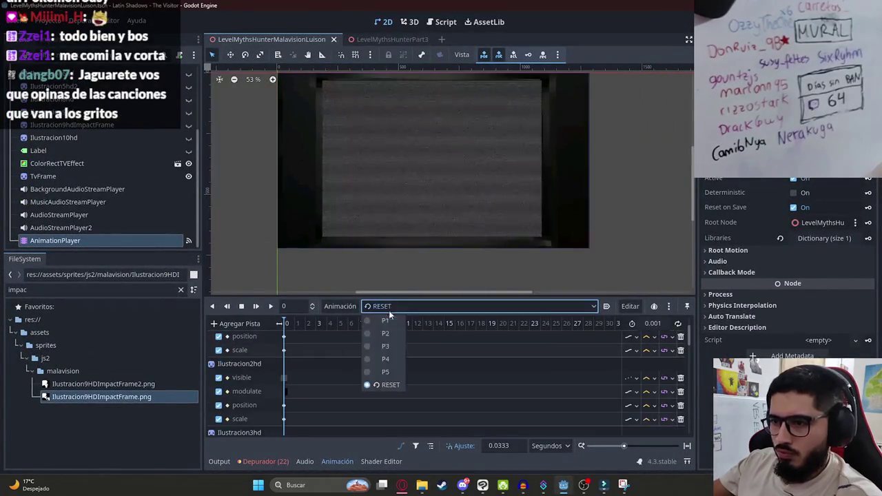
{"action": "left_click", "coordinate": [306, 325]}
{"action": "left_click", "coordinate": [331, 324]}
{"action": "scroll", "coordinate": [482, 344], "scroll_direction": "up", "scroll_amount": 4}
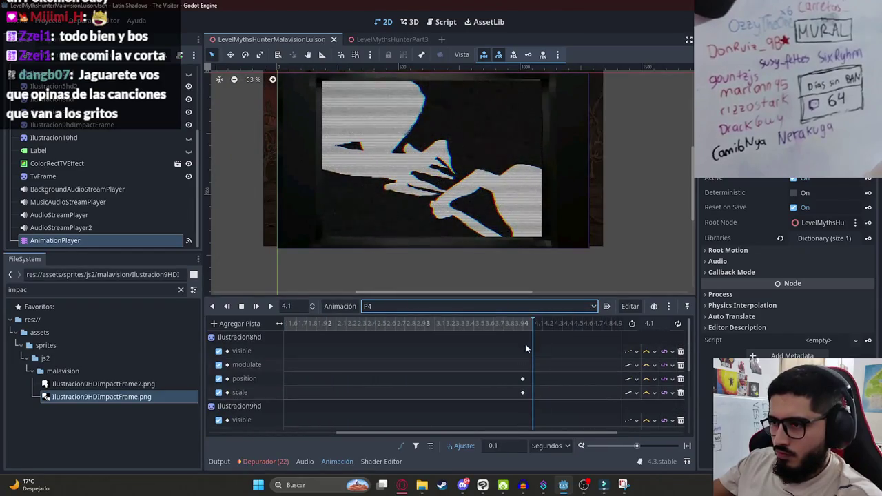
{"action": "mouse_move", "coordinate": [521, 327]}
{"action": "left_mouse_down"}
{"action": "mouse_move", "coordinate": [503, 325]}
{"action": "mouse_move", "coordinate": [536, 328]}
{"action": "left_mouse_up"}
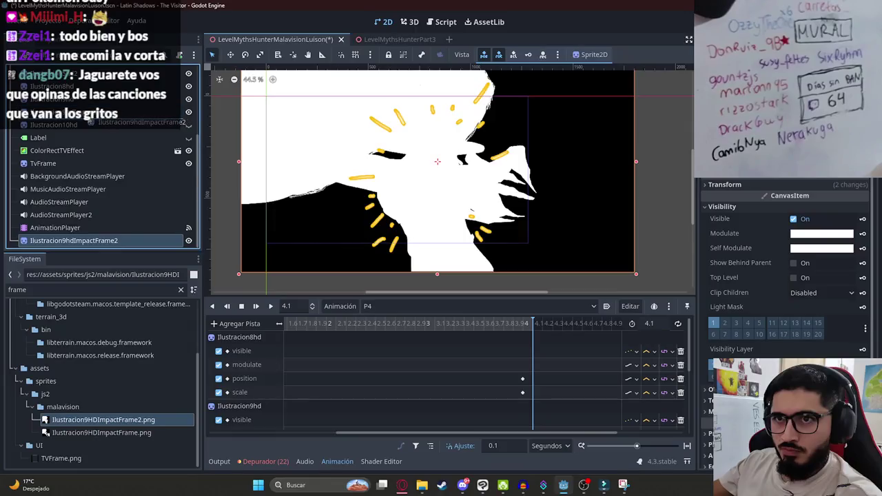
- Paste the matching position onto Ilustracion9hdImpactFrame2, keeping its scale at 0.605
{"action": "left_click", "coordinate": [758, 186]}
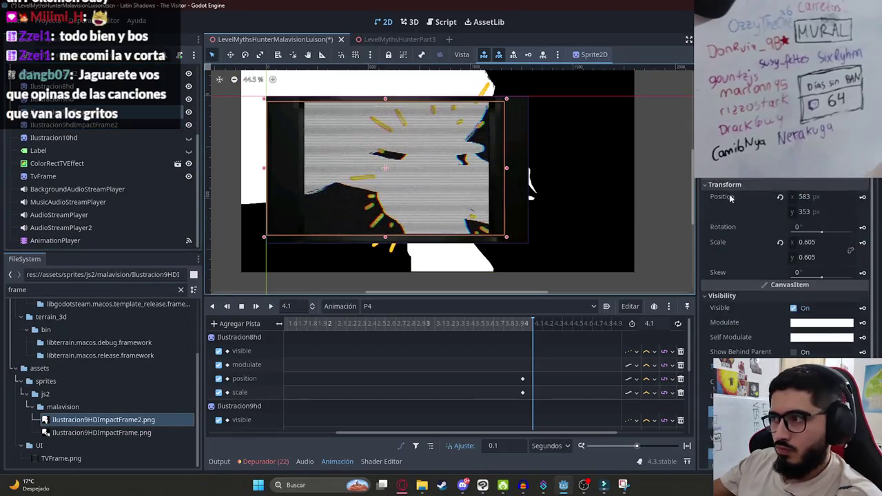
{"action": "left_click", "coordinate": [125, 131]}
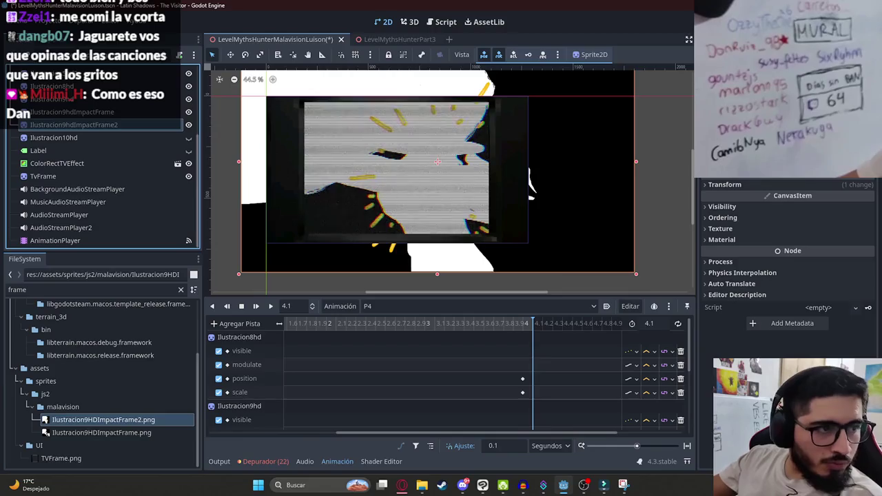
{"action": "left_click", "coordinate": [729, 186]}
{"action": "right_click", "coordinate": [731, 199]}
{"action": "left_click", "coordinate": [751, 217]}
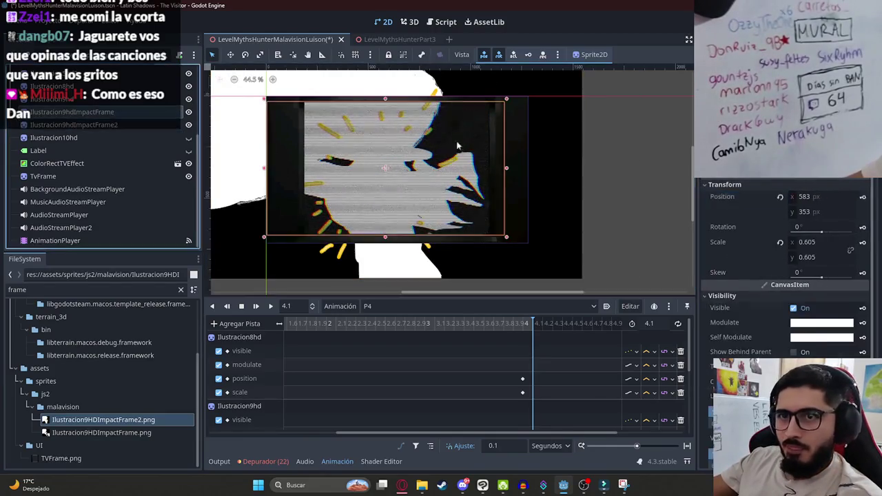
{"action": "right_click", "coordinate": [725, 240]}
{"action": "left_click", "coordinate": [783, 255]}
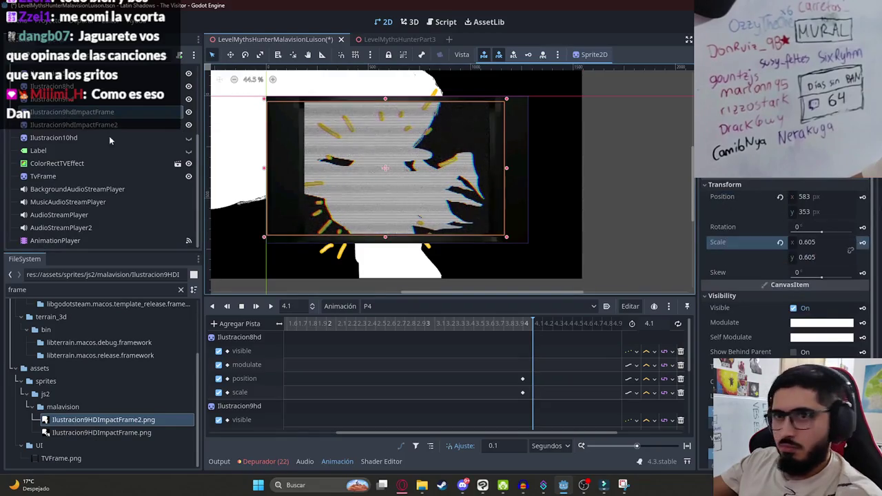
{"action": "right_click", "coordinate": [724, 242]}
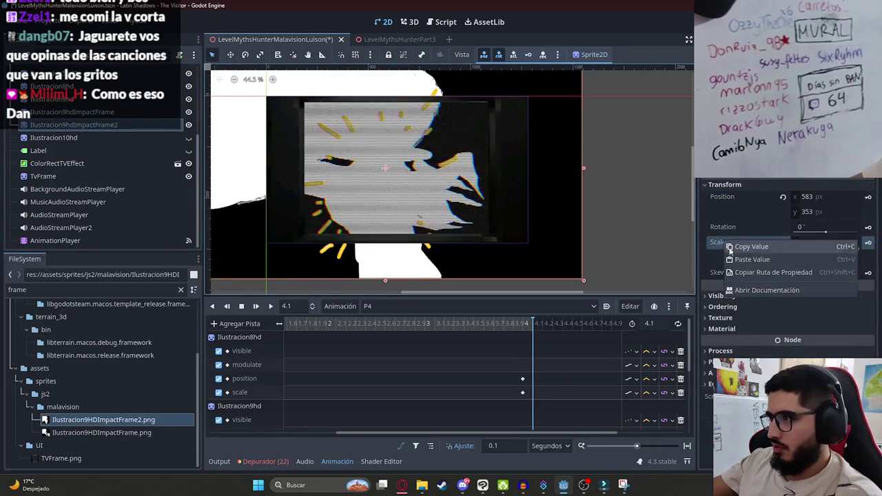
{"action": "left_click", "coordinate": [751, 260]}
- Reselect Ilustracion9hdImpactFrame2, save the scene and zoom the canvas out to 53%
{"action": "left_click", "coordinate": [548, 174]}
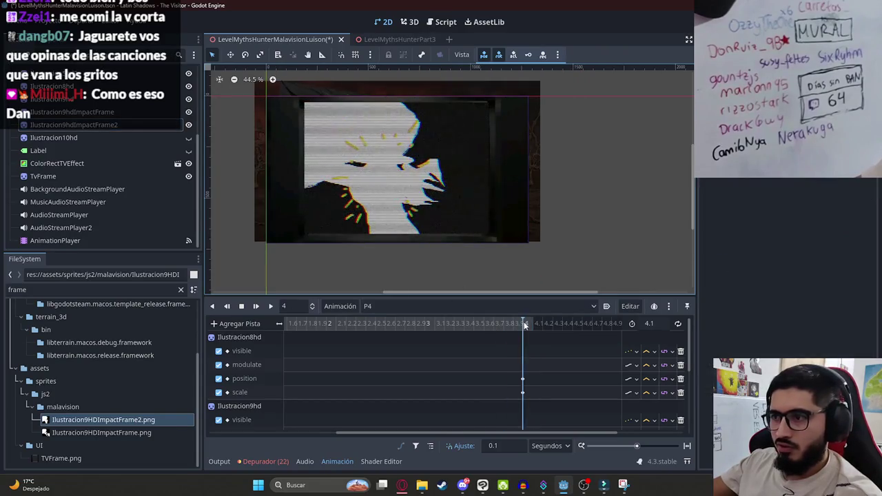
{"action": "left_click", "coordinate": [146, 127]}
{"action": "key", "text": "ctrl+s"}
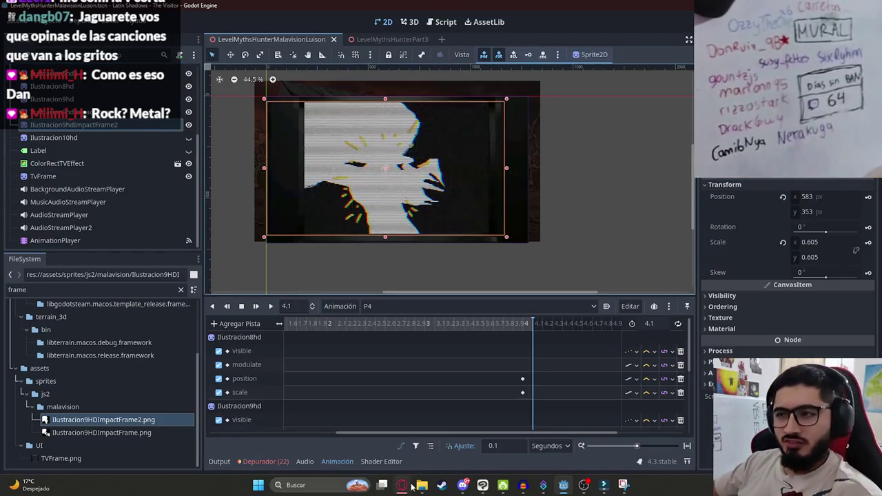
{"action": "scroll", "coordinate": [389, 167], "scroll_direction": "up", "scroll_amount": 2}
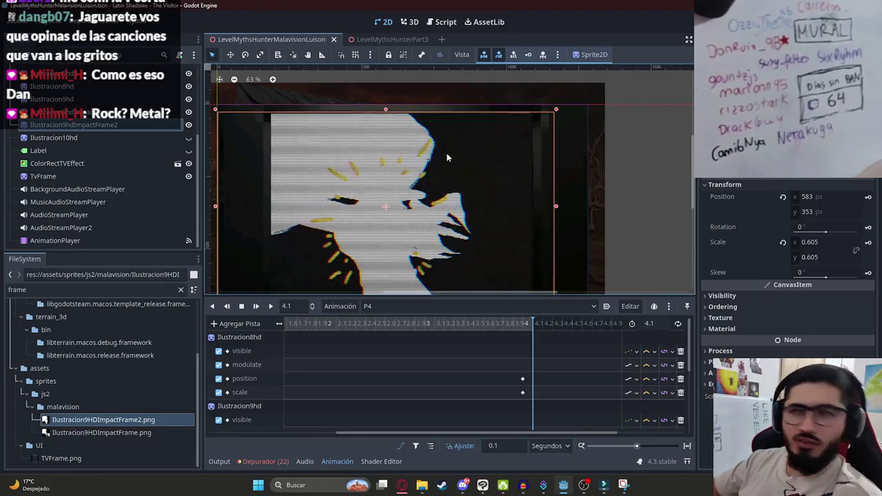
{"action": "key", "text": "ctrl+minus"}
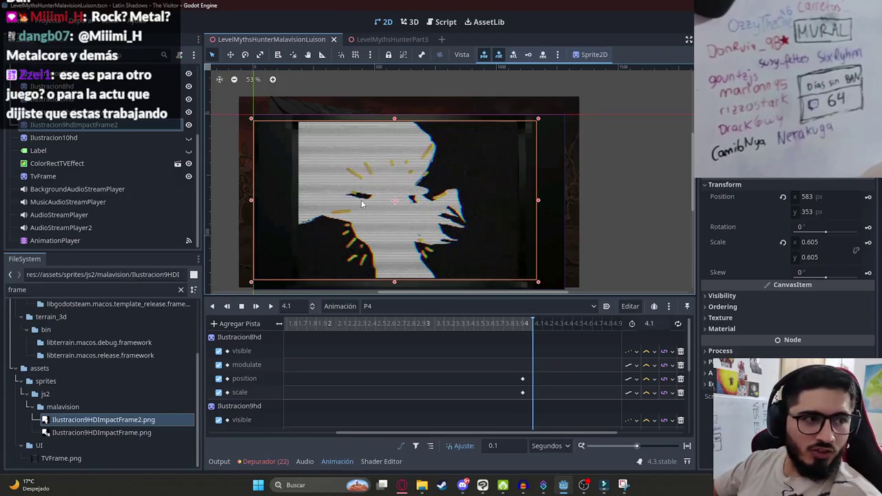
{"action": "left_click", "coordinate": [402, 485]}
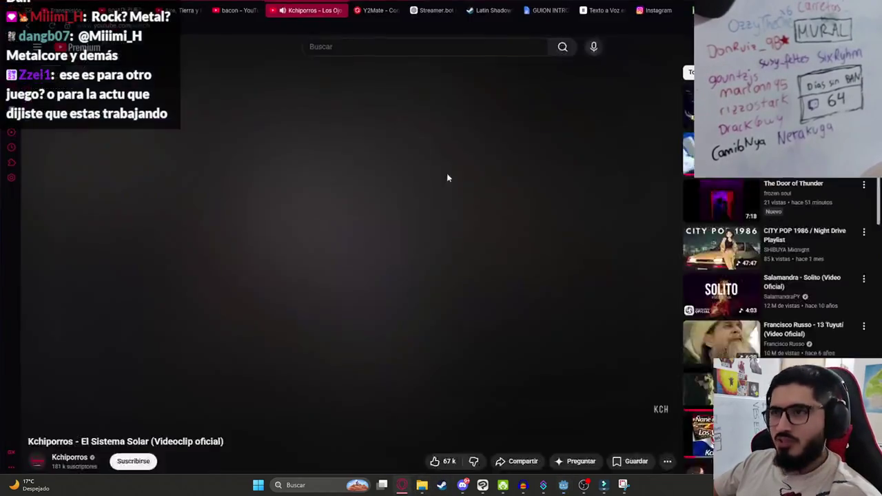
- Pause the Kchiporros video and open the official Evanescence 'Bring Me To Life' video
{"action": "key", "text": "space"}
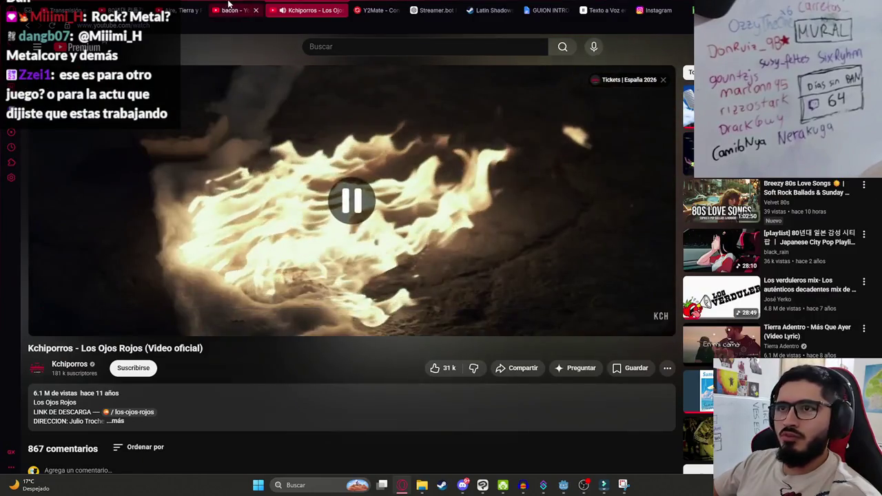
{"action": "left_click", "coordinate": [185, 10]}
{"action": "left_click", "coordinate": [393, 42]}
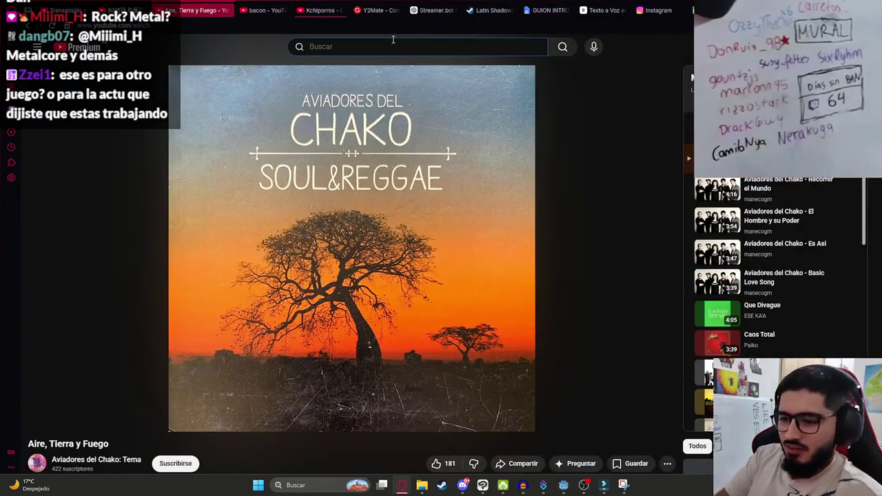
{"action": "type", "text": "evanescence"}
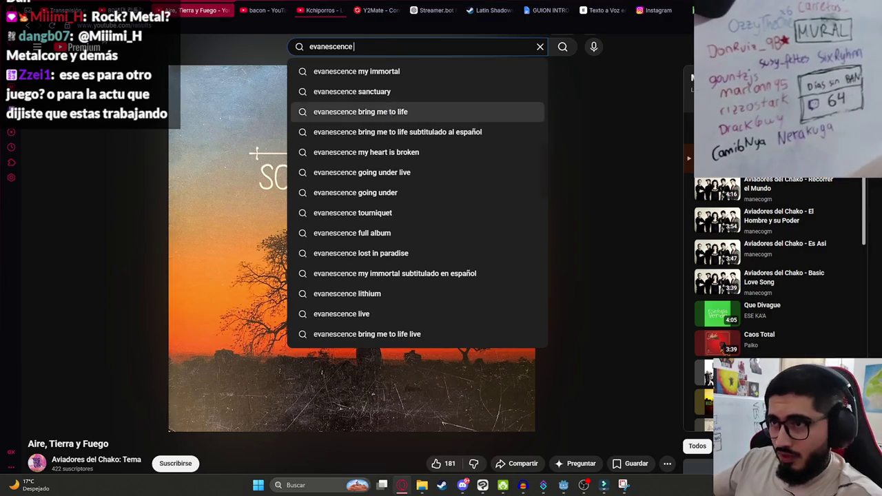
{"action": "left_click", "coordinate": [360, 112]}
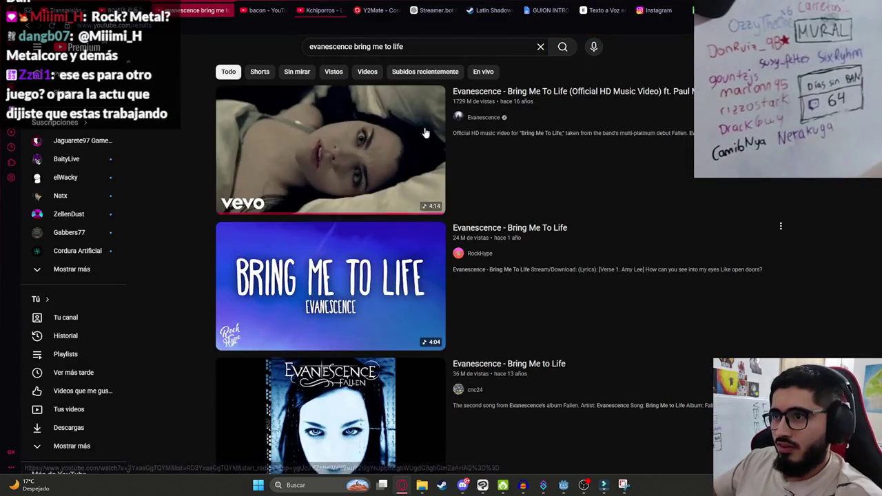
{"action": "left_click", "coordinate": [322, 157]}
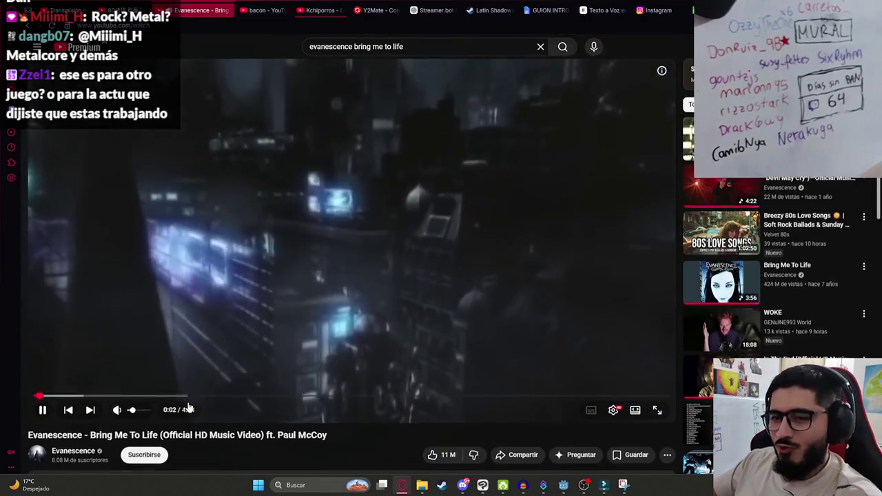
- Expand the video's full description, then return to the Godot editor
{"action": "scroll", "coordinate": [131, 414], "scroll_direction": "down", "scroll_amount": 2}
{"action": "left_click", "coordinate": [112, 357]}
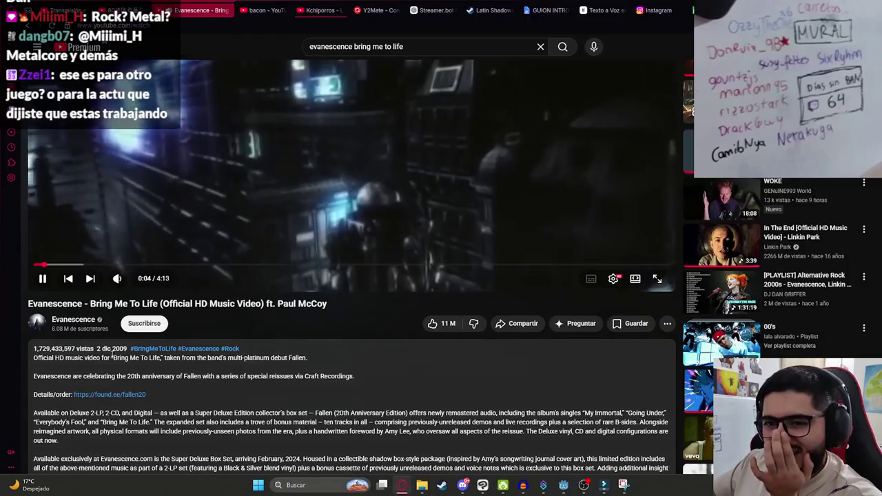
{"action": "scroll", "coordinate": [228, 398], "scroll_direction": "up", "scroll_amount": 2}
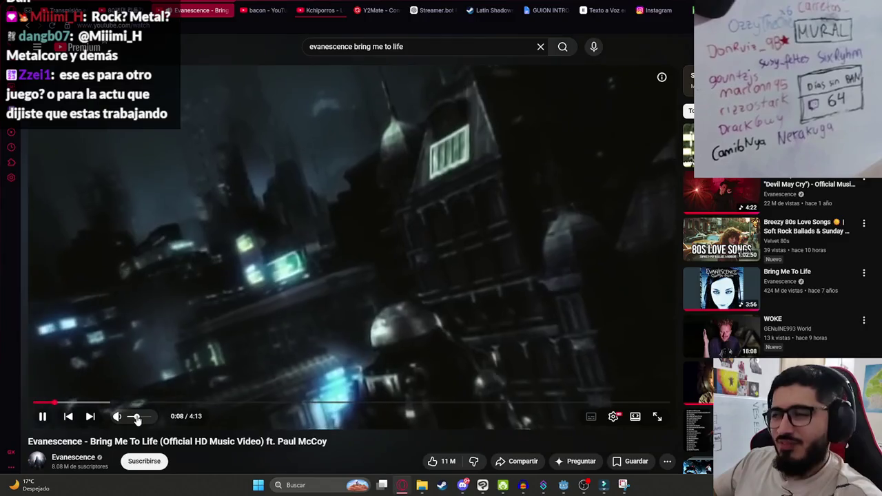
{"action": "key", "text": "alt+Tab"}
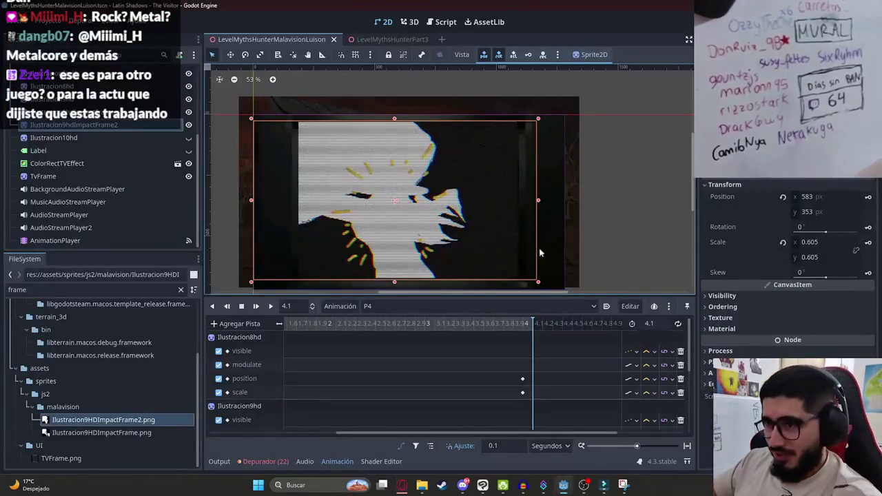
- Select Ilustracion9hdImpactFrame, then Ilustracion9hdImpactFrame2, and switch back to the Evanescence video
{"action": "left_click", "coordinate": [105, 115]}
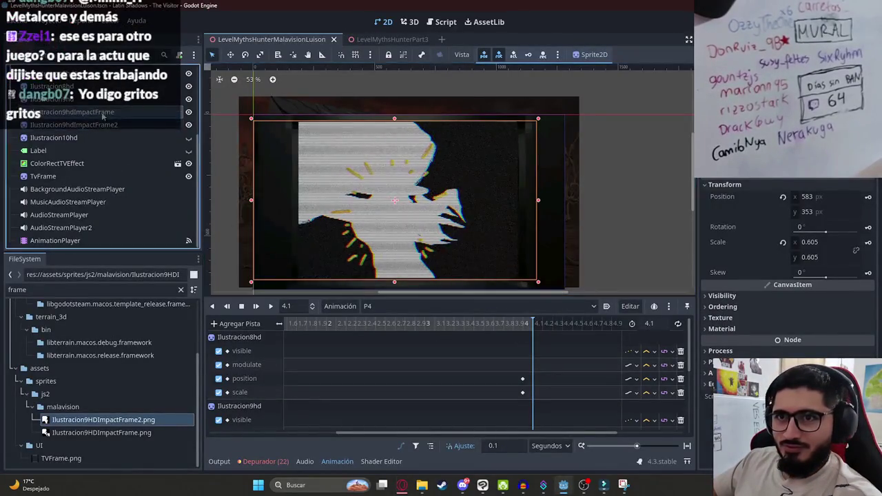
{"action": "left_click", "coordinate": [136, 127]}
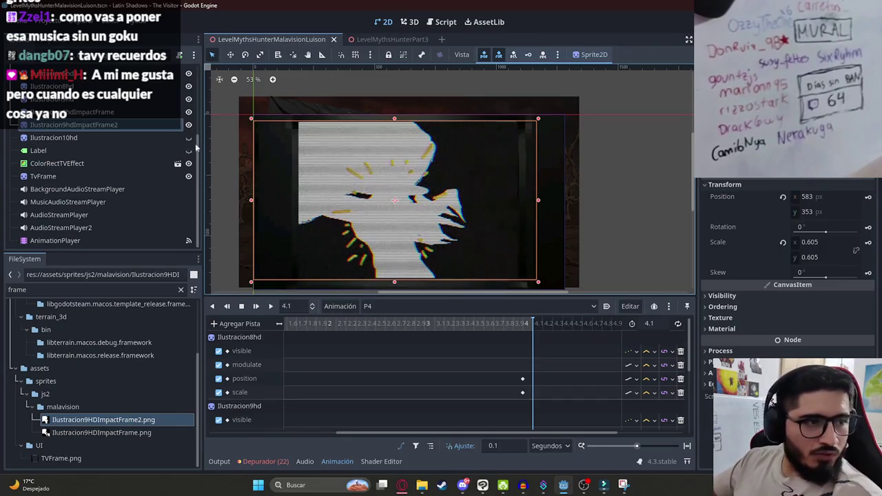
{"action": "key", "text": "alt+Tab"}
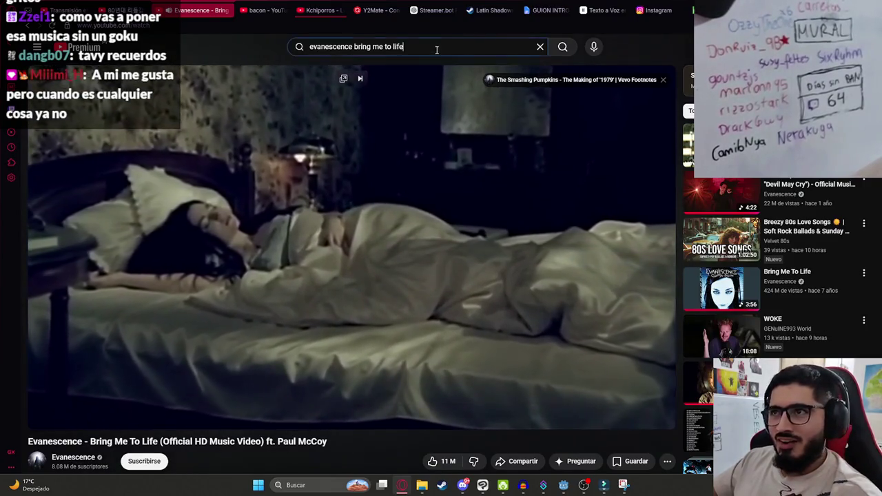
- Replace the YouTube search with 'system of a down' and open the Chop Suey! official video
{"action": "triple_click", "coordinate": [437, 47]}
{"action": "key", "text": "BackSpace"}
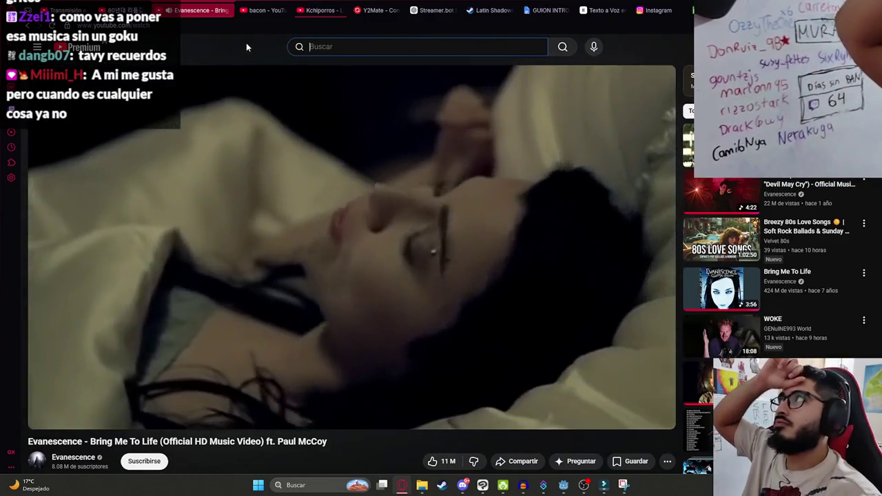
{"action": "type", "text": "system"}
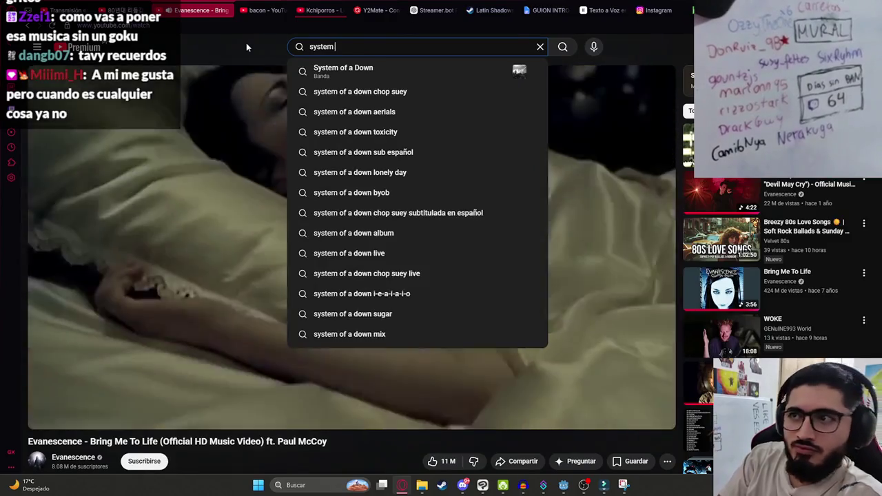
{"action": "type", "text": " of a down"}
{"action": "key", "text": "Return"}
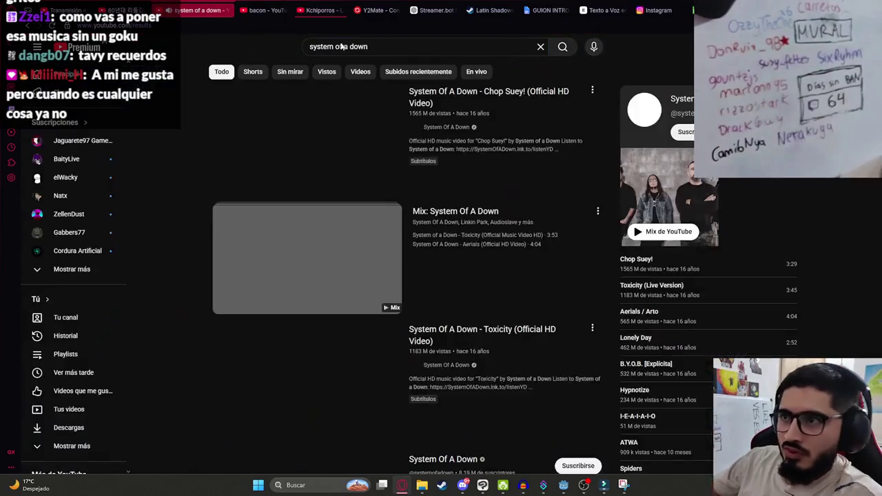
{"action": "left_click", "coordinate": [317, 158]}
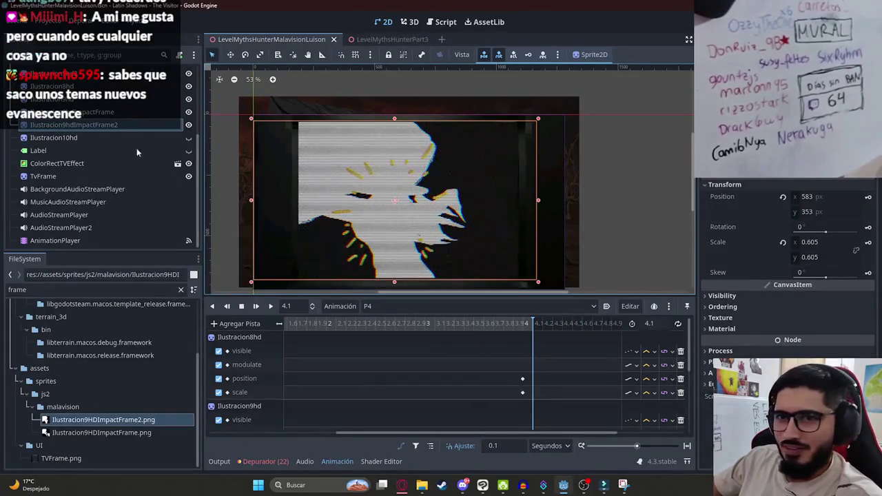
- Key the impact-frame sprite's Visible property on a new P4 track, left visible
{"action": "left_click", "coordinate": [723, 295]}
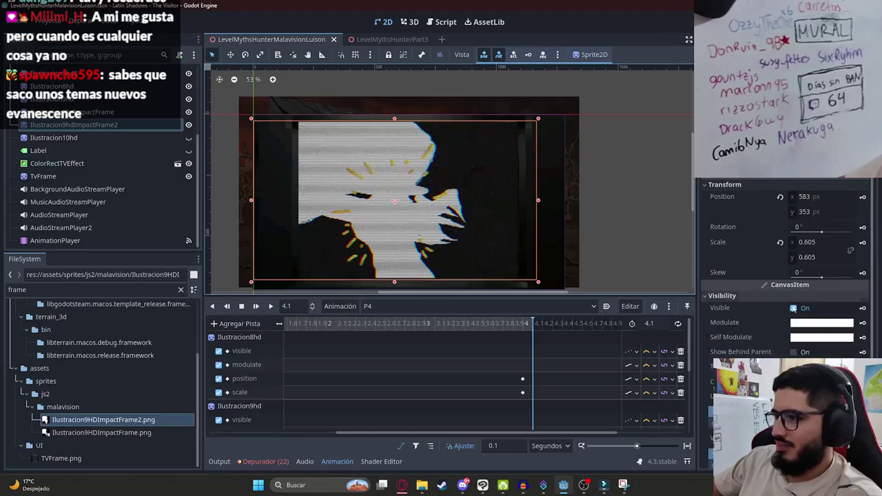
{"action": "left_click", "coordinate": [793, 309]}
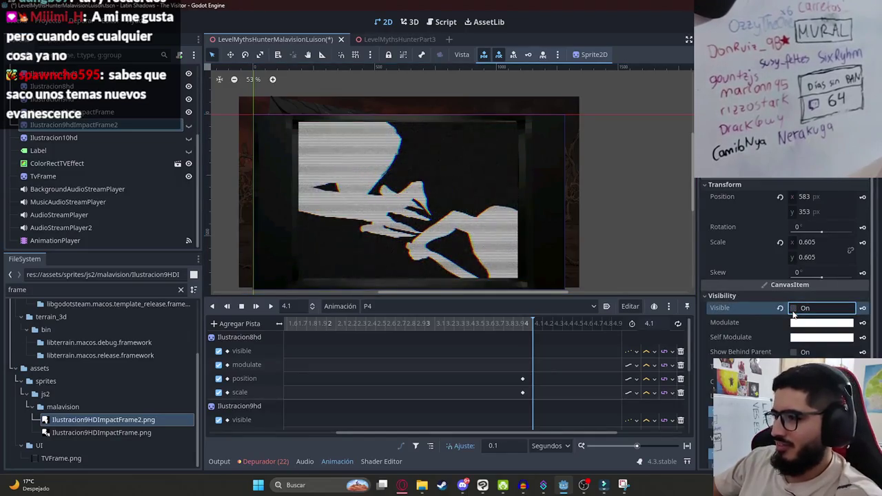
{"action": "left_click", "coordinate": [863, 308]}
{"action": "key", "text": "Return"}
{"action": "left_click", "coordinate": [794, 308]}
{"action": "left_click", "coordinate": [794, 309]}
{"action": "left_click", "coordinate": [855, 311]}
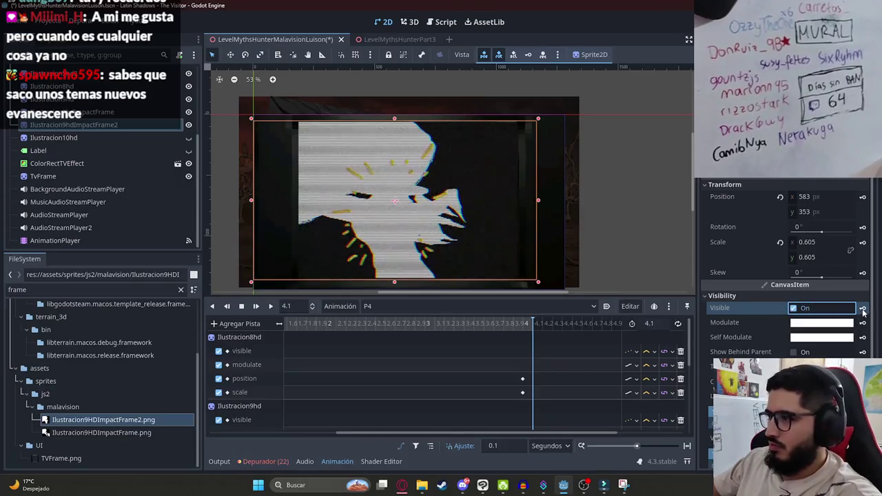
- Key the sprite hidden at the start of P4, preview the animation, then switch to YouTube
{"action": "left_click_drag", "start_coordinate": [533, 323], "coordinate": [259, 324]}
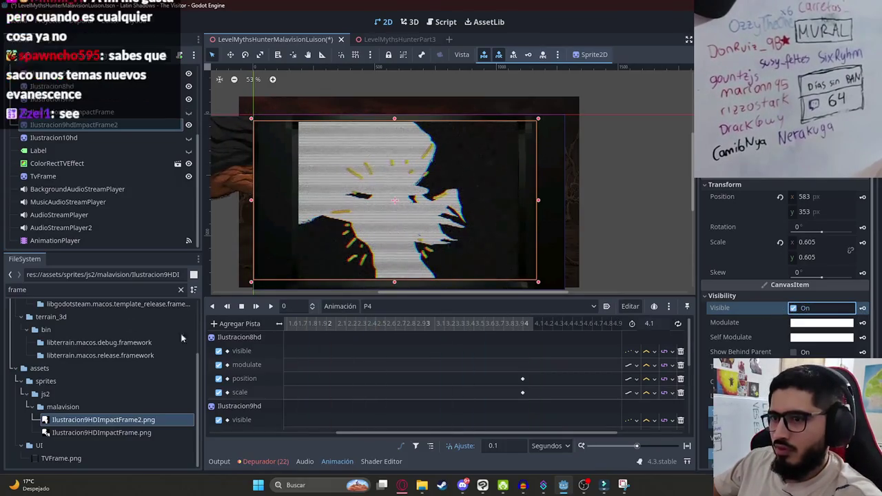
{"action": "left_click", "coordinate": [333, 324]}
{"action": "scroll", "coordinate": [332, 337], "scroll_direction": "down", "scroll_amount": 3}
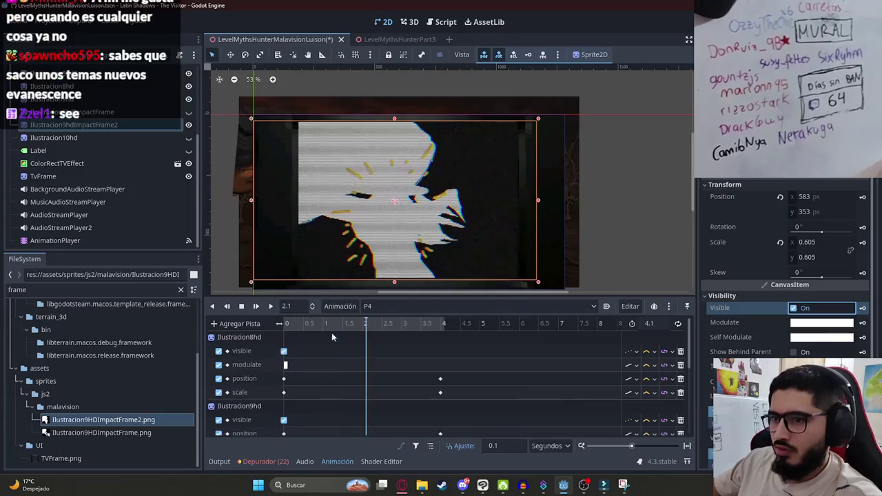
{"action": "left_click", "coordinate": [801, 309]}
{"action": "left_click_drag", "start_coordinate": [312, 324], "coordinate": [445, 329]}
{"action": "left_click", "coordinate": [255, 306]}
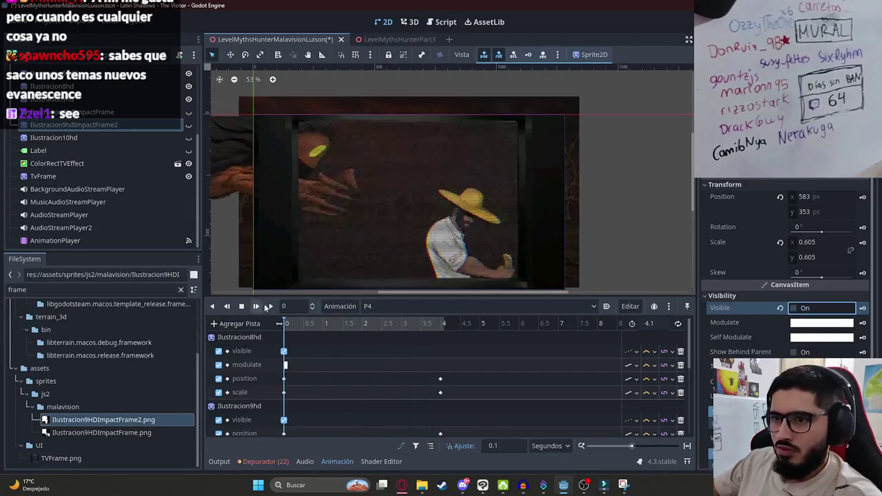
{"action": "scroll", "coordinate": [345, 230], "scroll_direction": "up", "scroll_amount": 1}
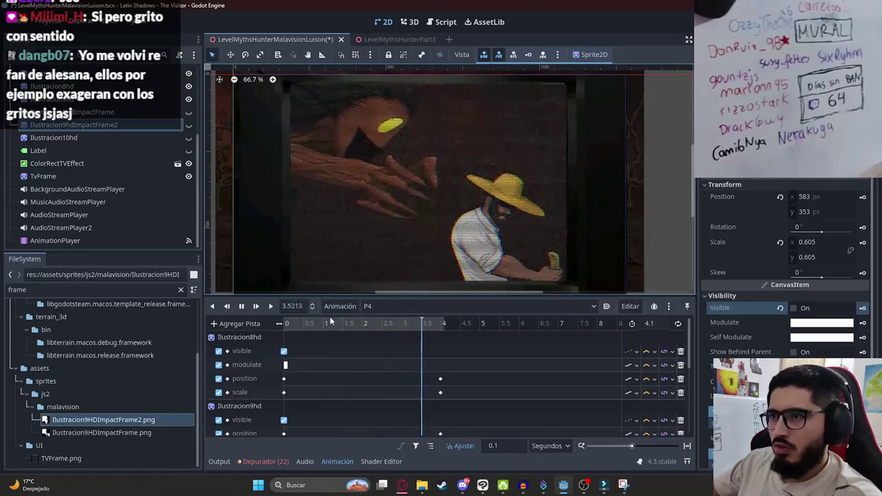
{"action": "left_click", "coordinate": [243, 307]}
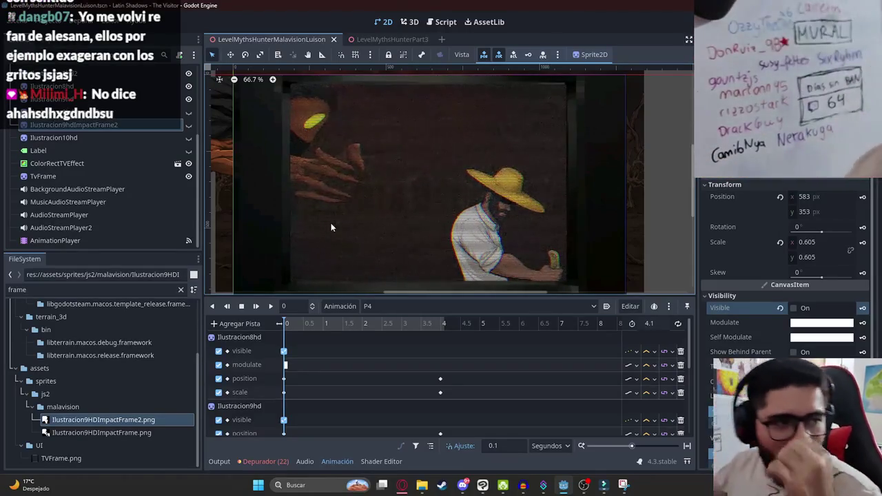
{"action": "key", "text": "alt+Tab"}
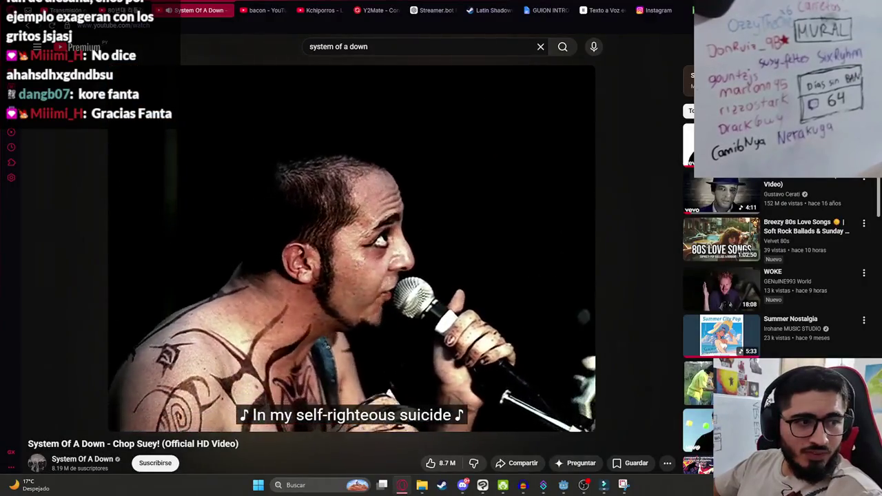
- Search 'avenged sevenfold', play A Little Piece Of Heaven, then return to Godot
{"action": "key", "text": "slash"}
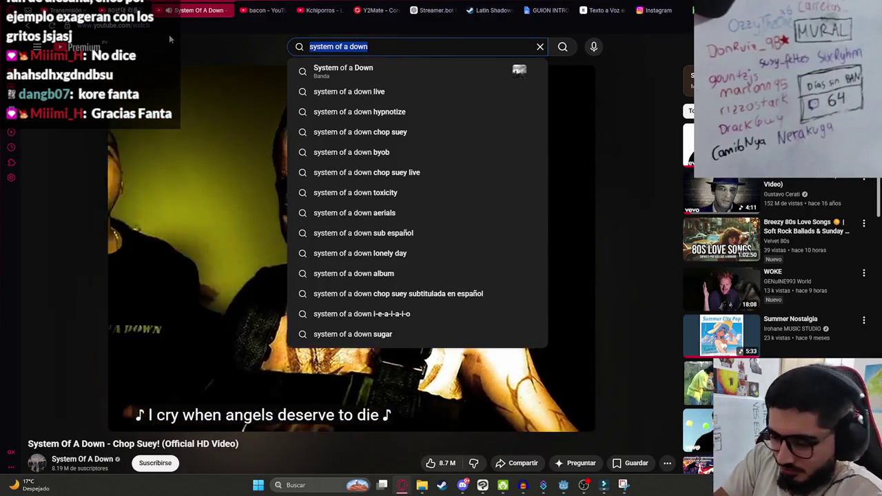
{"action": "key", "text": "BackSpace"}
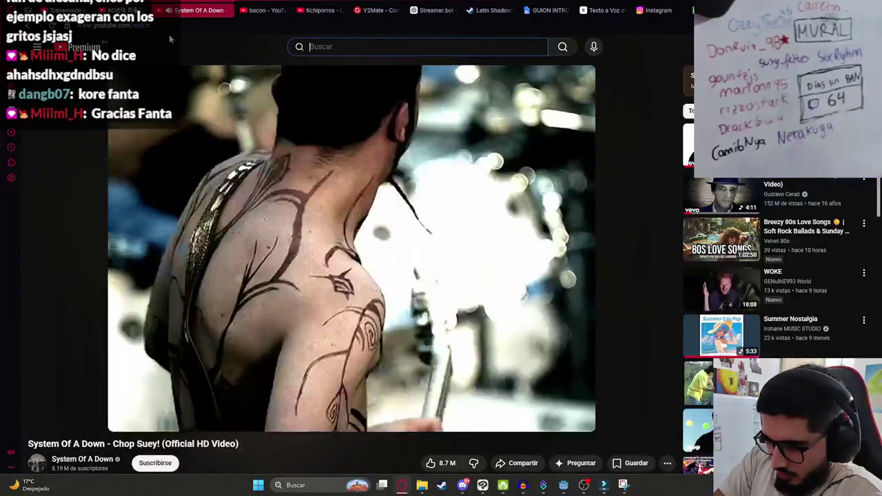
{"action": "type", "text": "ave"}
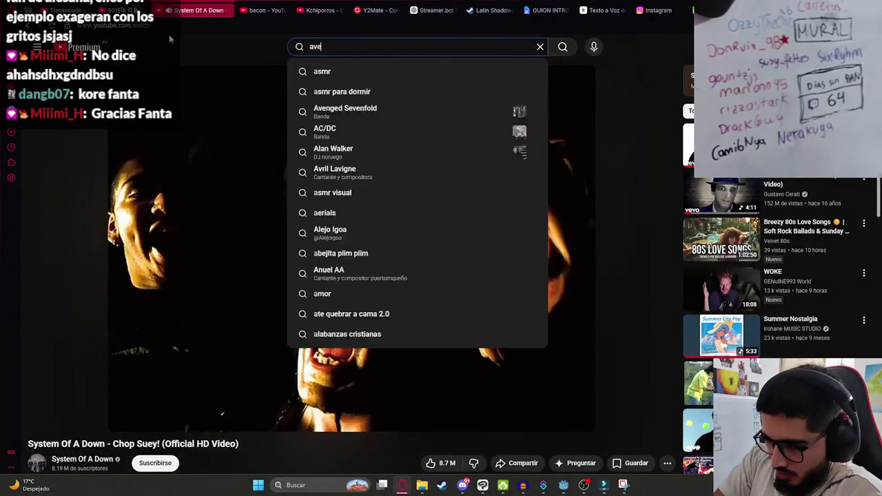
{"action": "type", "text": "nged s"}
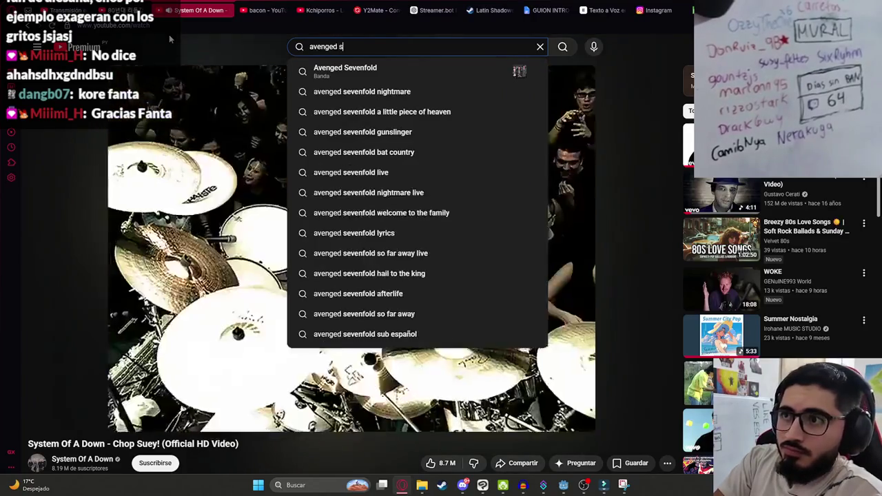
{"action": "type", "text": "evenfol"}
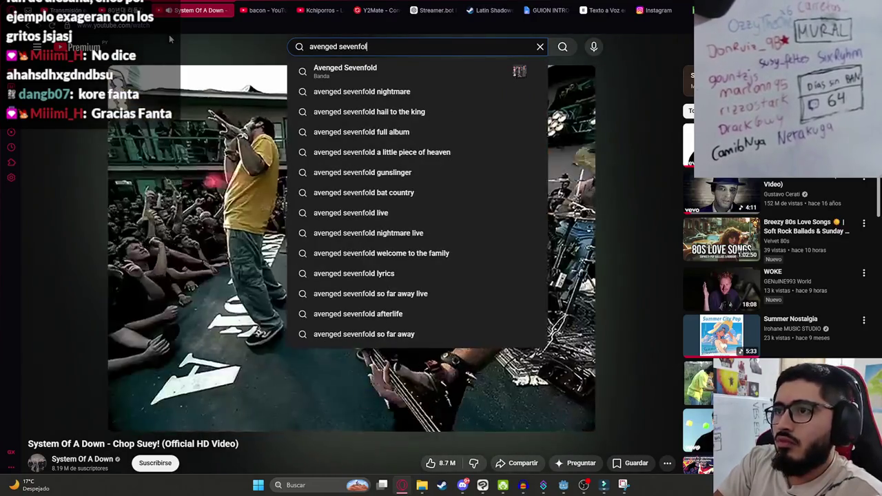
{"action": "type", "text": "d"}
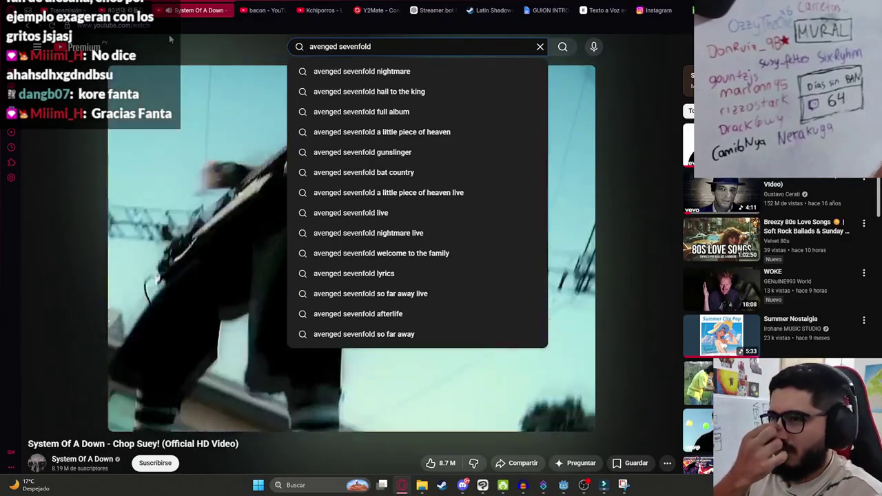
{"action": "left_click", "coordinate": [372, 132]}
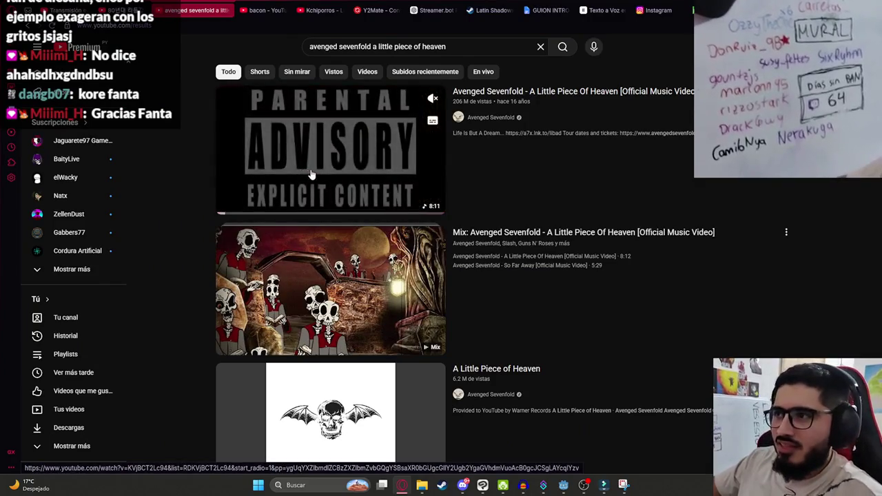
{"action": "left_click", "coordinate": [309, 176]}
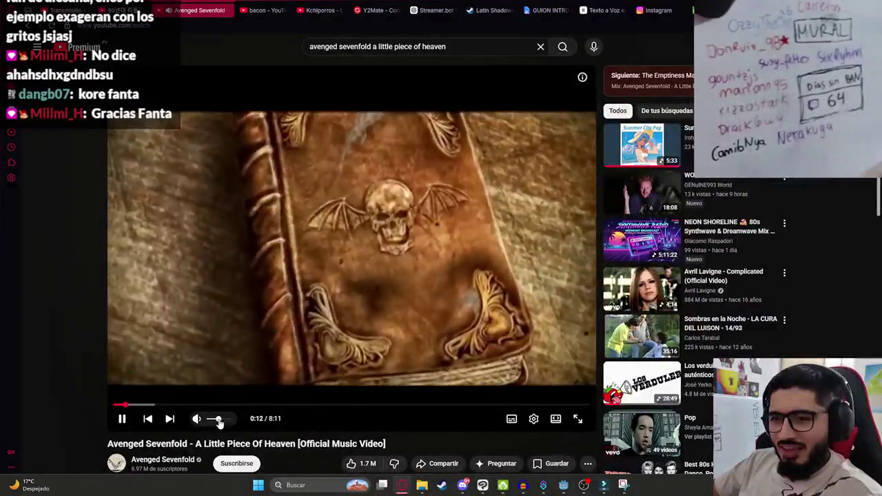
{"action": "key", "text": "alt+Tab"}
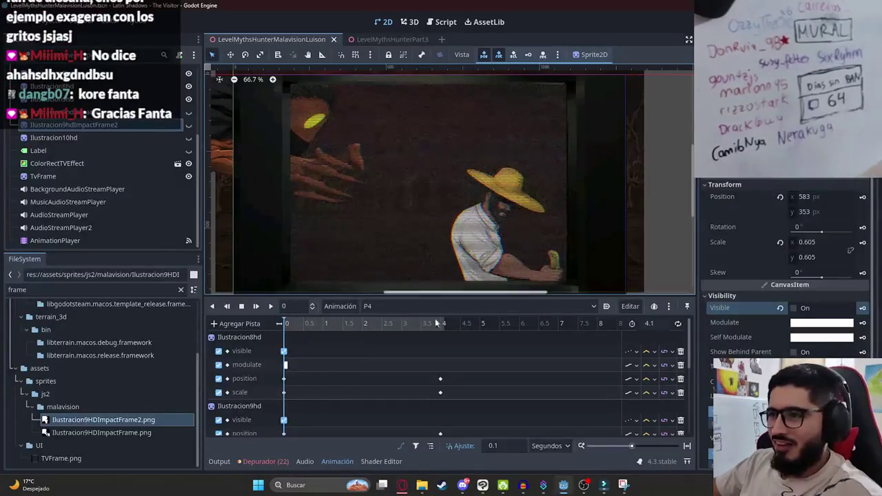
- Edit the level script so _ready plays the P4 animation
{"action": "mouse_move", "coordinate": [306, 323]}
{"action": "left_mouse_down"}
{"action": "mouse_move", "coordinate": [444, 324]}
{"action": "mouse_move", "coordinate": [202, 324]}
{"action": "left_mouse_up"}
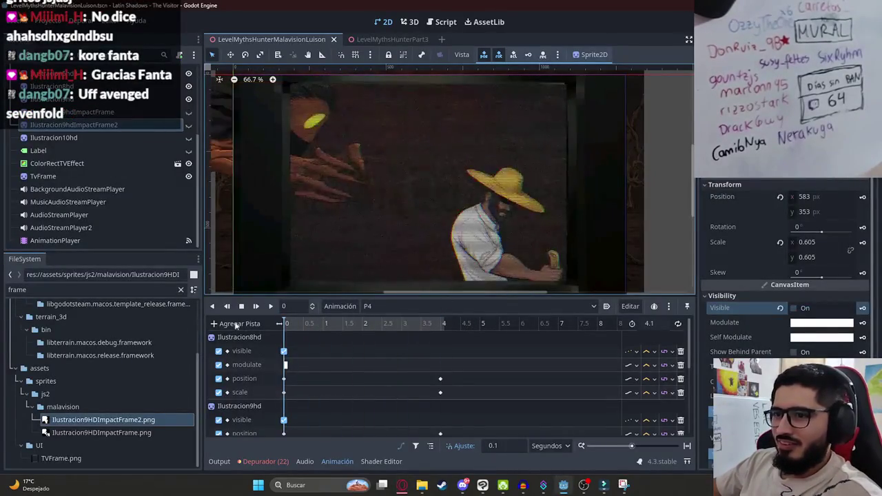
{"action": "scroll", "coordinate": [155, 97], "scroll_direction": "up", "scroll_amount": 3}
{"action": "left_click", "coordinate": [179, 75]}
{"action": "key", "text": "BackSpace"}
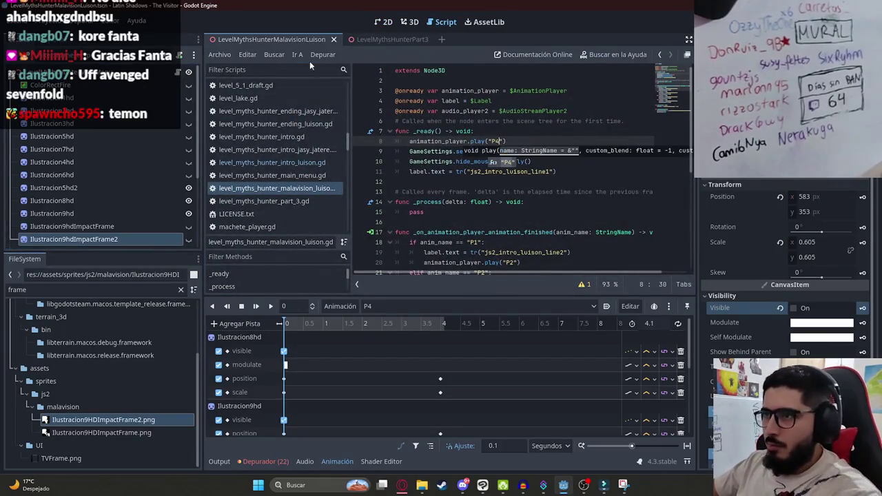
{"action": "left_click", "coordinate": [540, 172]}
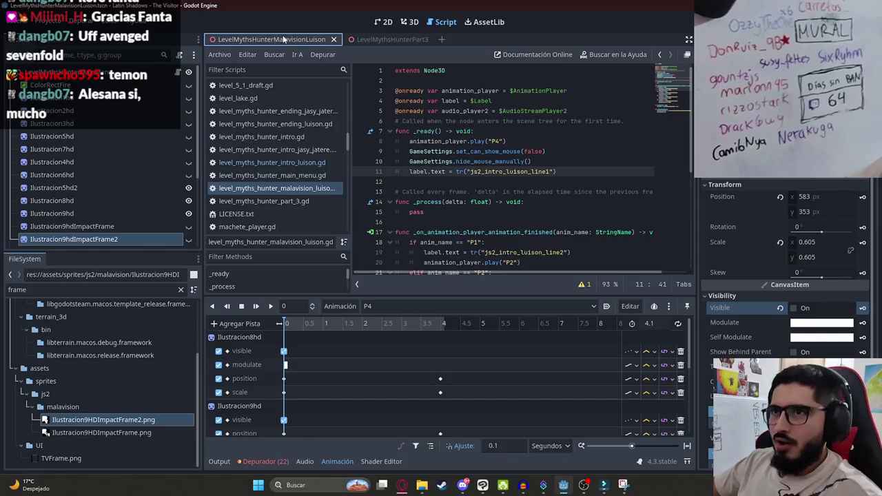
- Save the script and run the game with F5 to preview the P4 cutscene
{"action": "right_click", "coordinate": [283, 40]}
{"action": "left_click", "coordinate": [313, 109]}
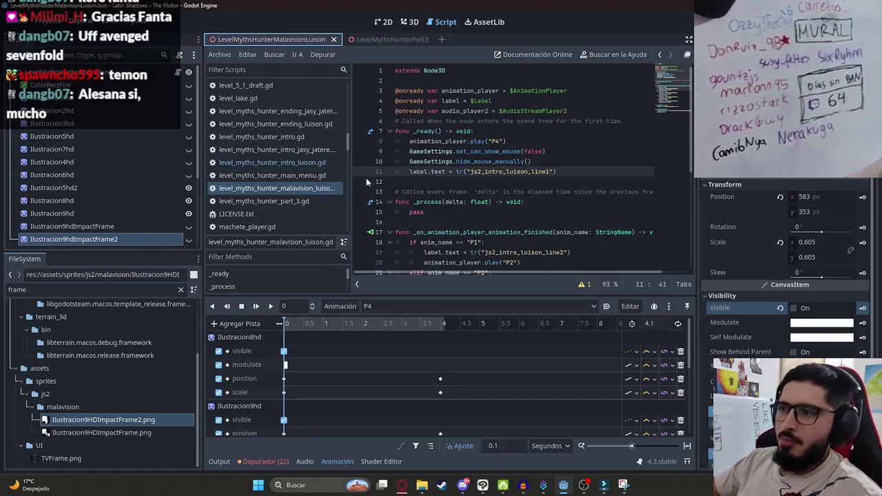
{"action": "key", "text": "F5"}
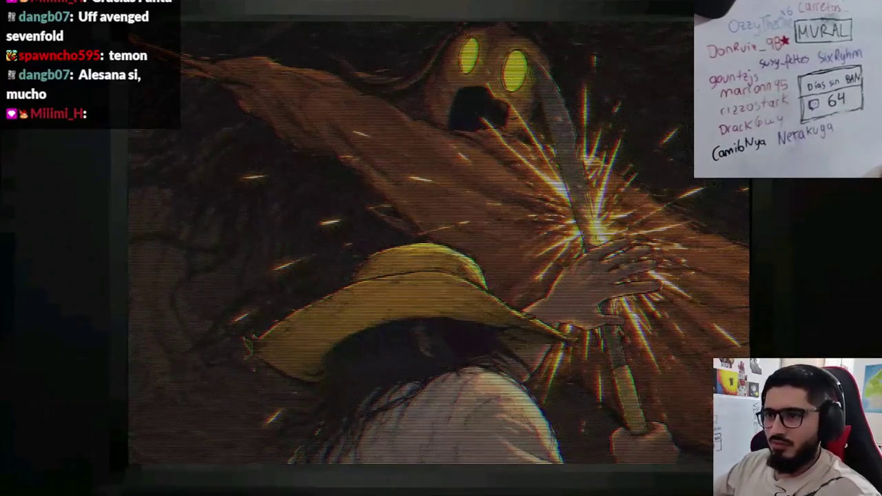
{"action": "key", "text": "alt+F4"}
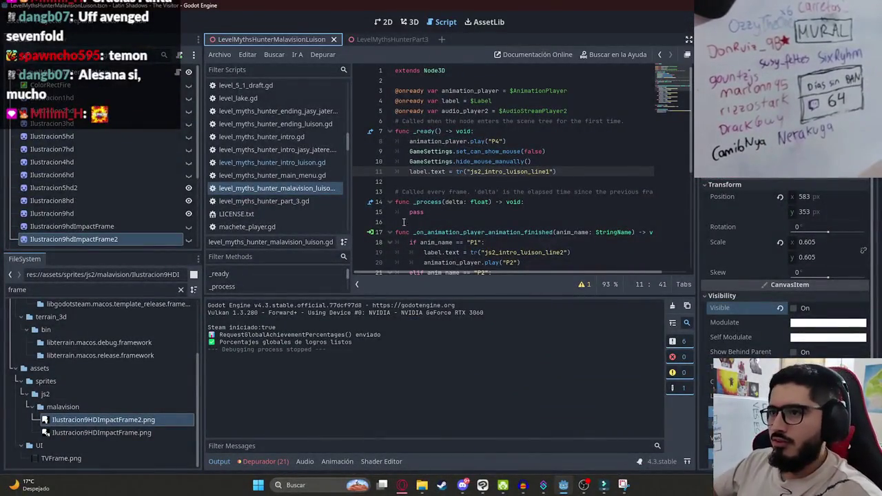
- Set the P4 animation length to 4.2 seconds and save the scene
{"action": "scroll", "coordinate": [40, 200], "scroll_direction": "down", "scroll_amount": 5}
{"action": "left_click", "coordinate": [95, 240]}
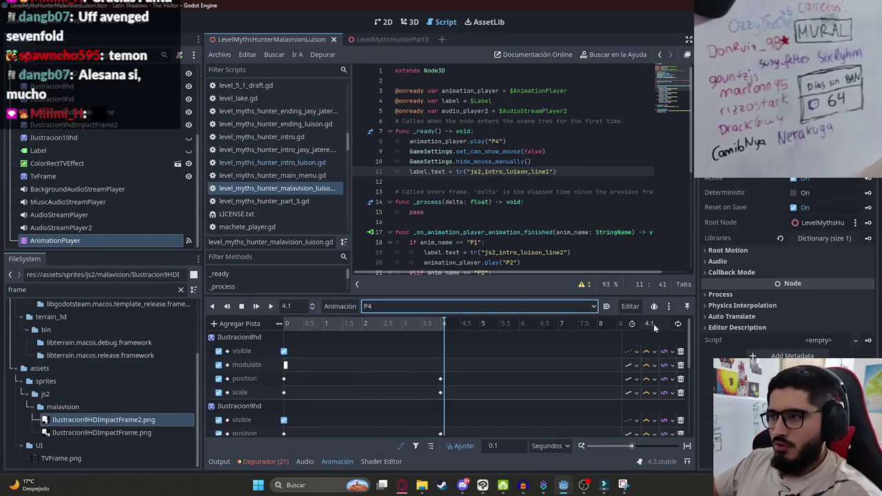
{"action": "left_click_drag", "start_coordinate": [435, 327], "coordinate": [448, 326]}
{"action": "key", "text": "ctrl+s"}
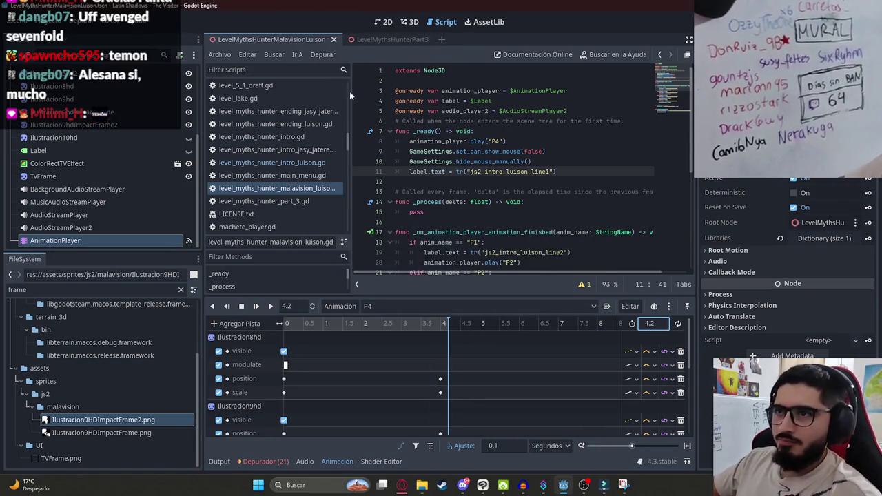
{"action": "right_click", "coordinate": [254, 39]}
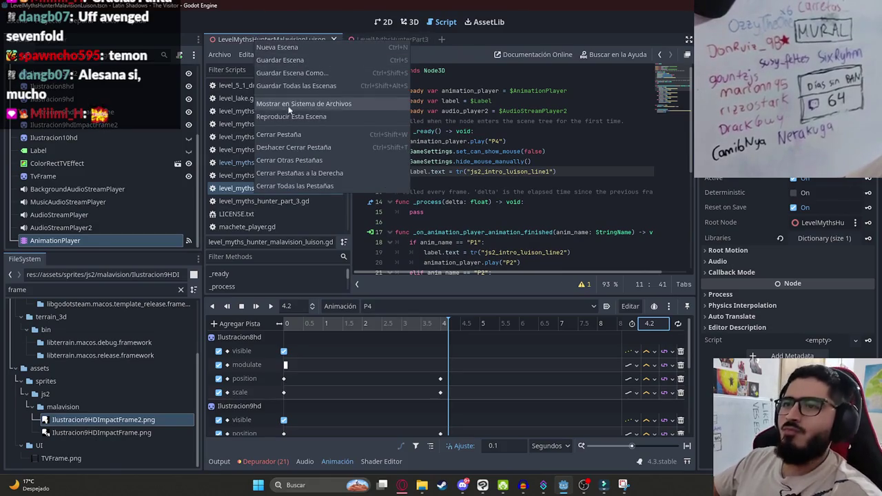
{"action": "left_click", "coordinate": [289, 112]}
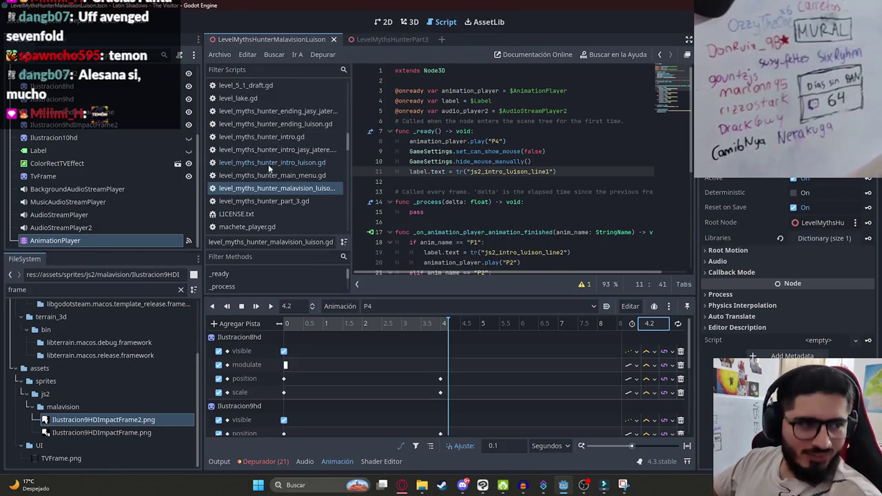
- Test-run the cutscene in-game twice, then return to the 2D scene view
{"action": "key", "text": "F5"}
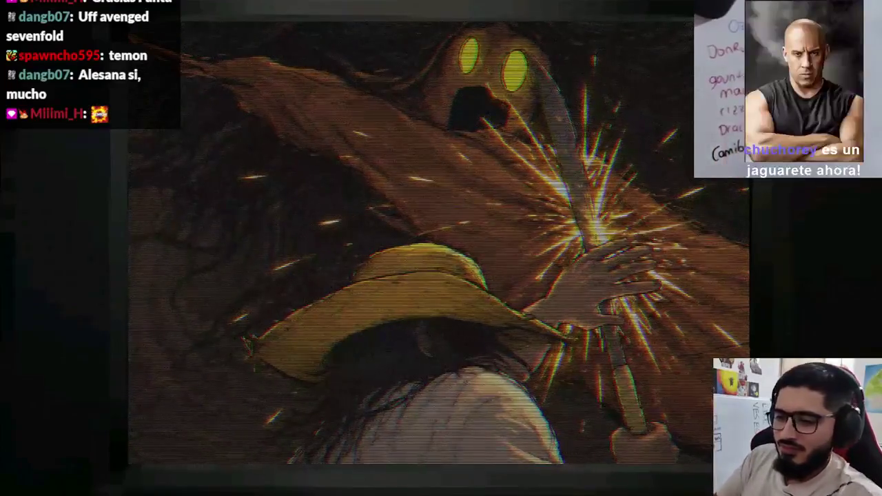
{"action": "key", "text": "alt+F4"}
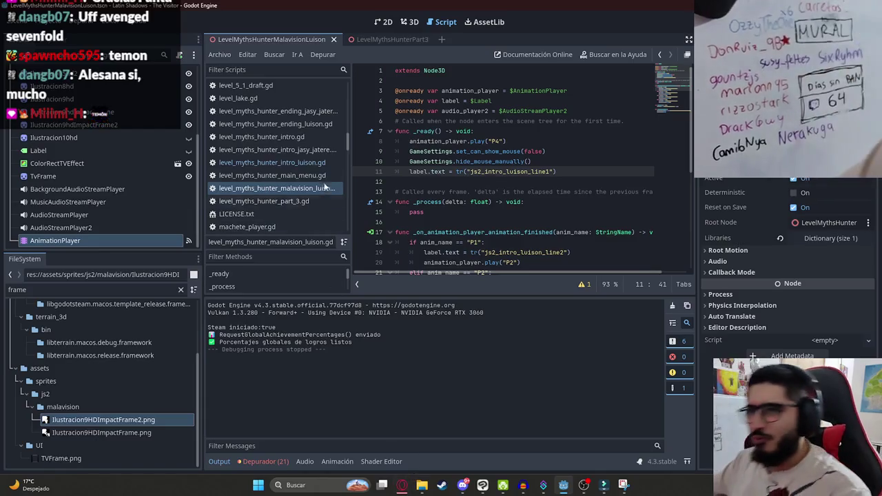
{"action": "left_click", "coordinate": [282, 54]}
{"action": "left_click", "coordinate": [368, 114]}
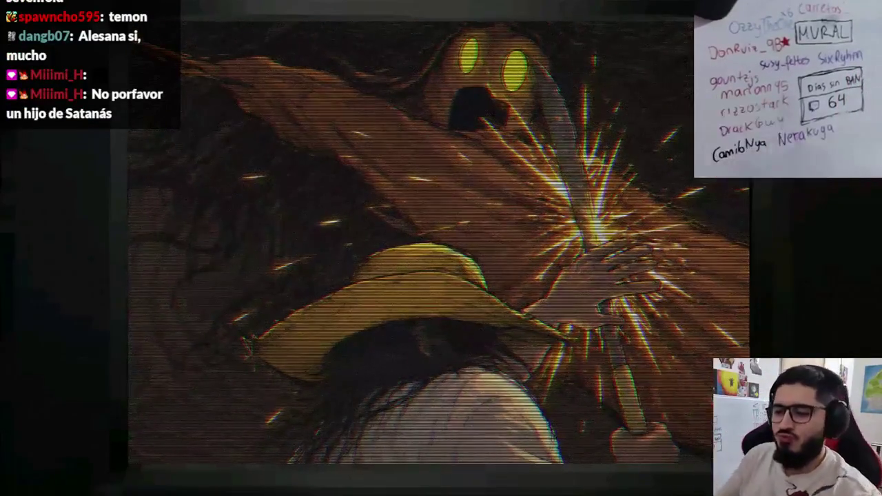
{"action": "key", "text": "F8"}
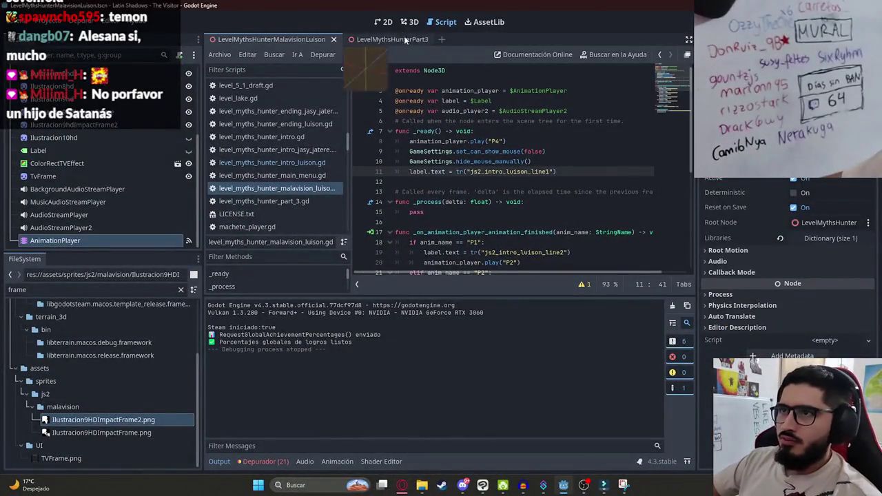
{"action": "left_click", "coordinate": [389, 23]}
{"action": "scroll", "coordinate": [260, 218], "scroll_direction": "down", "scroll_amount": 2}
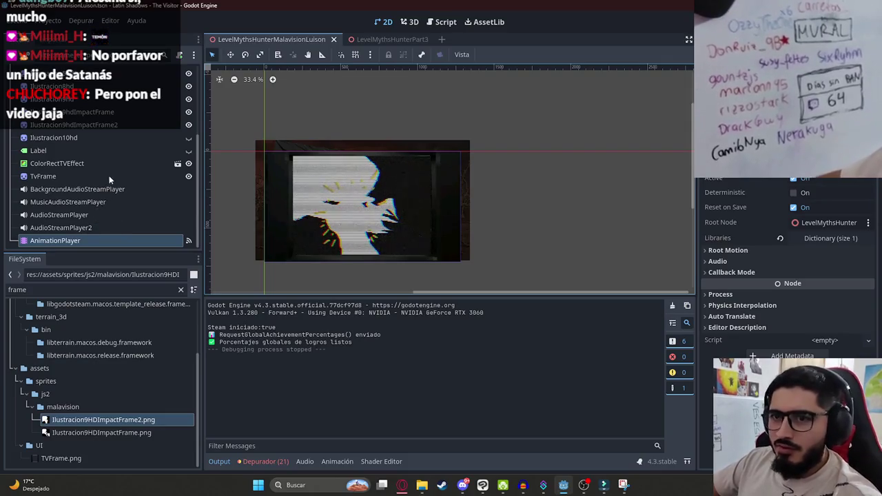
- Select AudioStreamPlayer2, then AnimationPlayer for its P4 timeline, briefly checking the browser
{"action": "left_click", "coordinate": [57, 230]}
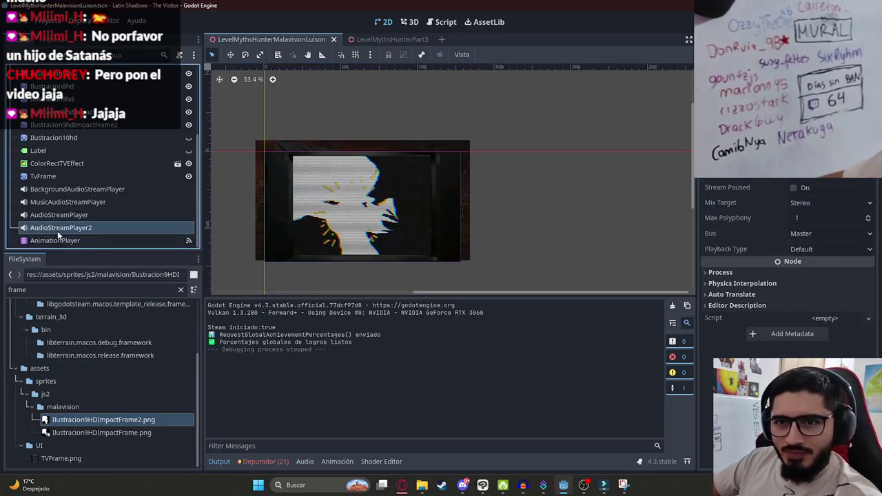
{"action": "left_click", "coordinate": [126, 240]}
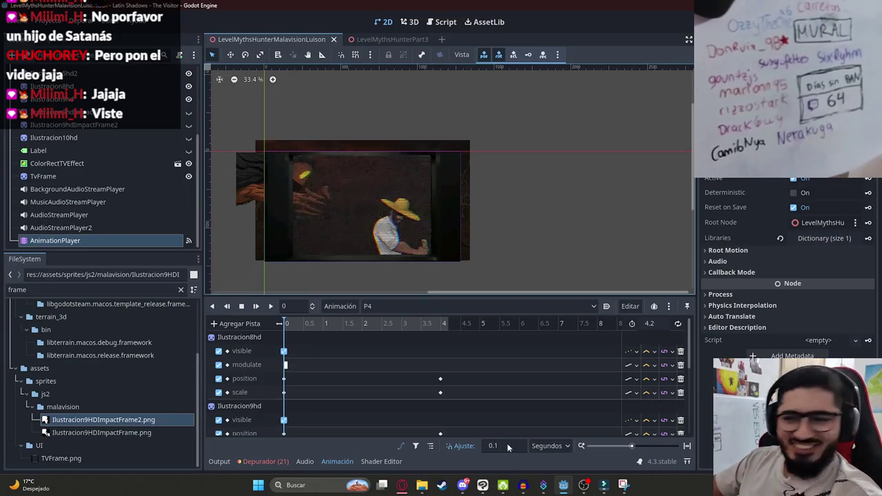
{"action": "left_click", "coordinate": [402, 486]}
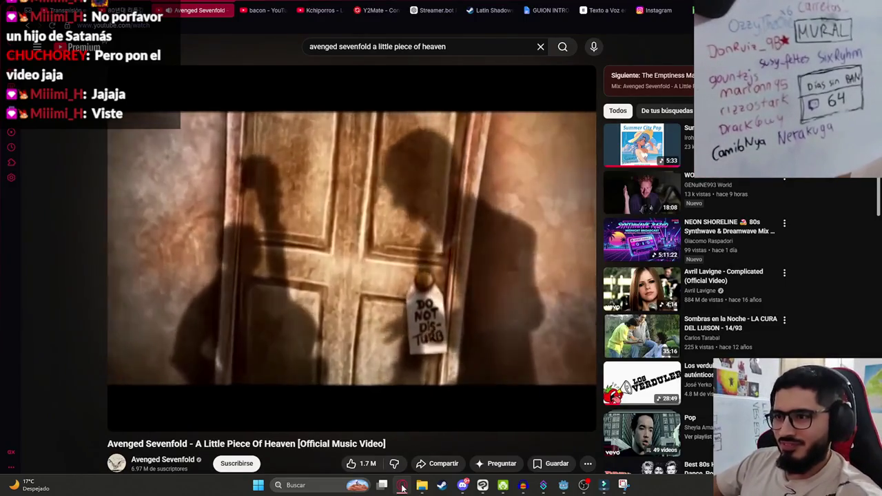
{"action": "left_click", "coordinate": [402, 485]}
{"action": "scroll", "coordinate": [347, 270], "scroll_direction": "up", "scroll_amount": 4}
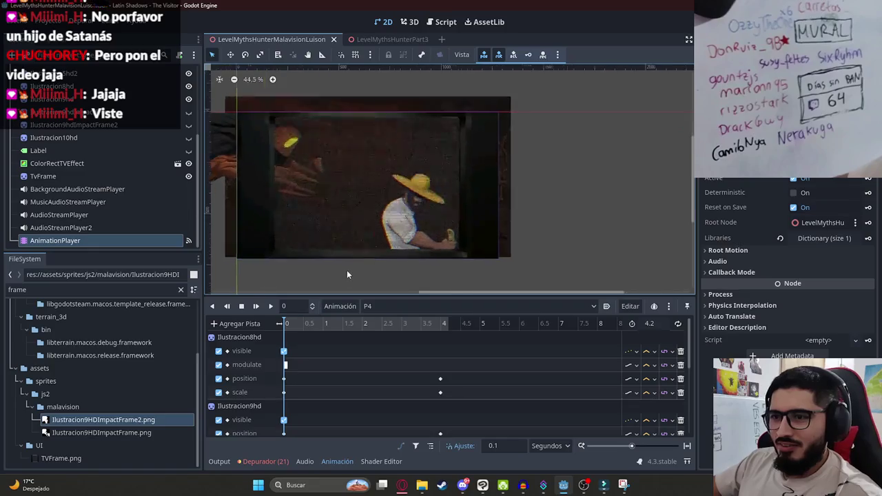
- Switch to the P5 animation, then create a new animation named P6
{"action": "left_click", "coordinate": [501, 330]}
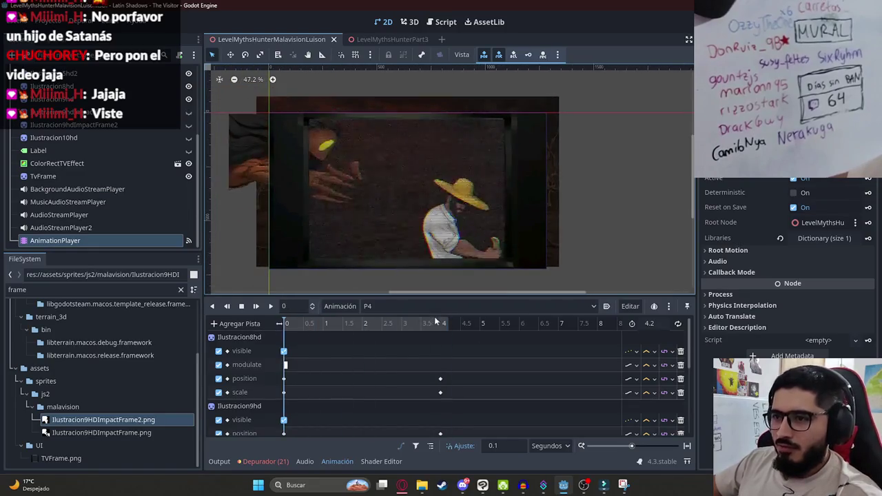
{"action": "left_click", "coordinate": [399, 306]}
{"action": "left_click", "coordinate": [372, 376]}
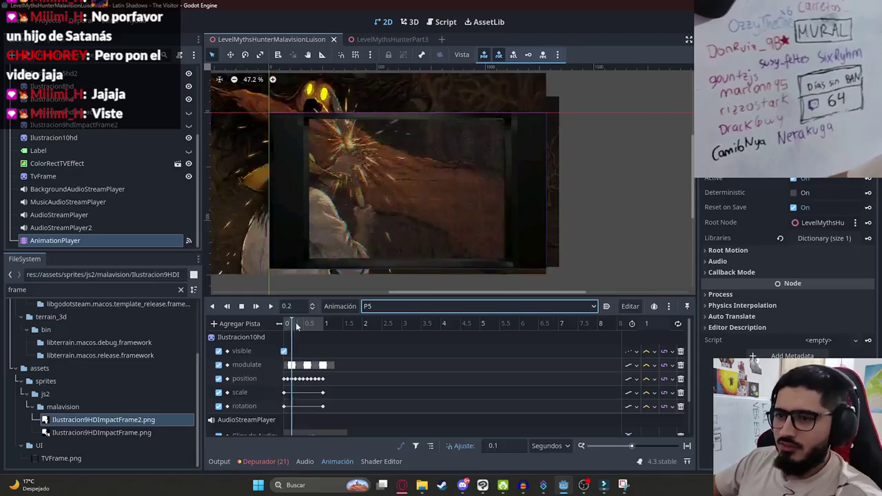
{"action": "left_click", "coordinate": [347, 306]}
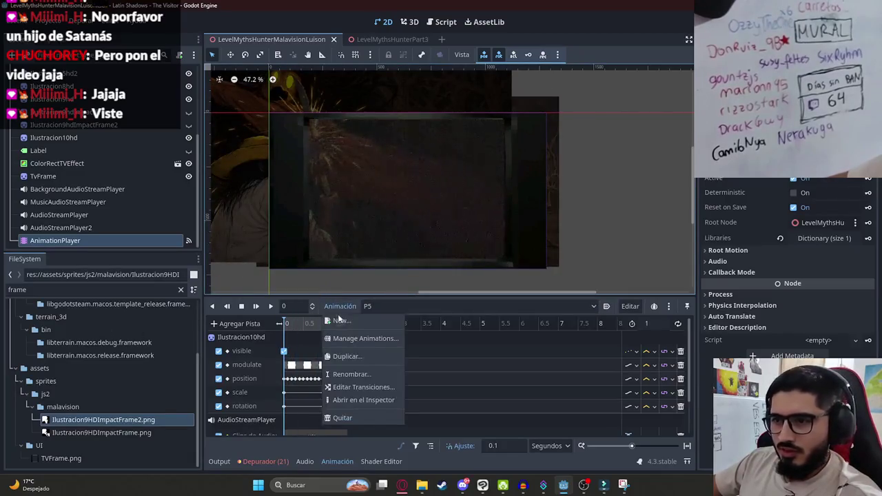
{"action": "left_click", "coordinate": [337, 324]}
{"action": "type", "text": "P6"}
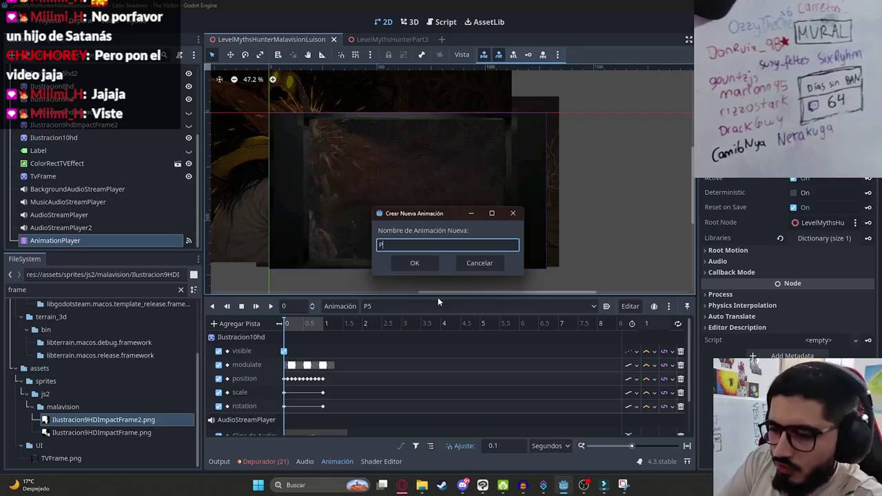
{"action": "key", "text": "Return"}
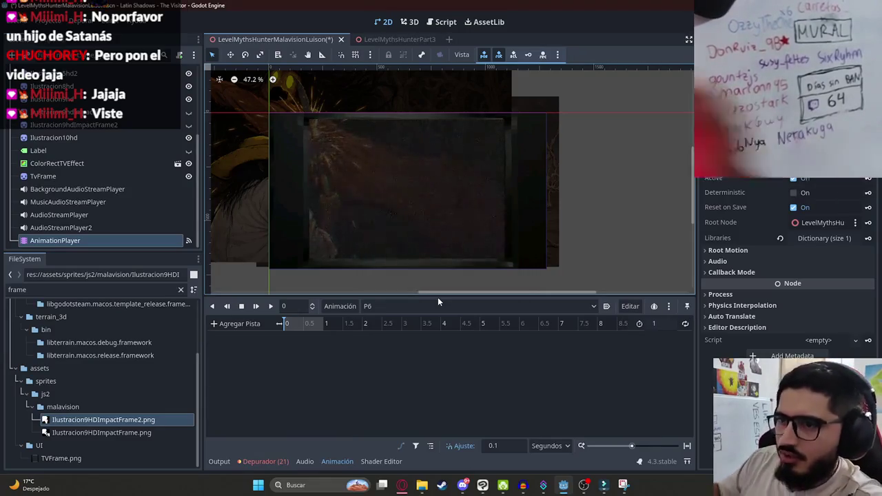
- Filter FileSystem by 'ilustrac', hide the TV effect overlay, and drag Ilustracion11HD onto the canvas
{"action": "left_click", "coordinate": [98, 137]}
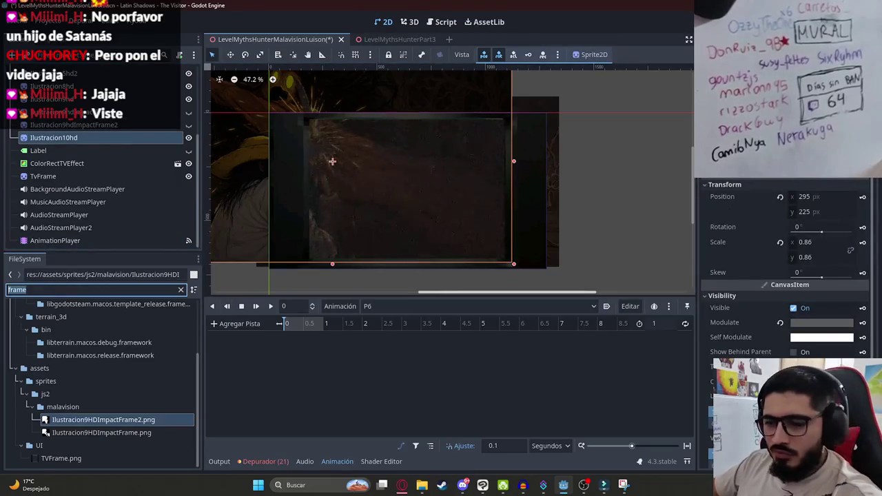
{"action": "type", "text": "ilustrac"}
{"action": "scroll", "coordinate": [116, 390], "scroll_direction": "down", "scroll_amount": 5}
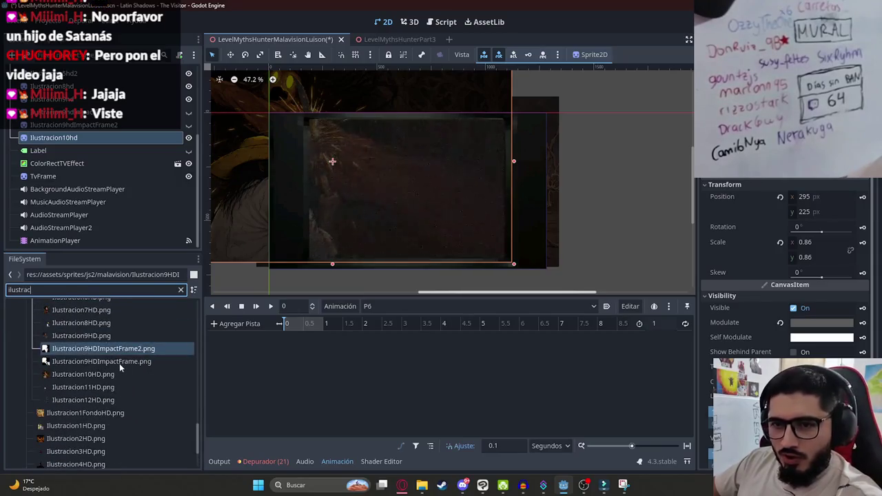
{"action": "left_click", "coordinate": [99, 374]}
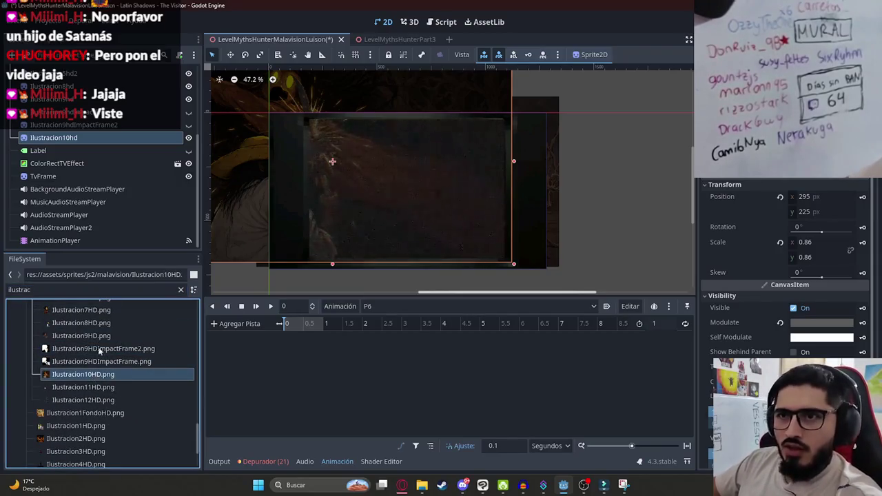
{"action": "left_click", "coordinate": [188, 165]}
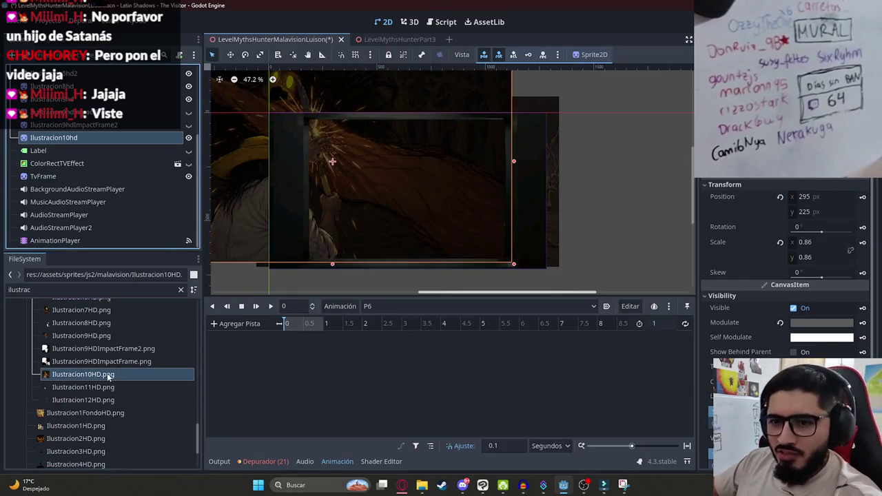
{"action": "mouse_move", "coordinate": [121, 373]}
{"action": "left_mouse_down"}
{"action": "mouse_move", "coordinate": [290, 138]}
{"action": "mouse_move", "coordinate": [138, 245]}
{"action": "mouse_move", "coordinate": [122, 390]}
{"action": "mouse_move", "coordinate": [298, 183]}
{"action": "mouse_move", "coordinate": [452, 141]}
{"action": "mouse_move", "coordinate": [424, 192]}
{"action": "left_mouse_up"}
- Try resizing the Ilustracion11hd sprite's height, then undo it
{"action": "scroll", "coordinate": [382, 198], "scroll_direction": "up", "scroll_amount": 2}
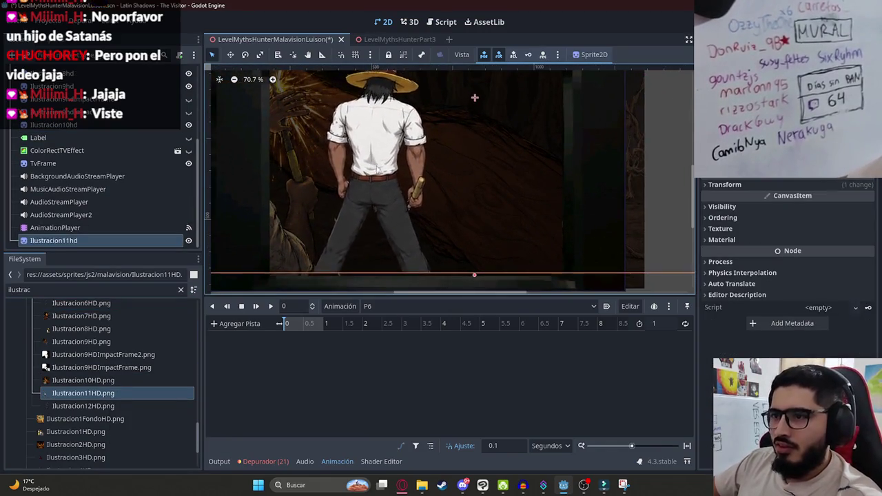
{"action": "scroll", "coordinate": [381, 199], "scroll_direction": "down", "scroll_amount": 1}
{"action": "scroll", "coordinate": [429, 147], "scroll_direction": "down", "scroll_amount": 1}
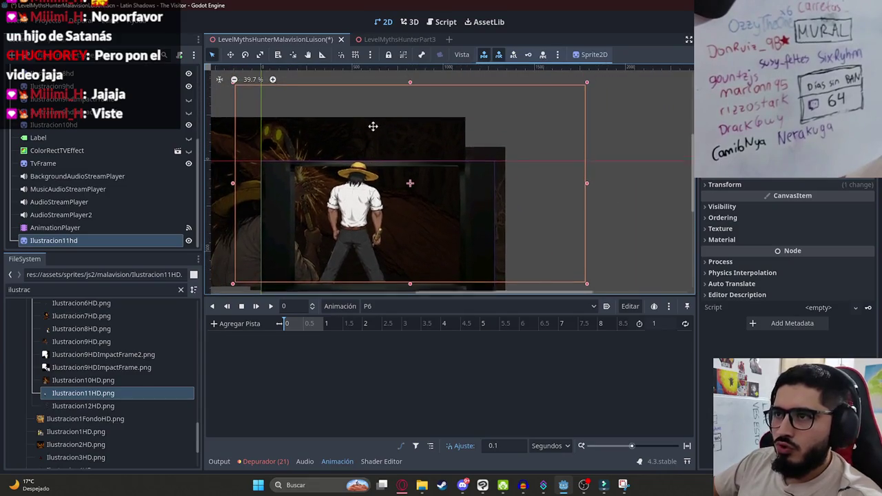
{"action": "left_click_drag", "start_coordinate": [405, 94], "coordinate": [405, 133]}
{"action": "scroll", "coordinate": [272, 189], "scroll_direction": "up", "scroll_amount": 1}
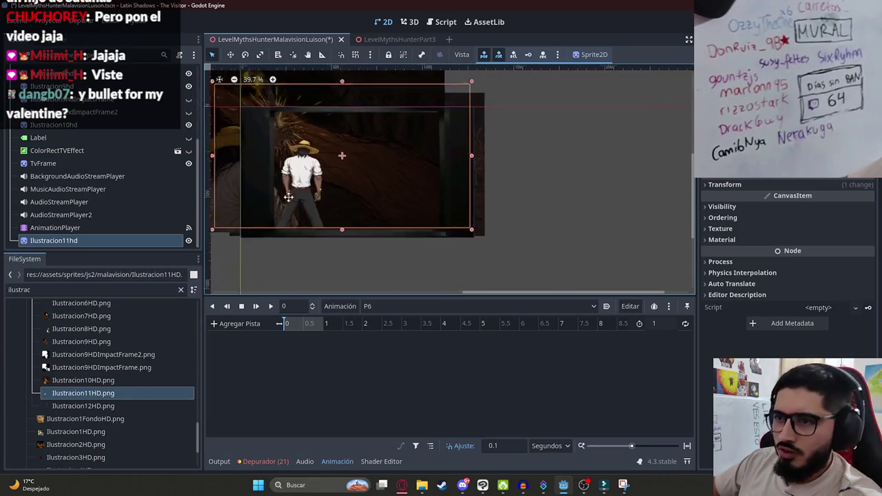
{"action": "key", "text": "ctrl+z"}
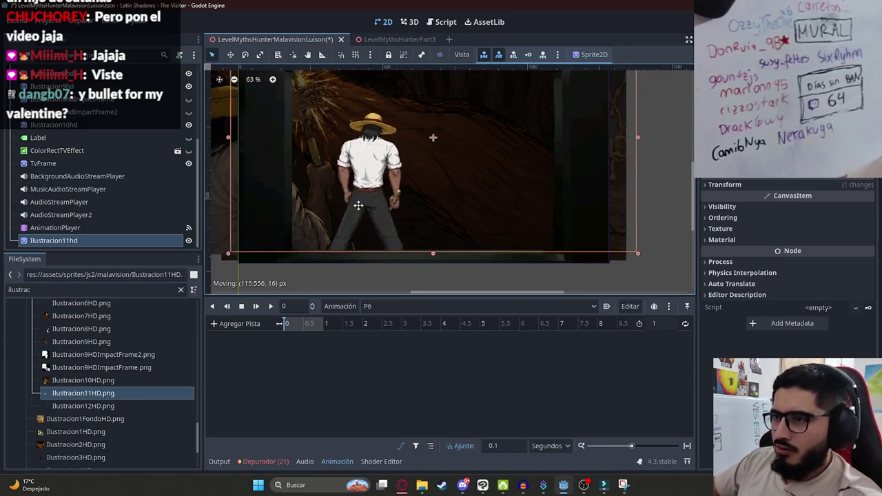
{"action": "scroll", "coordinate": [330, 222], "scroll_direction": "up", "scroll_amount": 1}
- Add Ilustracion12HD to the canvas as a sprite and move it right and down
{"action": "left_click_drag", "start_coordinate": [76, 409], "coordinate": [386, 155]}
{"action": "scroll", "coordinate": [463, 241], "scroll_direction": "down", "scroll_amount": 1}
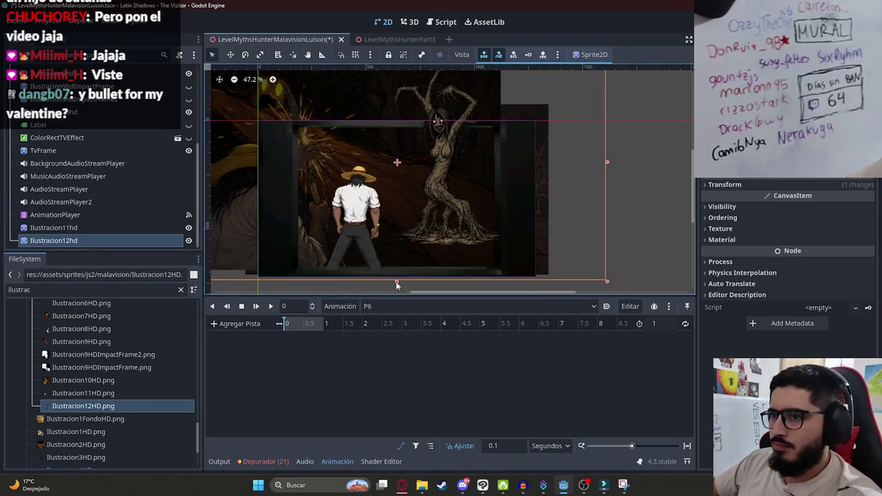
{"action": "left_click_drag", "start_coordinate": [397, 282], "coordinate": [401, 199]}
{"action": "key", "text": "ctrl+z"}
{"action": "left_click_drag", "start_coordinate": [377, 165], "coordinate": [439, 217]}
- Place both illustration nodes above Label and fit Ilustracion12hd inside the TV frame
{"action": "left_click", "coordinate": [65, 228]}
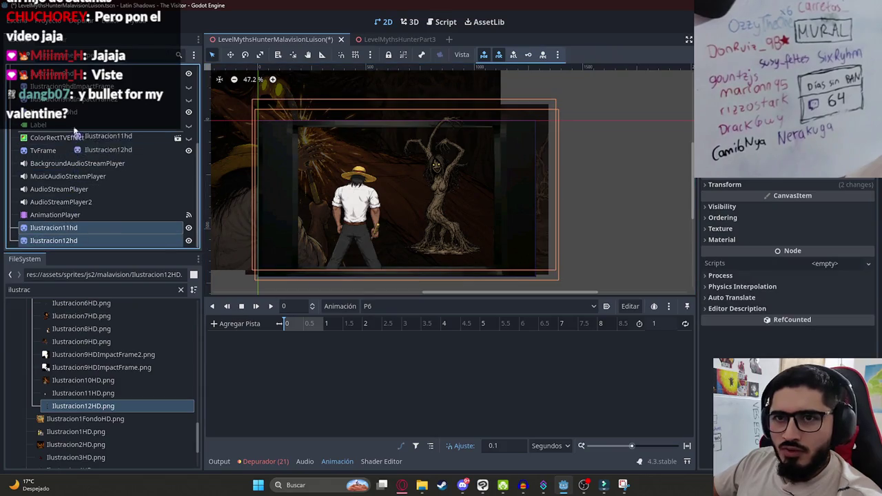
{"action": "left_click_drag", "start_coordinate": [74, 122], "coordinate": [74, 124]}
{"action": "left_click", "coordinate": [117, 138]}
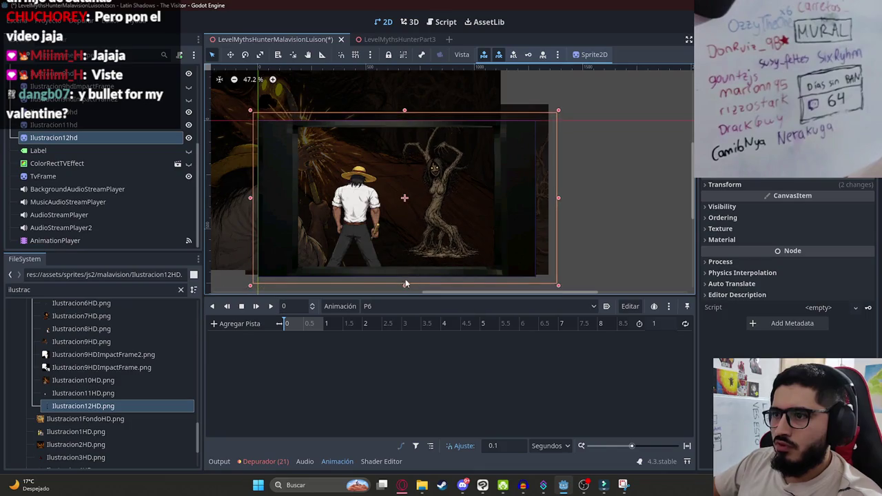
{"action": "mouse_move", "coordinate": [394, 182]}
{"action": "left_mouse_down"}
{"action": "mouse_move", "coordinate": [409, 201]}
{"action": "mouse_move", "coordinate": [423, 197]}
{"action": "left_mouse_up"}
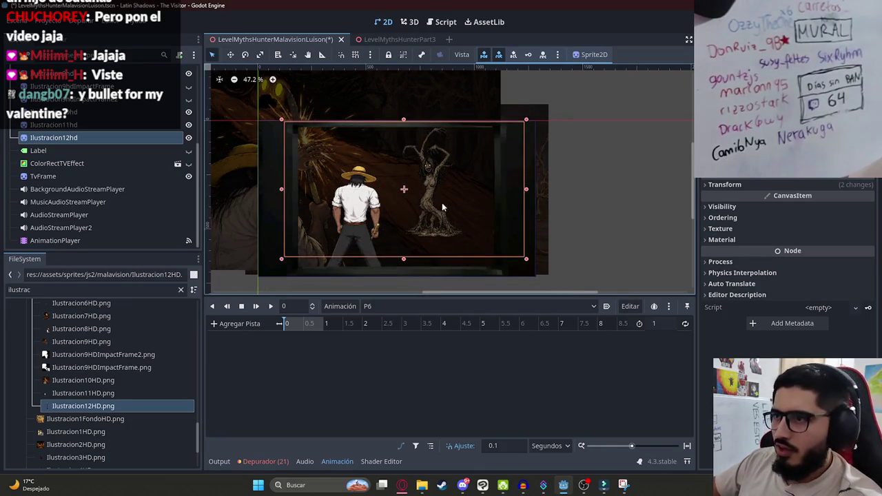
{"action": "scroll", "coordinate": [412, 110], "scroll_direction": "up", "scroll_amount": 1}
{"action": "left_click_drag", "start_coordinate": [412, 124], "coordinate": [439, 168]}
{"action": "mouse_move", "coordinate": [443, 212]}
{"action": "left_mouse_down"}
{"action": "mouse_move", "coordinate": [431, 180]}
{"action": "mouse_move", "coordinate": [427, 207]}
{"action": "left_mouse_up"}
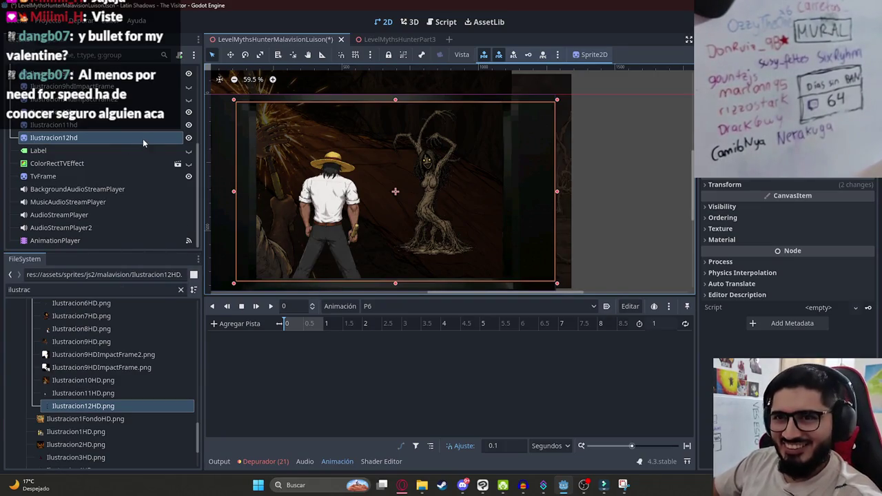
{"action": "scroll", "coordinate": [113, 386], "scroll_direction": "up", "scroll_amount": 3}
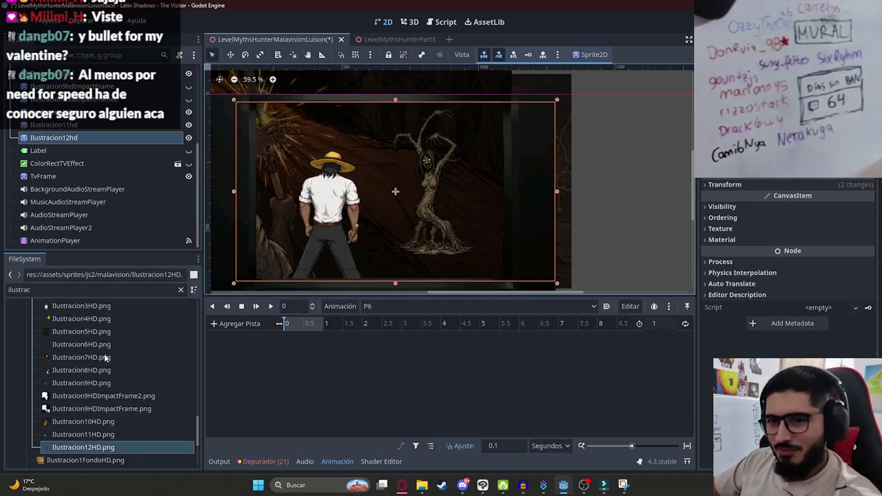
{"action": "left_click_drag", "start_coordinate": [86, 332], "coordinate": [105, 155]}
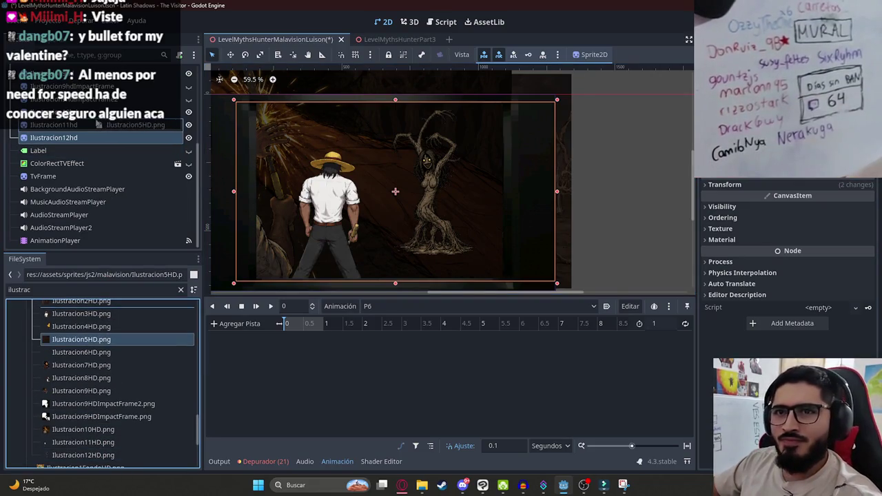
{"action": "left_click_drag", "start_coordinate": [99, 125], "coordinate": [97, 122]}
{"action": "mouse_move", "coordinate": [103, 341]}
{"action": "left_mouse_down"}
{"action": "mouse_move", "coordinate": [324, 193]}
{"action": "mouse_move", "coordinate": [319, 202]}
{"action": "left_mouse_up"}
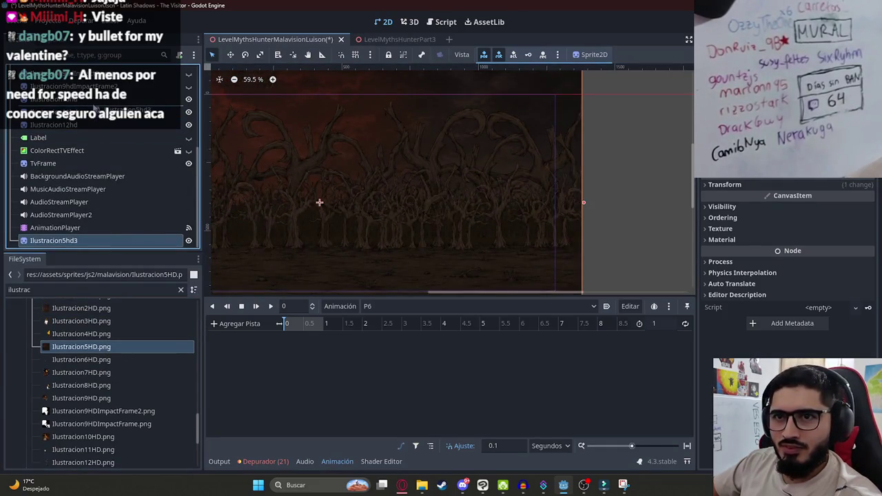
{"action": "key", "text": "ctrl+z"}
{"action": "scroll", "coordinate": [392, 187], "scroll_direction": "down", "scroll_amount": 3}
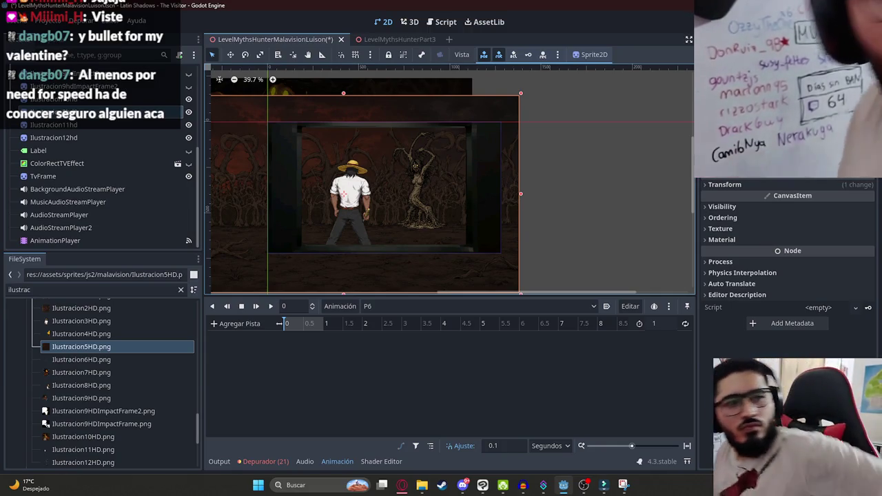
{"action": "left_click", "coordinate": [403, 485]}
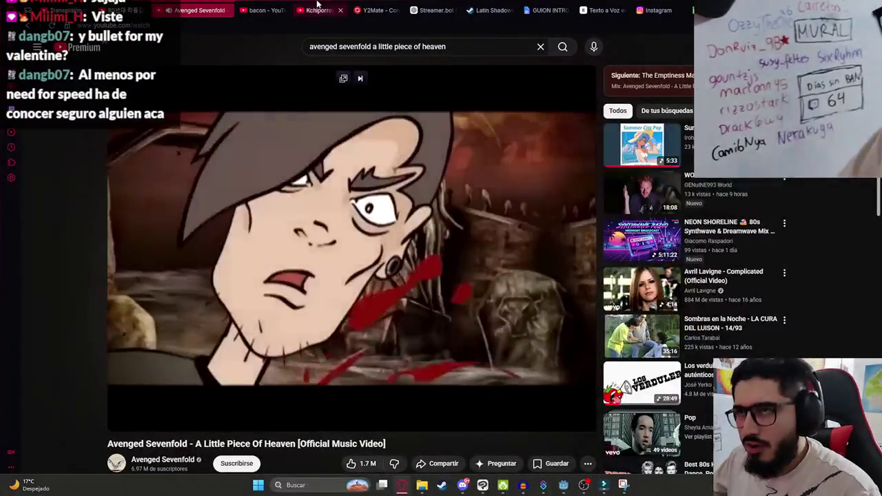
- Search YouTube for 'bullet for my valentine' and open the Tears Don't Fall video
{"action": "left_click", "coordinate": [359, 47]}
{"action": "type", "text": "bullet for my valentine"}
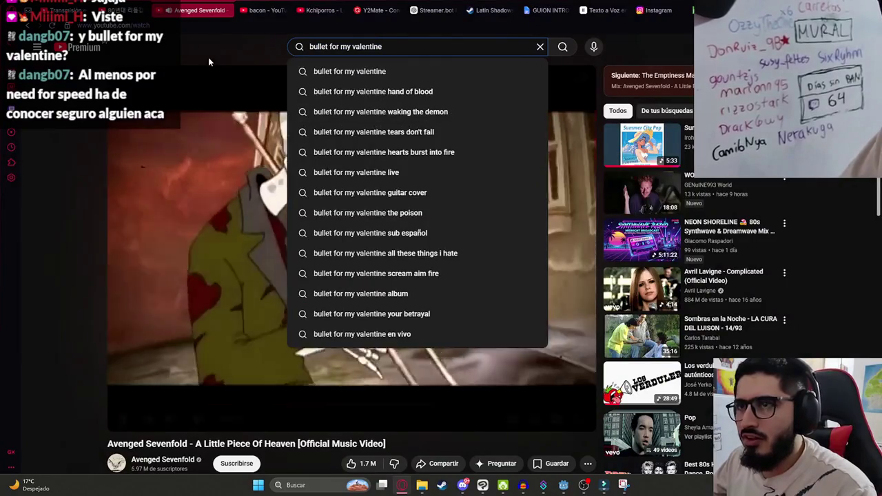
{"action": "left_click", "coordinate": [210, 60]}
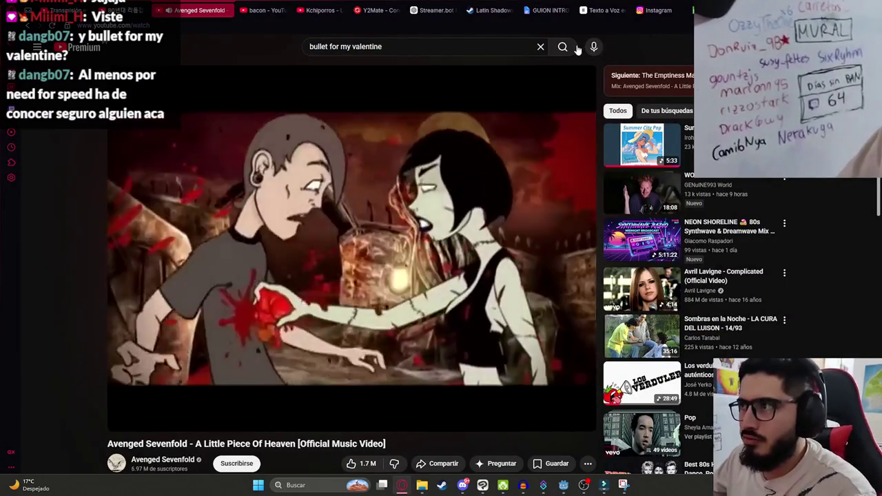
{"action": "left_click", "coordinate": [574, 49]}
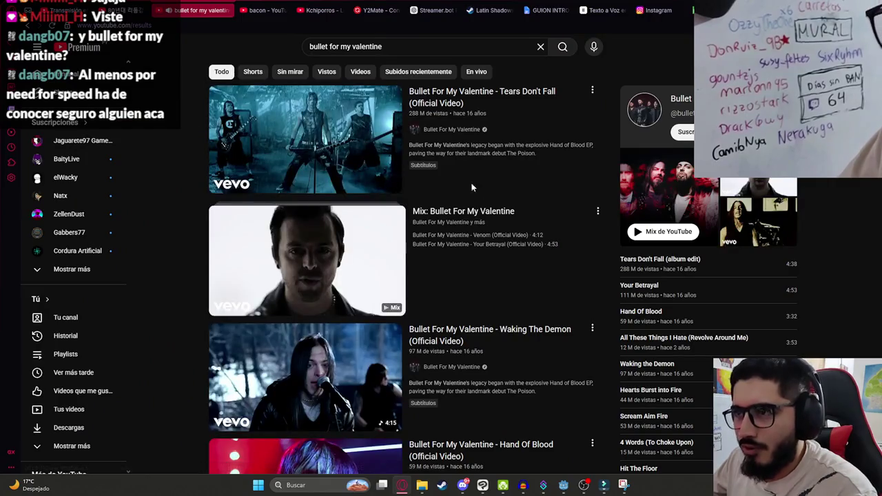
{"action": "left_click", "coordinate": [306, 100]}
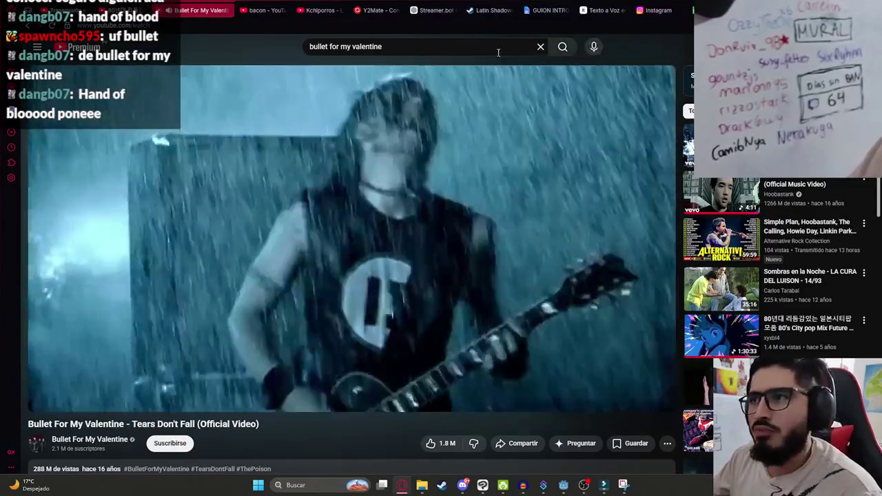
- Refine the search with 'hand of blood', open the official video, and skip ahead a few seconds
{"action": "left_click", "coordinate": [471, 49]}
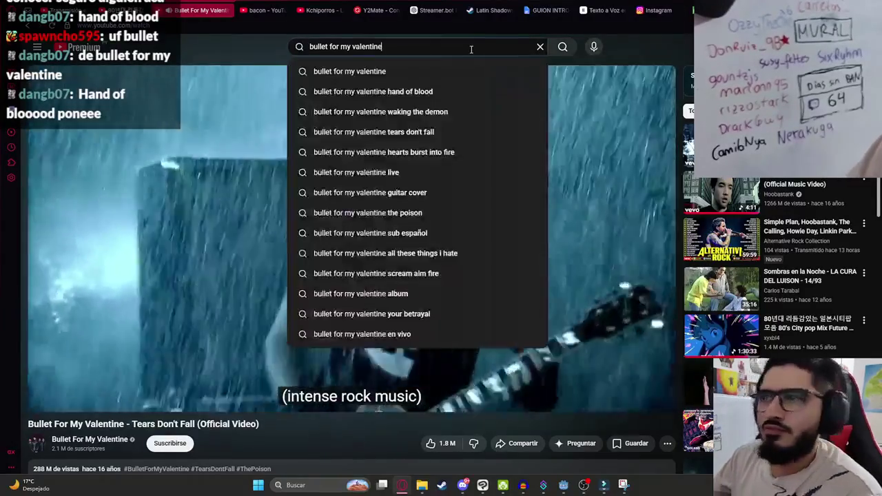
{"action": "type", "text": " hand of"}
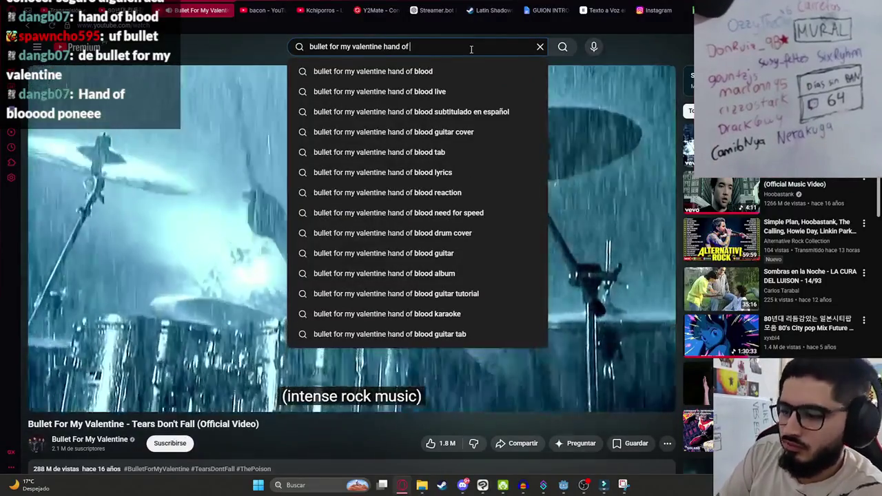
{"action": "type", "text": " blood"}
{"action": "key", "text": "Return"}
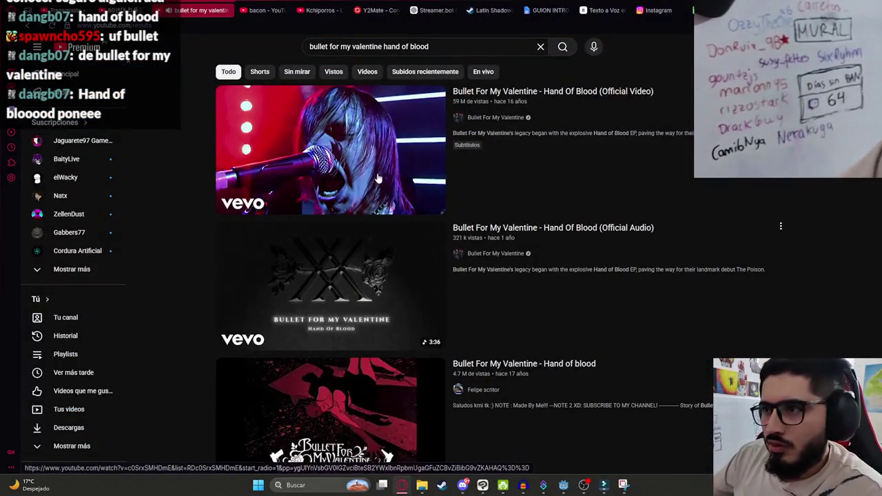
{"action": "left_click", "coordinate": [377, 177]}
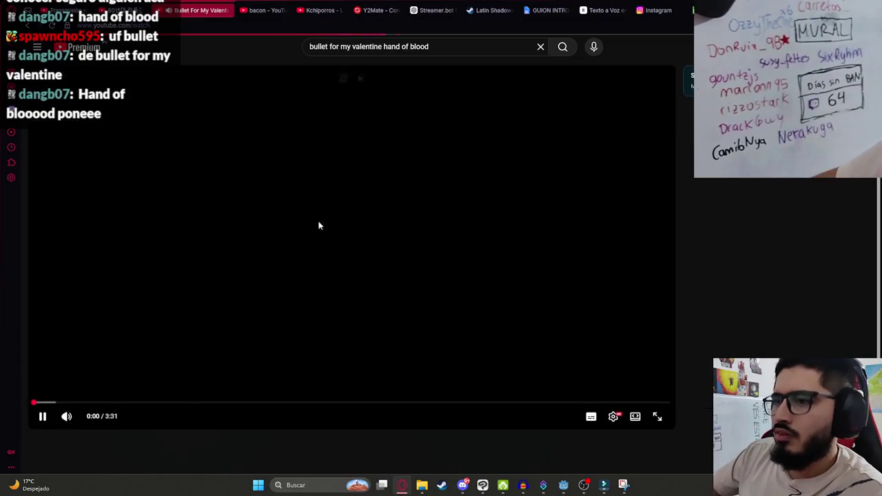
{"action": "left_click", "coordinate": [51, 406]}
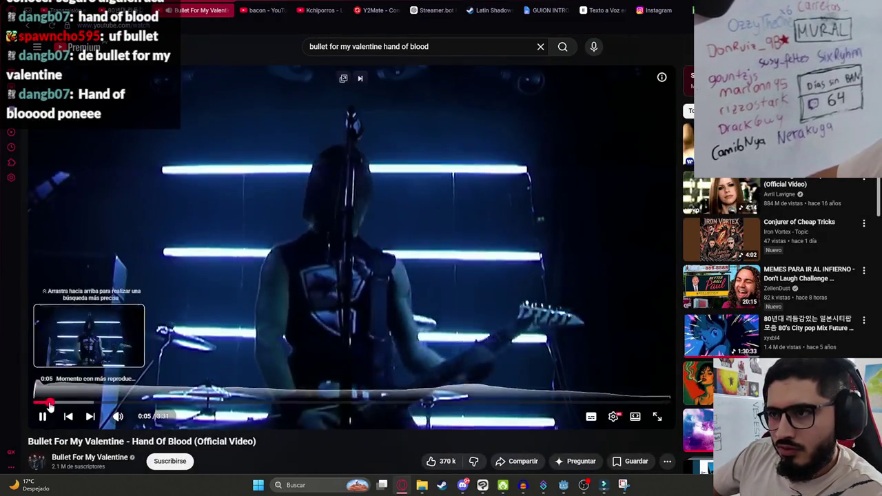
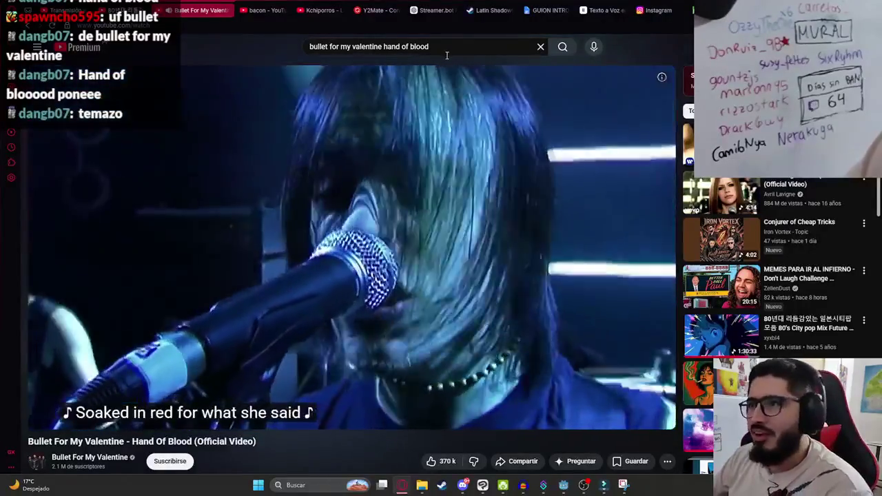
- Replace the YouTube search query with 'ok rock' and run the search
{"action": "left_click_drag", "start_coordinate": [446, 56], "coordinate": [273, 41]}
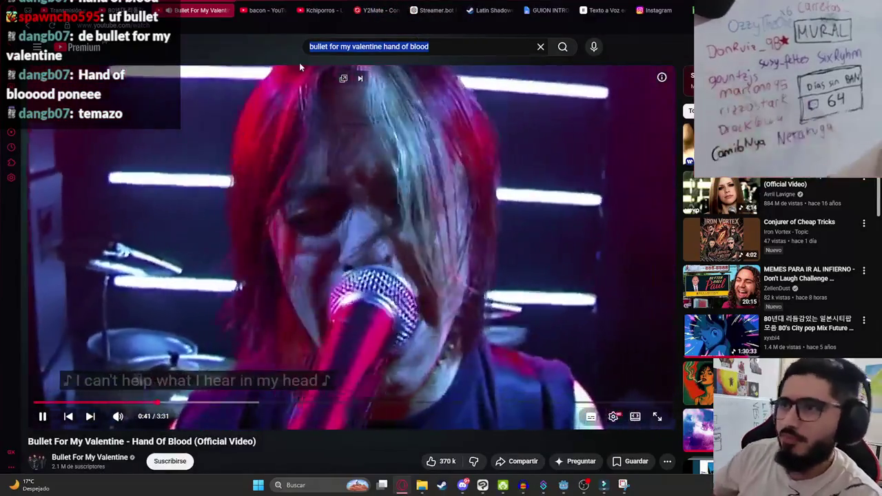
{"action": "left_click", "coordinate": [313, 46]}
{"action": "type", "text": "ok rock"}
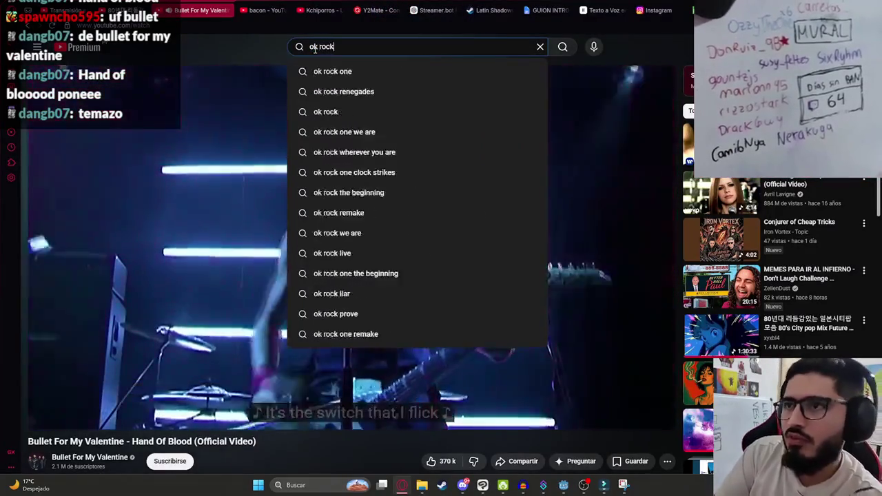
{"action": "key", "text": "Return"}
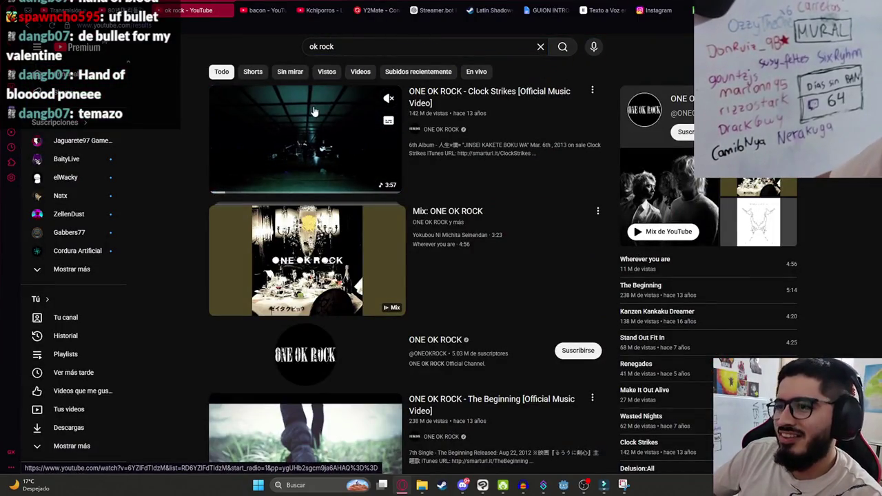
- Play the ONE OK ROCK Clock Strikes music video from the results
{"action": "left_click", "coordinate": [308, 128]}
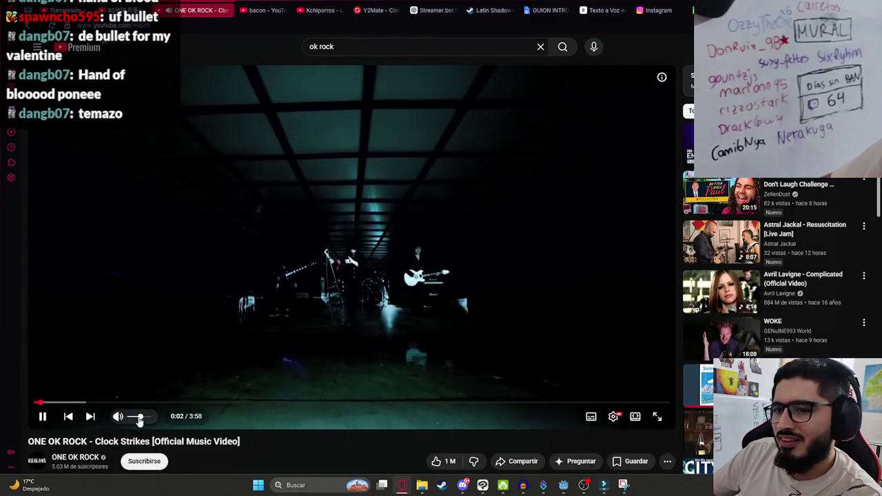
{"action": "scroll", "coordinate": [256, 398], "scroll_direction": "down", "scroll_amount": 3}
{"action": "scroll", "coordinate": [193, 359], "scroll_direction": "up", "scroll_amount": 3}
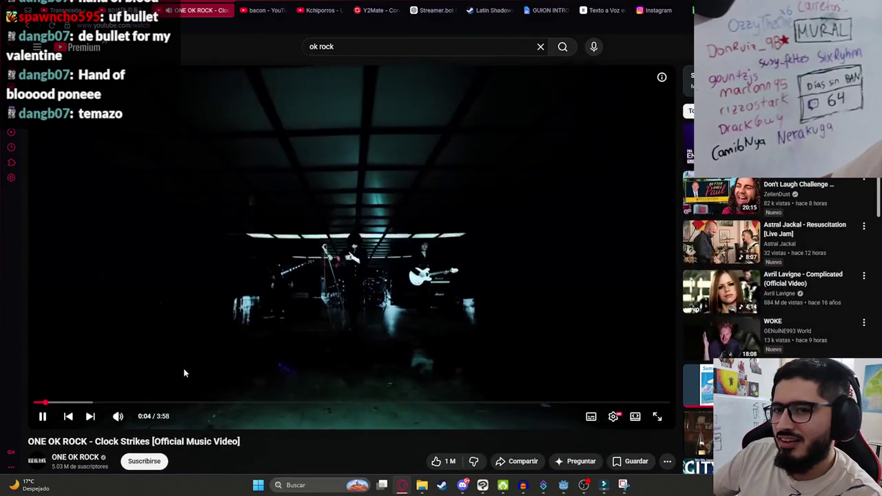
{"action": "mouse_move", "coordinate": [136, 418]}
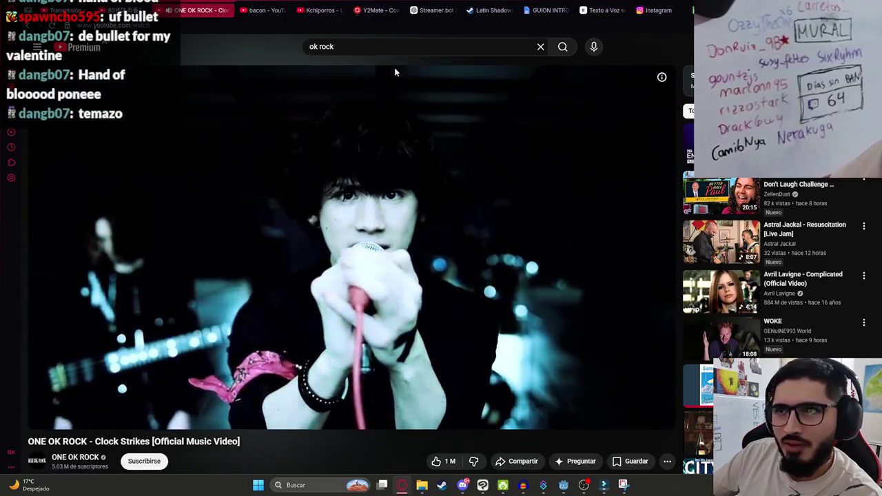
{"action": "left_click", "coordinate": [310, 46]}
- Search for 'one ok rock' and scroll through the results before returning to the top
{"action": "type", "text": "one"}
{"action": "key", "text": "Return"}
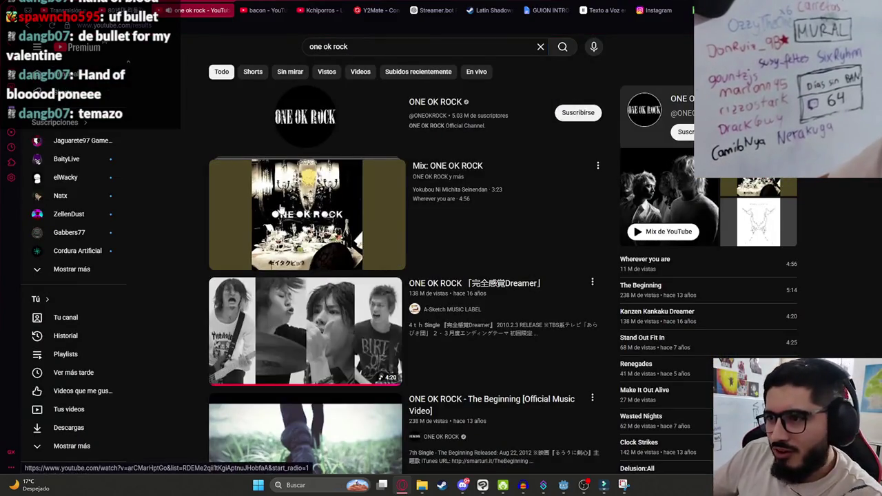
{"action": "scroll", "coordinate": [183, 289], "scroll_direction": "down", "scroll_amount": 2}
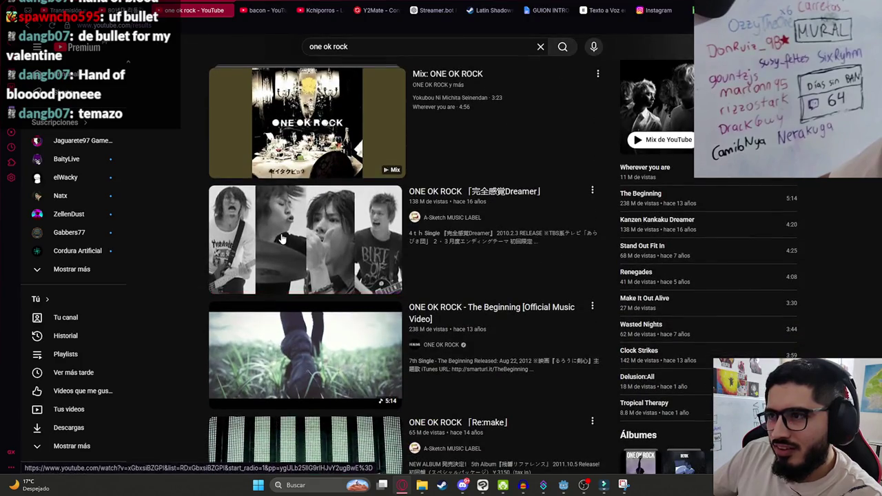
{"action": "scroll", "coordinate": [181, 245], "scroll_direction": "down", "scroll_amount": 3}
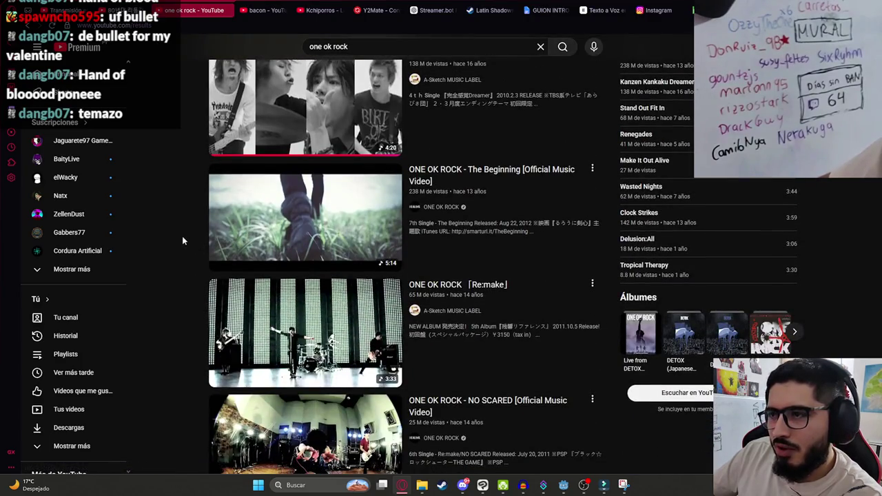
{"action": "scroll", "coordinate": [183, 240], "scroll_direction": "down", "scroll_amount": 4}
{"action": "scroll", "coordinate": [183, 237], "scroll_direction": "down", "scroll_amount": 3}
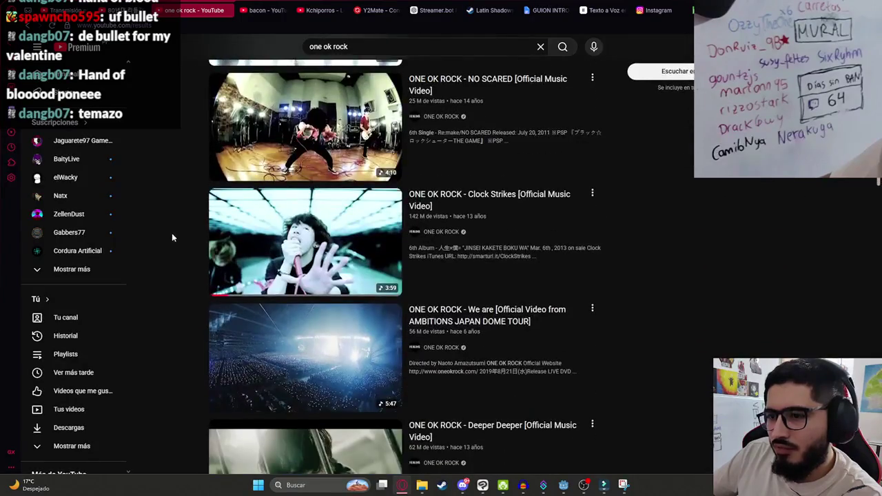
{"action": "scroll", "coordinate": [177, 234], "scroll_direction": "down", "scroll_amount": 3}
{"action": "scroll", "coordinate": [178, 227], "scroll_direction": "down", "scroll_amount": 3}
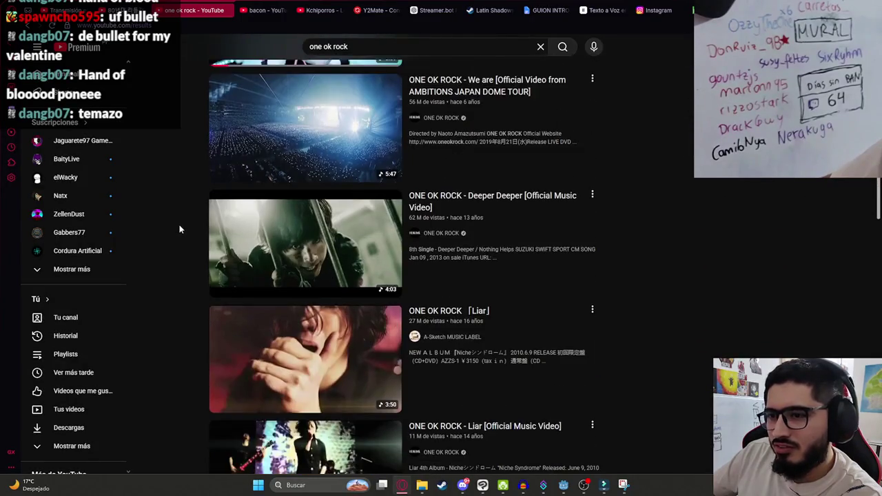
{"action": "scroll", "coordinate": [181, 230], "scroll_direction": "down", "scroll_amount": 10}
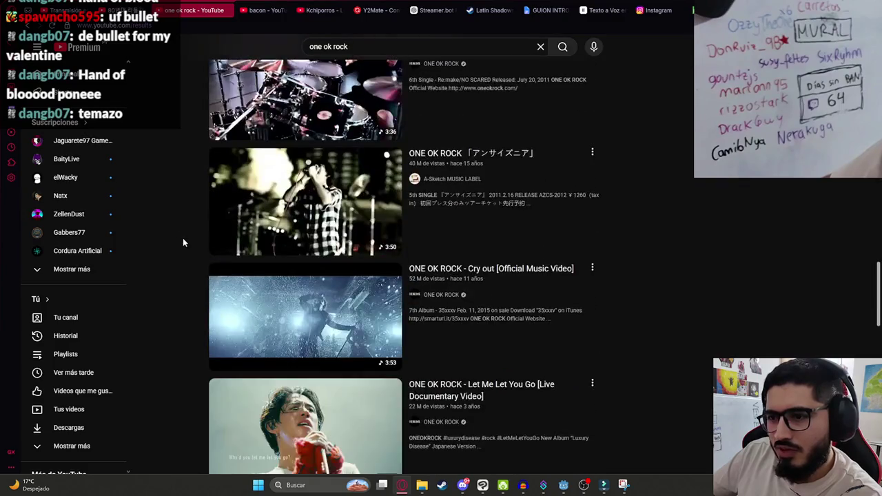
{"action": "scroll", "coordinate": [178, 289], "scroll_direction": "down", "scroll_amount": 5}
{"action": "key", "text": "Home"}
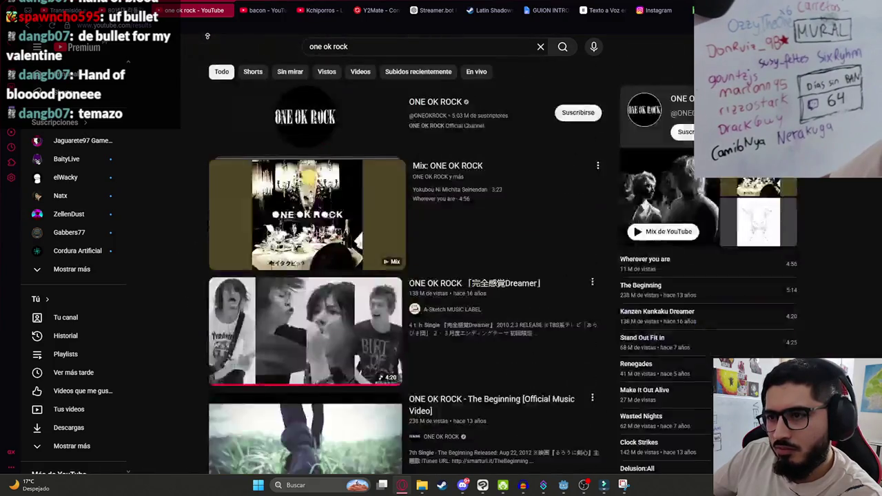
- Open the 完全感覚Dreamer video, then rerun the search and play Clock Strikes again
{"action": "left_click", "coordinate": [341, 318]}
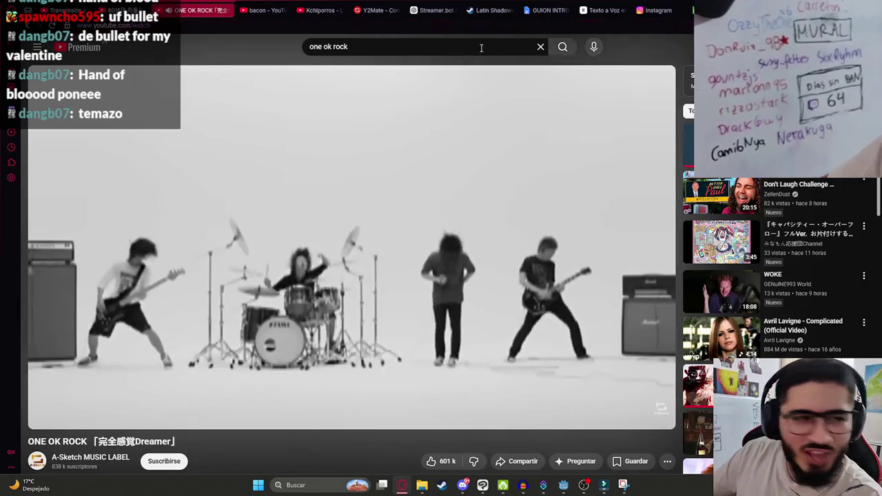
{"action": "left_click", "coordinate": [529, 44]}
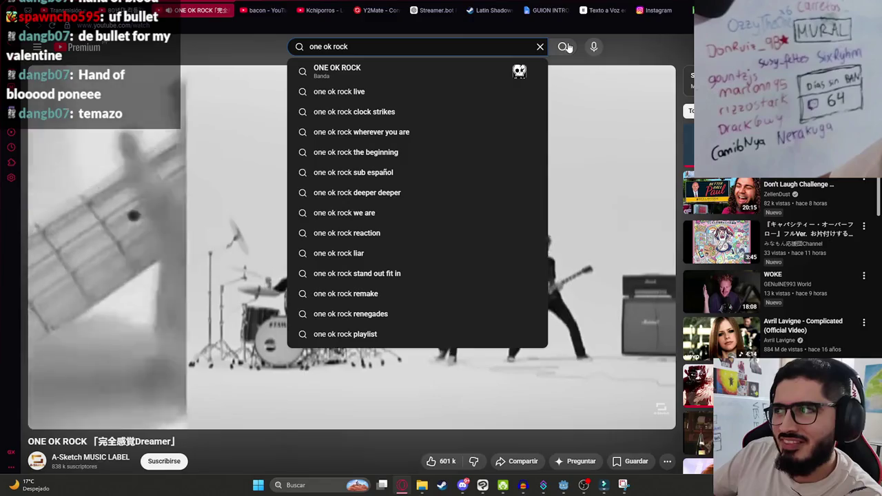
{"action": "left_click", "coordinate": [565, 47]}
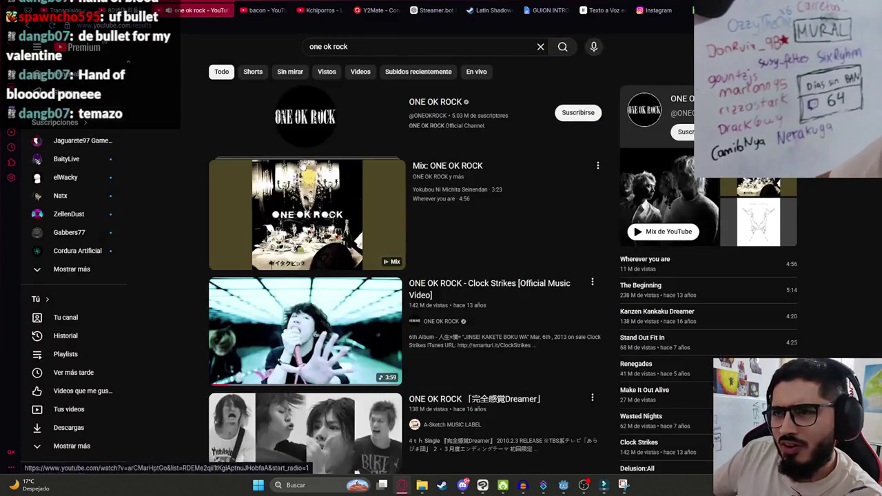
{"action": "scroll", "coordinate": [312, 317], "scroll_direction": "down", "scroll_amount": 2}
{"action": "left_click", "coordinate": [312, 317]}
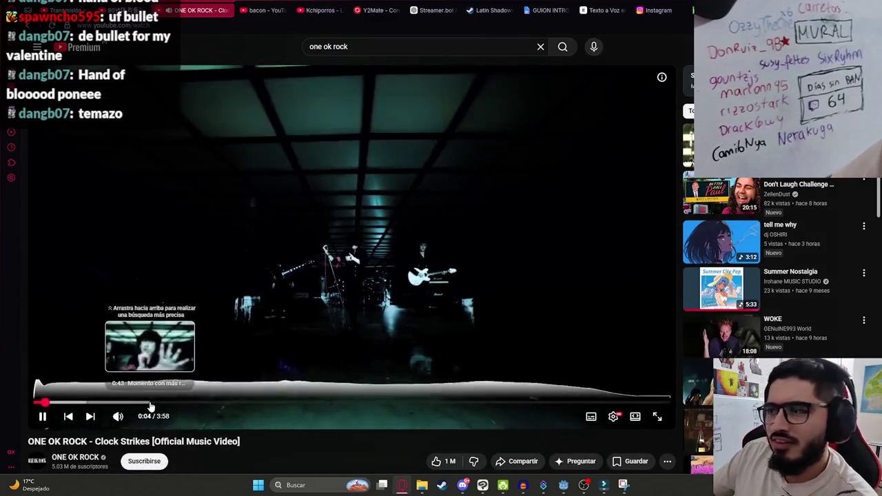
- Scroll down the Clock Strikes watch page through its description and comments, then back up
{"action": "scroll", "coordinate": [244, 338], "scroll_direction": "down", "scroll_amount": 4}
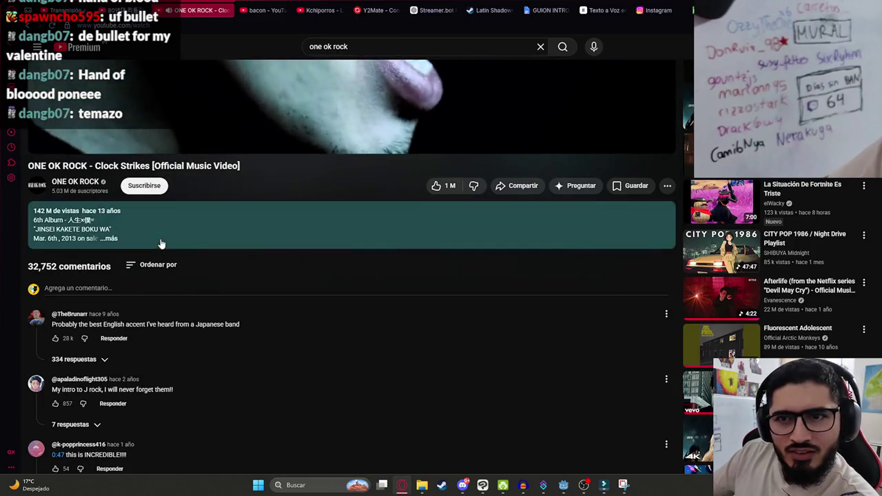
{"action": "scroll", "coordinate": [370, 335], "scroll_direction": "up", "scroll_amount": 4}
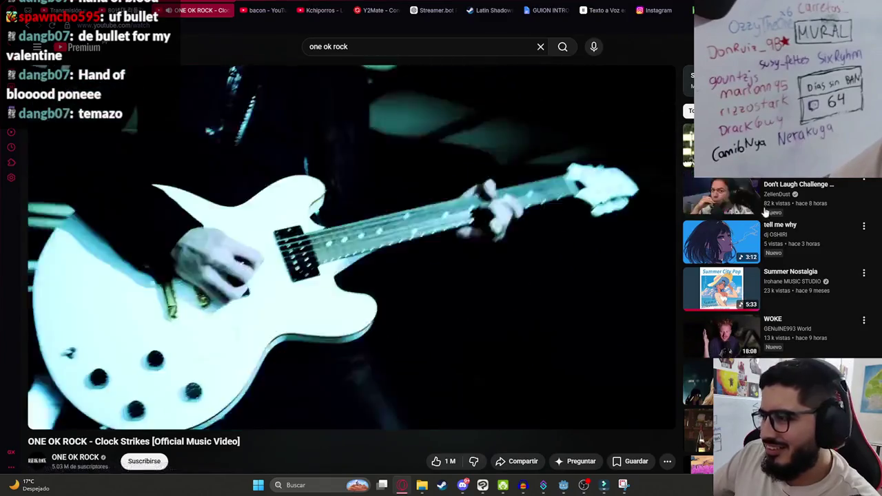
{"action": "scroll", "coordinate": [774, 276], "scroll_direction": "down", "scroll_amount": 2}
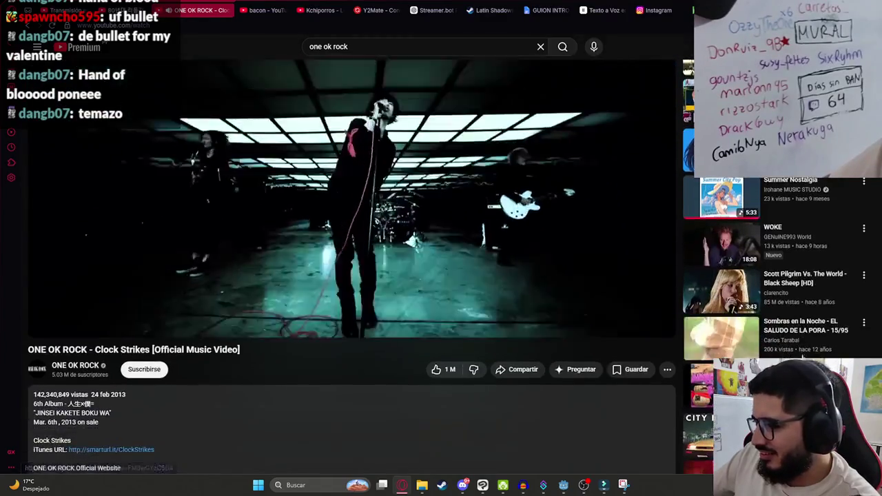
{"action": "scroll", "coordinate": [774, 276], "scroll_direction": "down", "scroll_amount": 5}
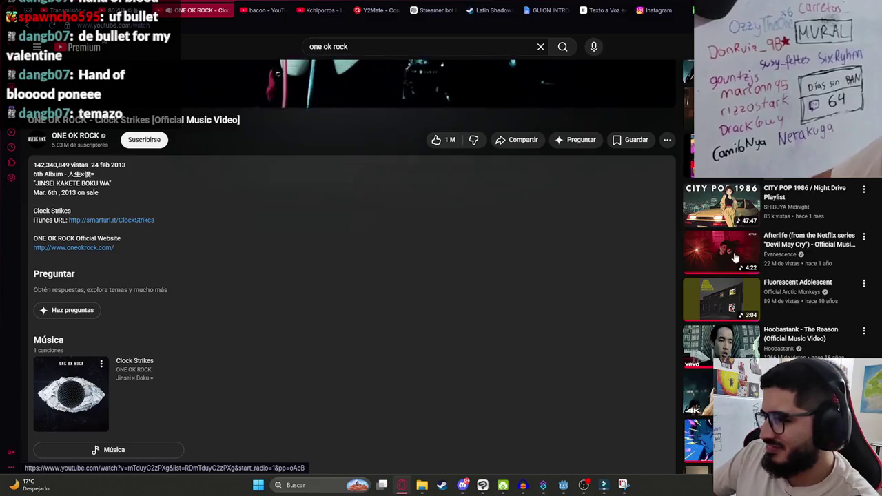
{"action": "scroll", "coordinate": [696, 267], "scroll_direction": "down", "scroll_amount": 3}
{"action": "scroll", "coordinate": [616, 262], "scroll_direction": "down", "scroll_amount": 2}
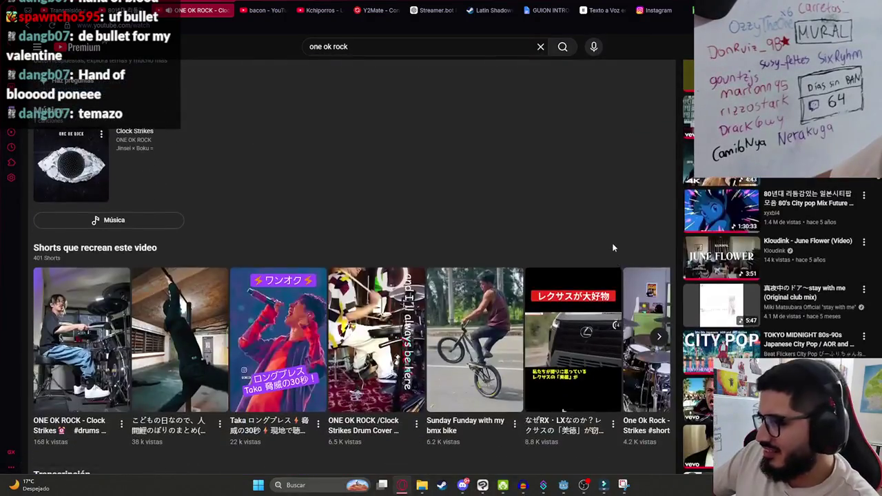
{"action": "scroll", "coordinate": [610, 230], "scroll_direction": "down", "scroll_amount": 3}
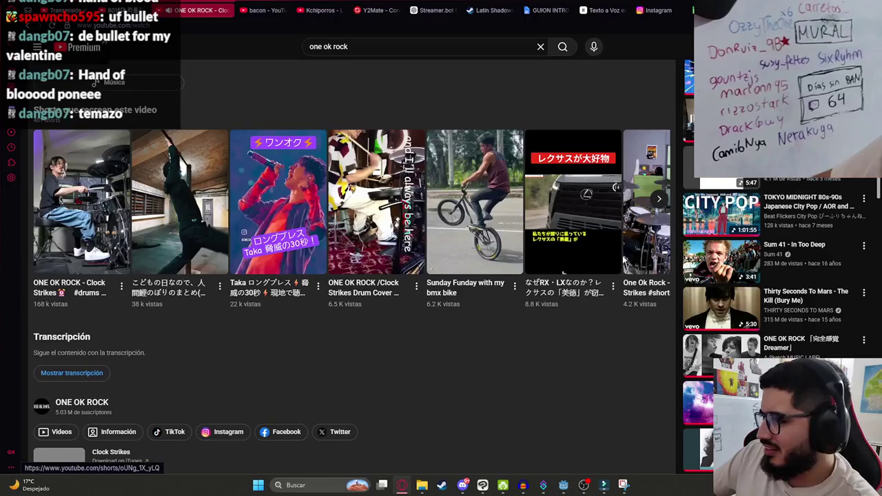
{"action": "scroll", "coordinate": [650, 256], "scroll_direction": "down", "scroll_amount": 5}
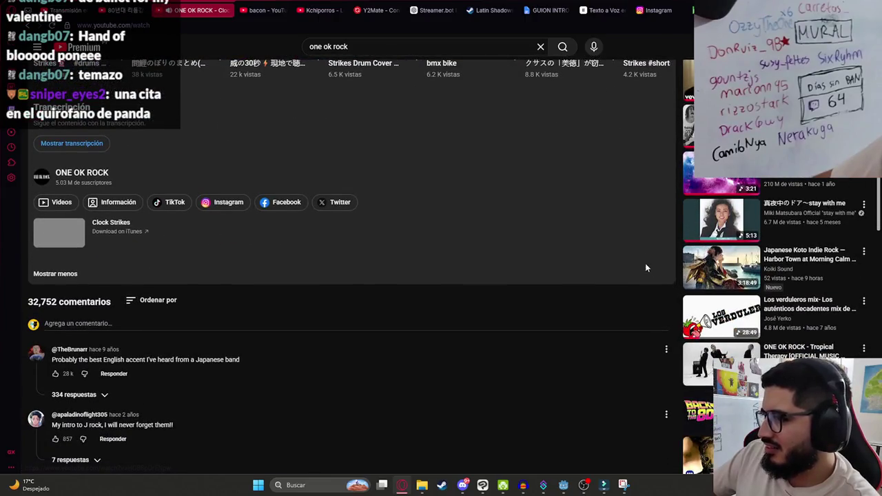
{"action": "scroll", "coordinate": [661, 266], "scroll_direction": "down", "scroll_amount": 2}
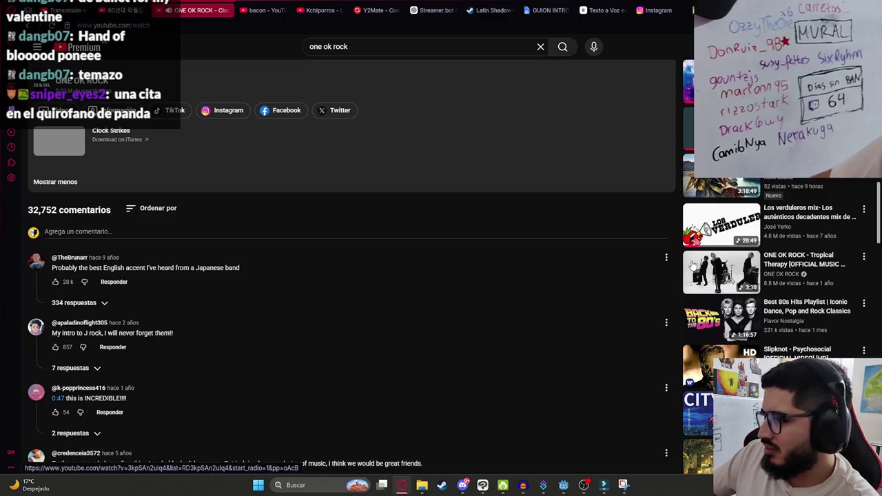
{"action": "scroll", "coordinate": [710, 269], "scroll_direction": "down", "scroll_amount": 1}
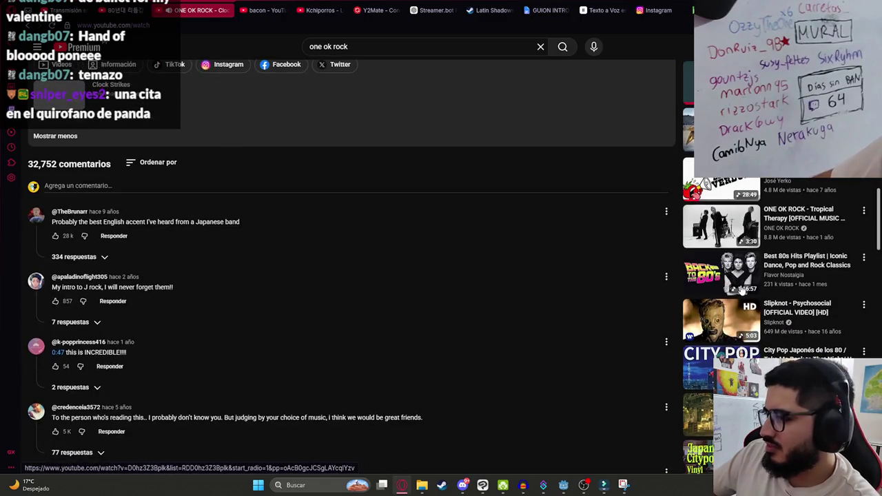
{"action": "scroll", "coordinate": [741, 289], "scroll_direction": "up", "scroll_amount": 15}
{"action": "scroll", "coordinate": [736, 248], "scroll_direction": "down", "scroll_amount": 6}
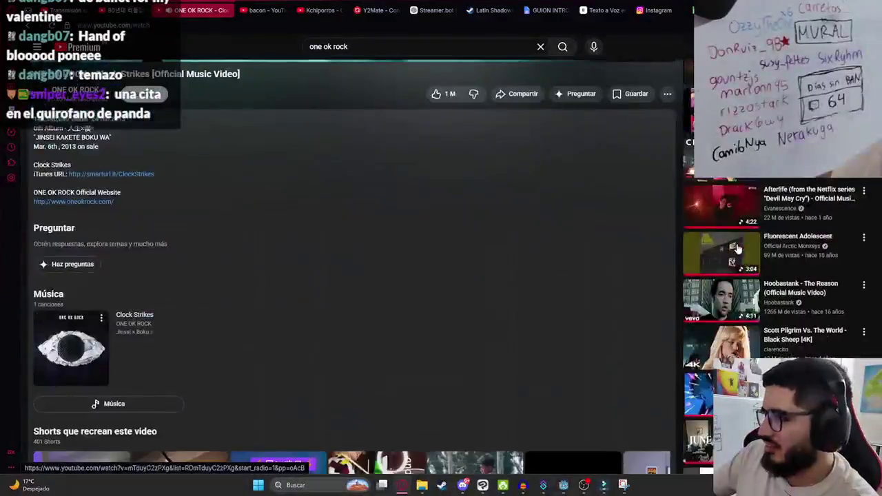
- Play the Evanescence Afterlife music video and raise the volume slightly
{"action": "left_click", "coordinate": [721, 214]}
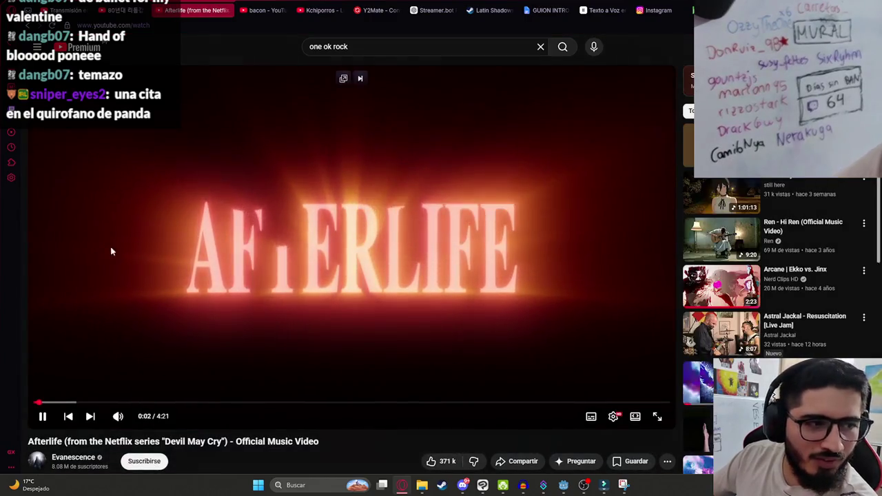
{"action": "mouse_move", "coordinate": [117, 418]}
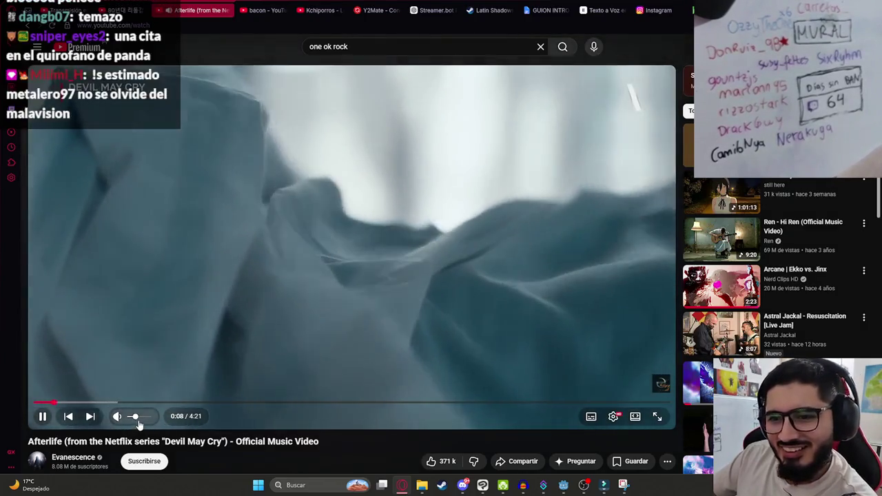
{"action": "left_click", "coordinate": [138, 420]}
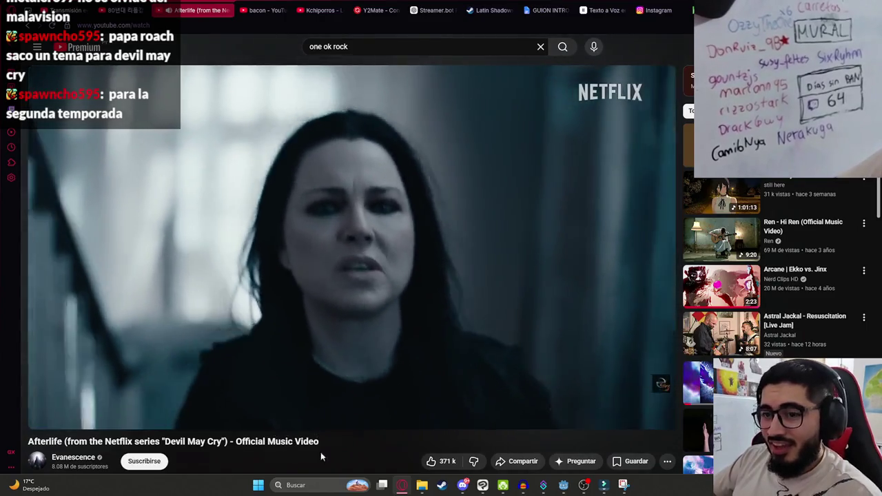
- Search for the Afterlife title, open the official lyric video and pop it into picture-in-picture
{"action": "left_click_drag", "start_coordinate": [319, 442], "coordinate": [79, 441]}
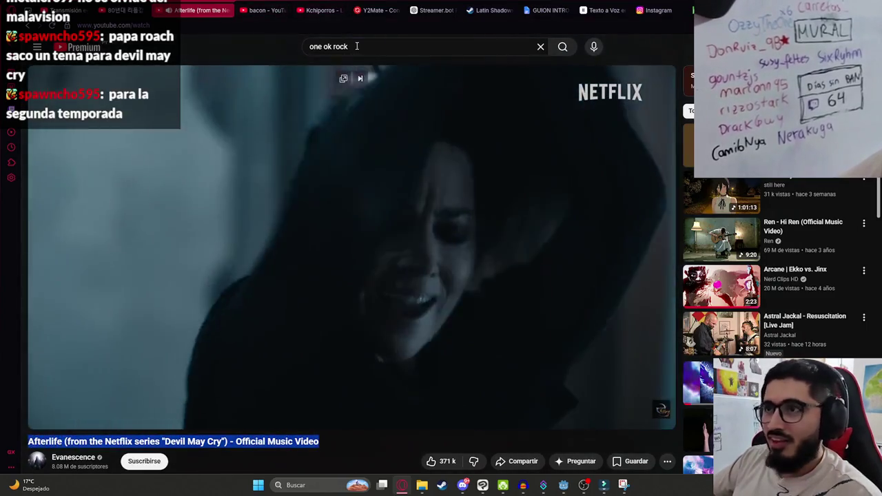
{"action": "left_click", "coordinate": [370, 48]}
{"action": "type", "text": "Afterlife (from the Netflix series \"Devil May Cry\") - Official Music Video"}
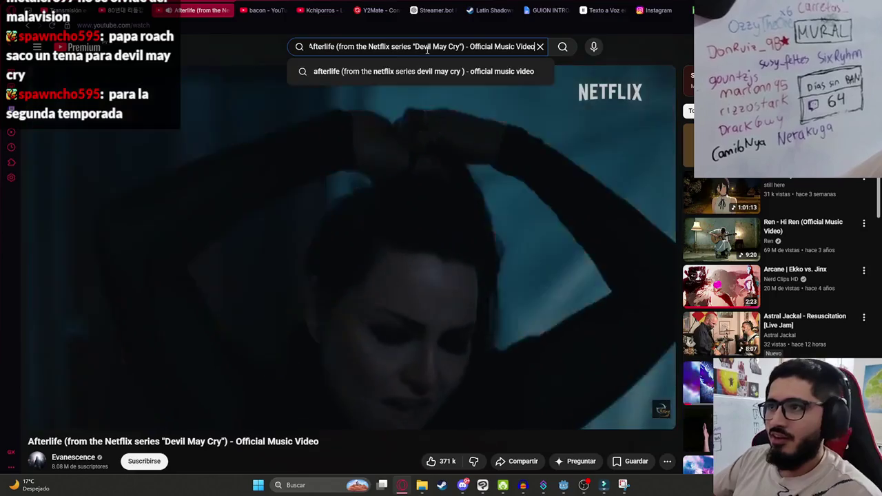
{"action": "key", "text": "ctrl+BackSpace"}
{"action": "key", "text": "ctrl+BackSpace"}
{"action": "key", "text": "ctrl+BackSpace"}
{"action": "key", "text": "Return"}
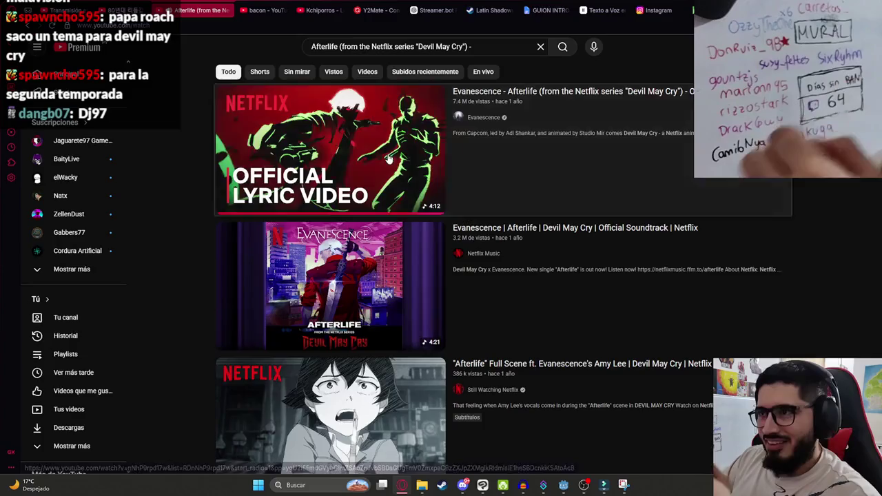
{"action": "left_click", "coordinate": [399, 144]}
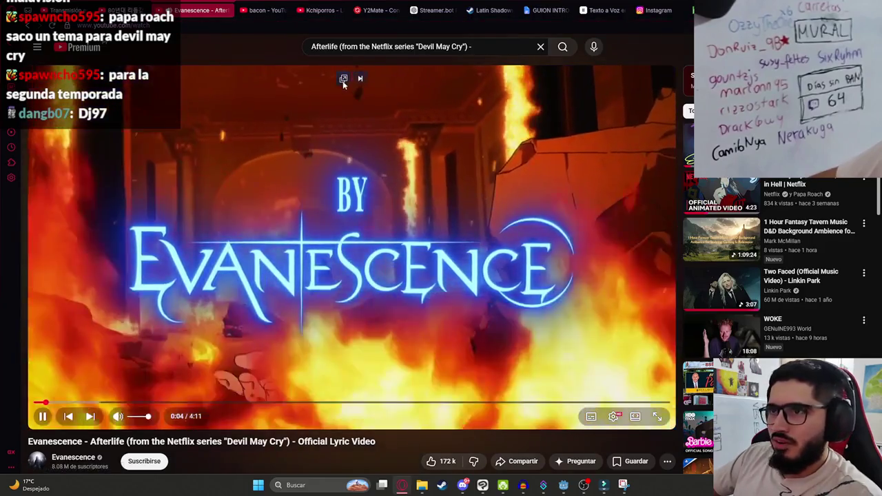
{"action": "left_click", "coordinate": [343, 79]}
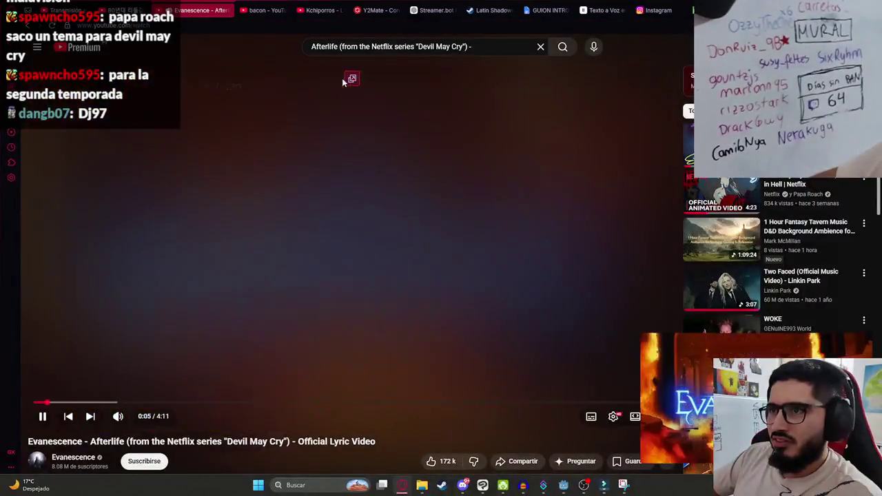
{"action": "left_click", "coordinate": [570, 488]}
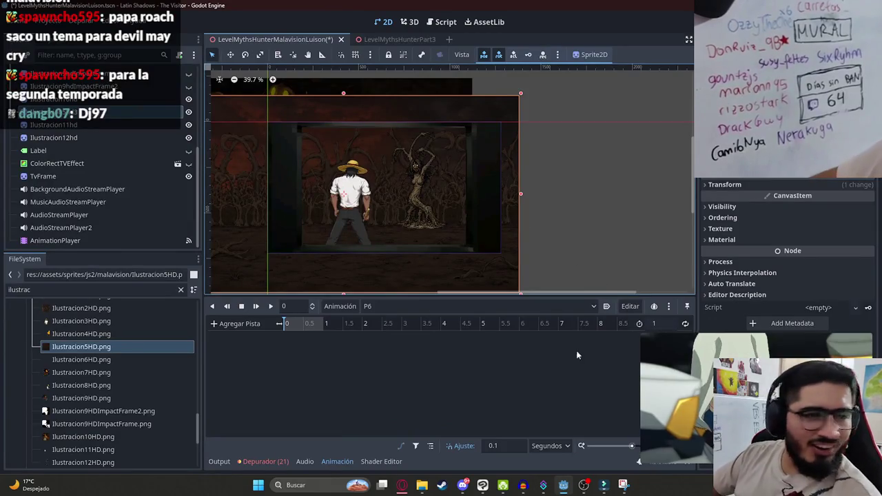
- Move the floating video aside and open the level_myths_hunter_malavision_luison.gd script with Ctrl+F3
{"action": "left_click_drag", "start_coordinate": [767, 345], "coordinate": [183, 300]}
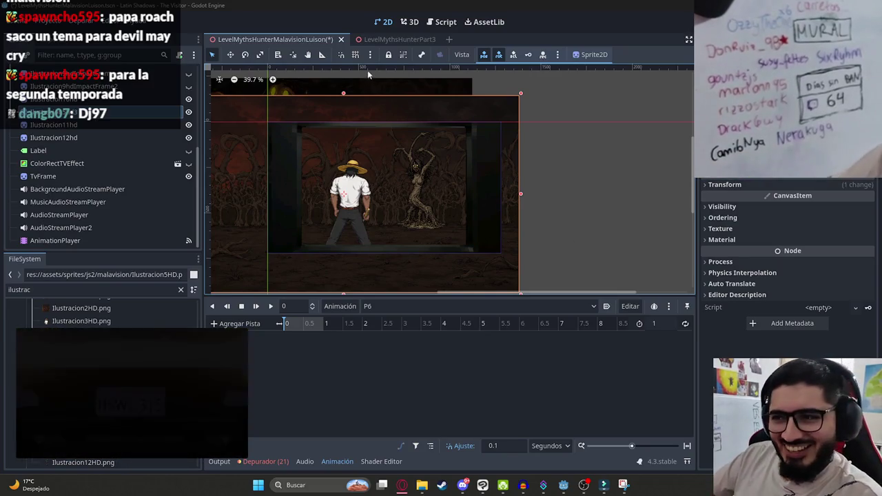
{"action": "scroll", "coordinate": [570, 185], "scroll_direction": "up", "scroll_amount": 1}
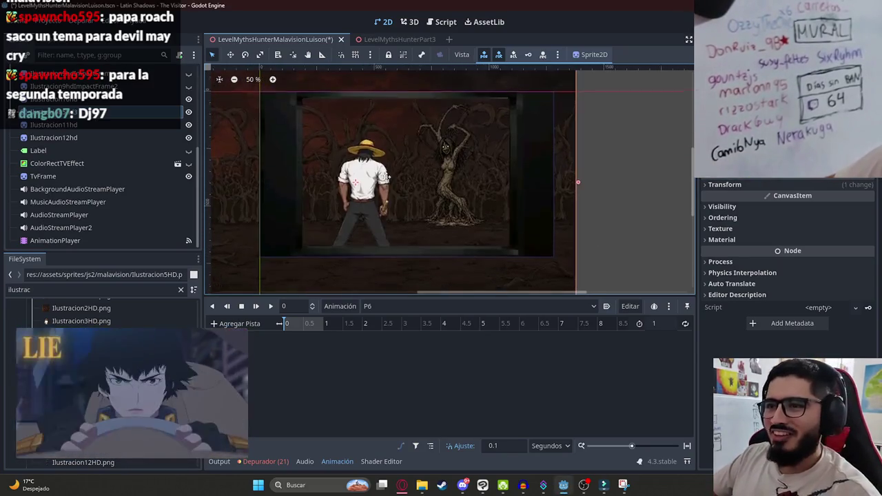
{"action": "scroll", "coordinate": [403, 200], "scroll_direction": "up", "scroll_amount": 2}
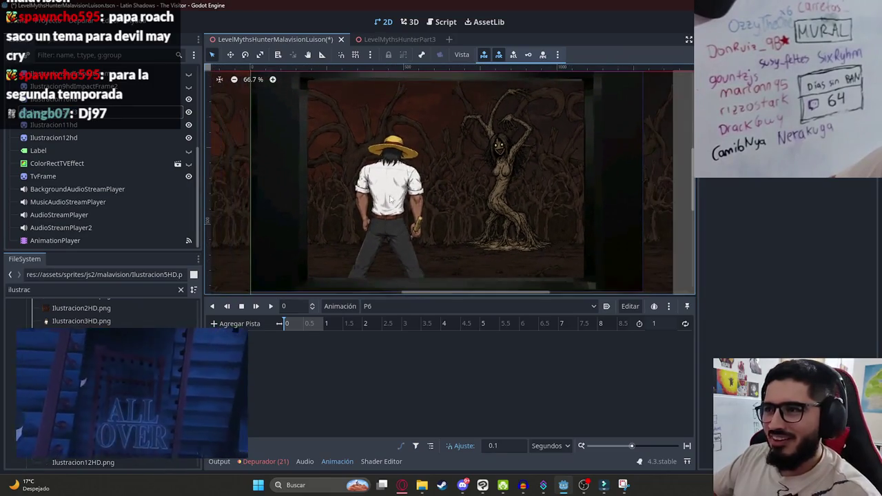
{"action": "scroll", "coordinate": [389, 204], "scroll_direction": "left", "scroll_amount": 1}
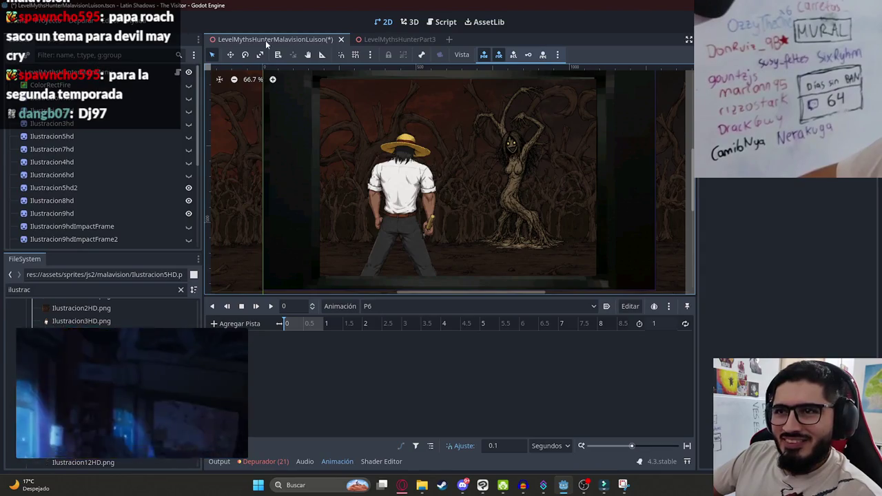
{"action": "key", "text": "ctrl+F3"}
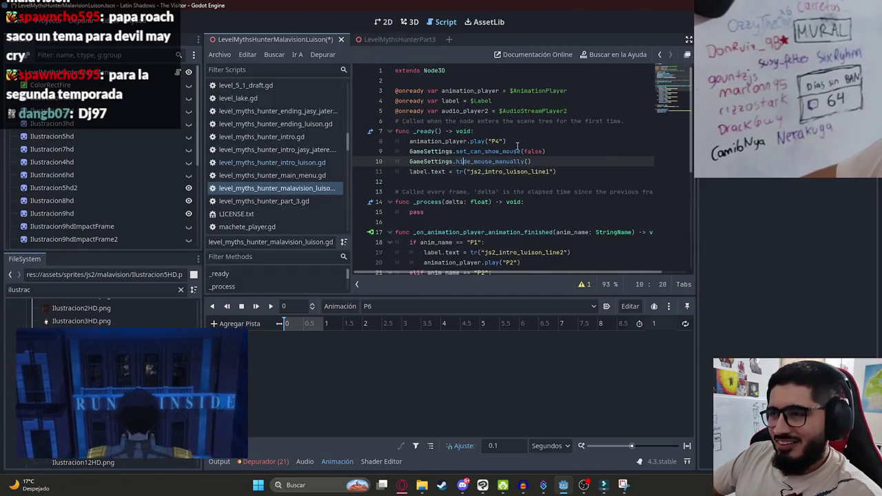
- Run the current scene to preview the cutscene, then stop it
{"action": "right_click", "coordinate": [275, 41]}
{"action": "left_click", "coordinate": [296, 115]}
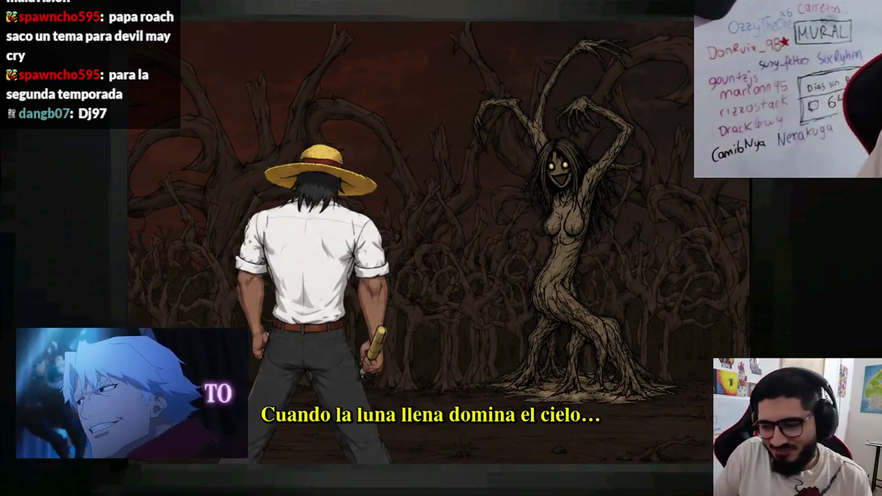
{"action": "key", "text": "F8"}
- Hide the hunter and tree-woman illustration, then save and run the scene again
{"action": "scroll", "coordinate": [121, 187], "scroll_direction": "down", "scroll_amount": 2}
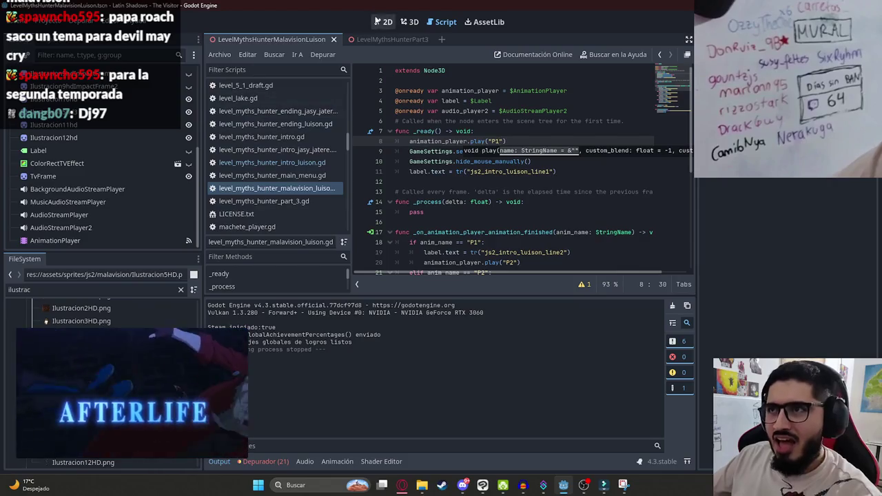
{"action": "left_click", "coordinate": [377, 22]}
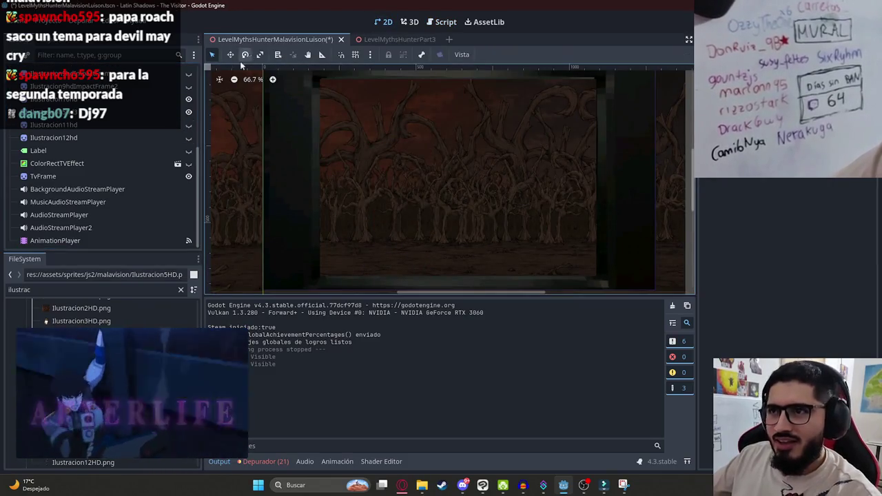
{"action": "left_click", "coordinate": [189, 112]}
{"action": "right_click", "coordinate": [279, 40]}
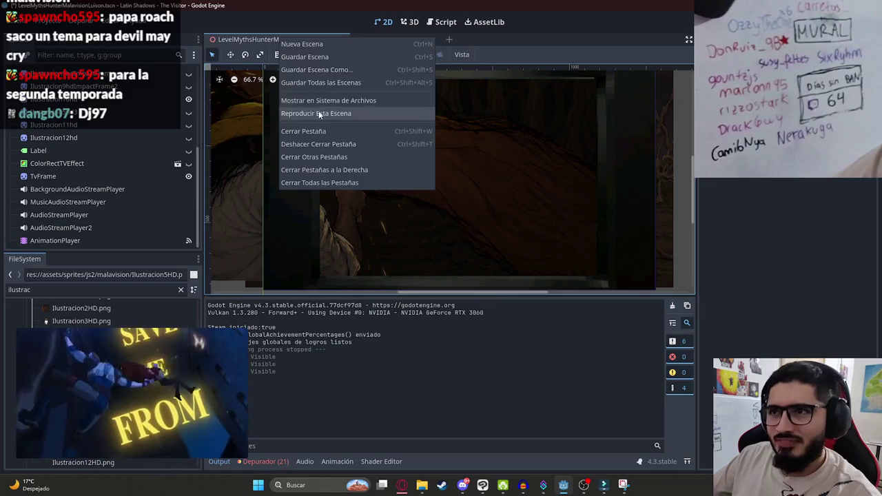
{"action": "left_click", "coordinate": [319, 112]}
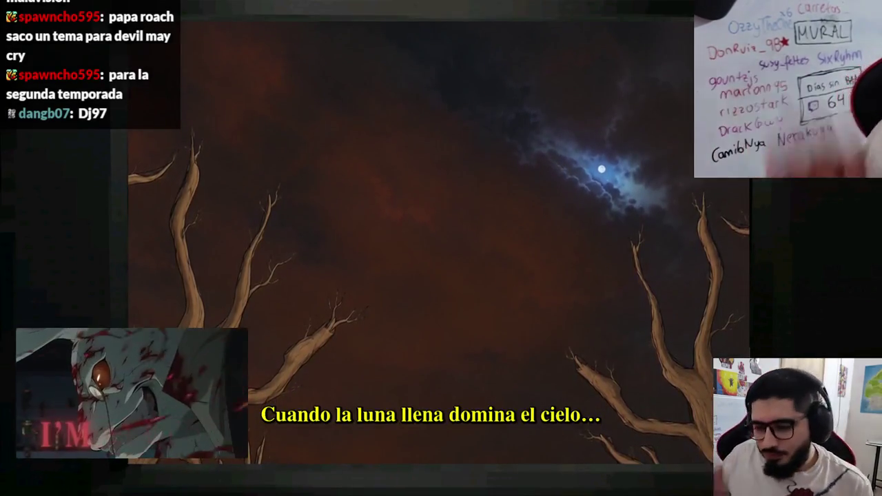
{"action": "key", "text": "alt+F4"}
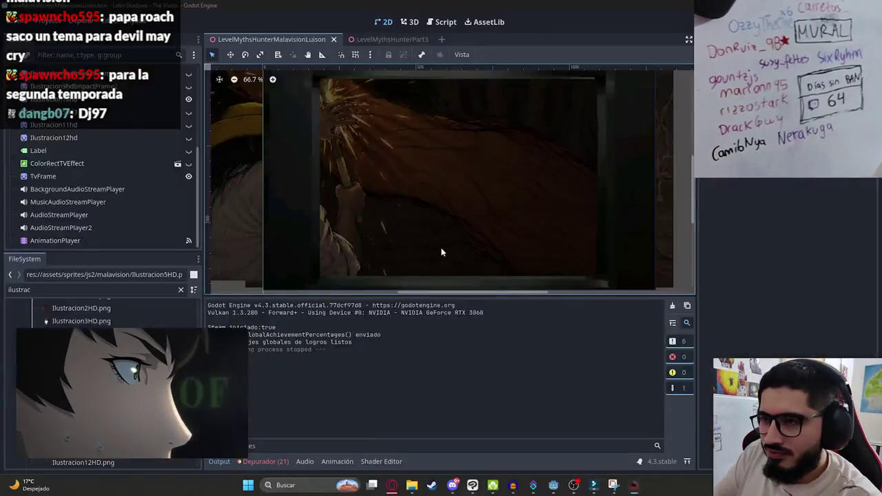
- Save the scene and test-run the cutscene once more before stopping it
{"action": "scroll", "coordinate": [178, 111], "scroll_direction": "up", "scroll_amount": 5}
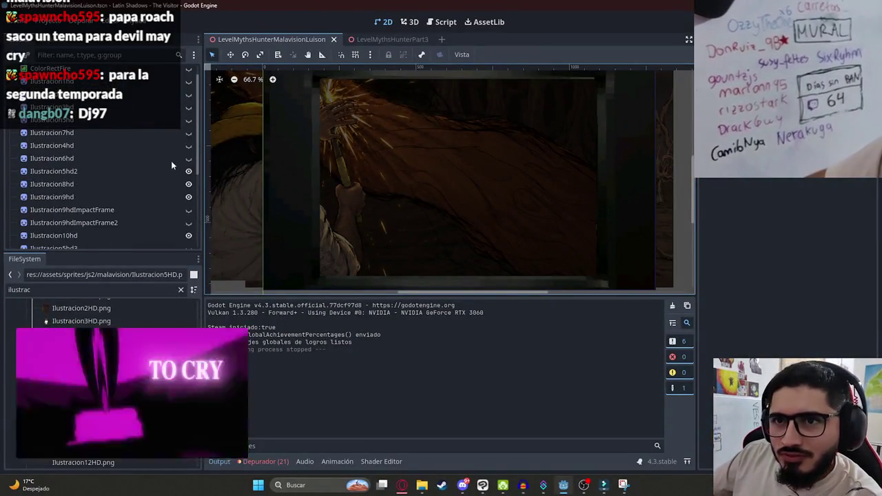
{"action": "scroll", "coordinate": [186, 172], "scroll_direction": "down", "scroll_amount": 5}
{"action": "key", "text": "ctrl+s"}
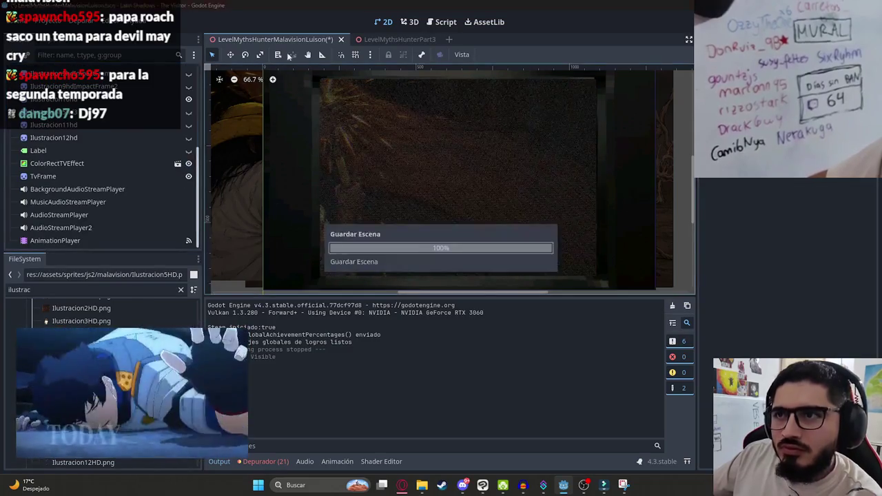
{"action": "right_click", "coordinate": [301, 38]}
{"action": "left_click", "coordinate": [353, 115]}
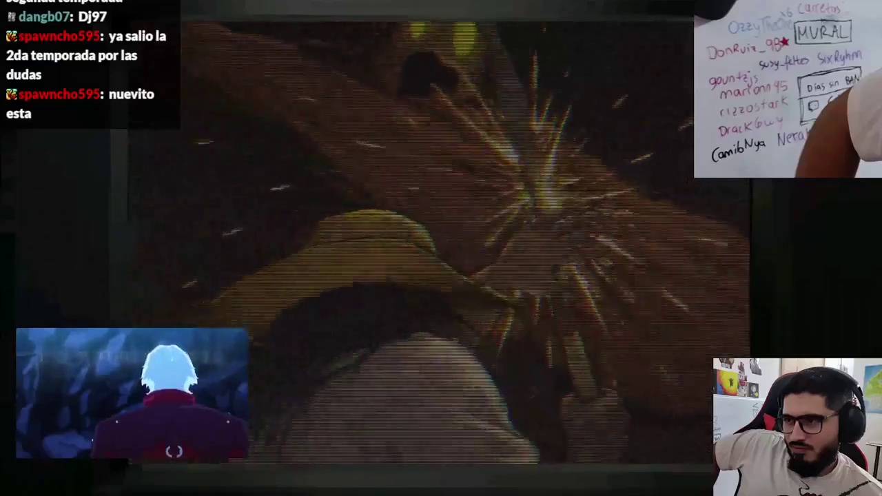
{"action": "key", "text": "F8"}
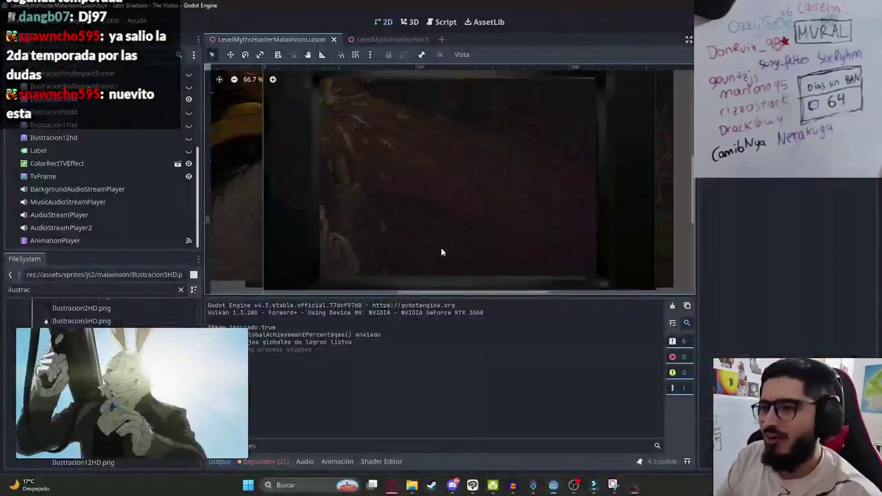
- Switch to the browser and return the Afterlife video from the floating window to the main player
{"action": "scroll", "coordinate": [357, 180], "scroll_direction": "down", "scroll_amount": 1}
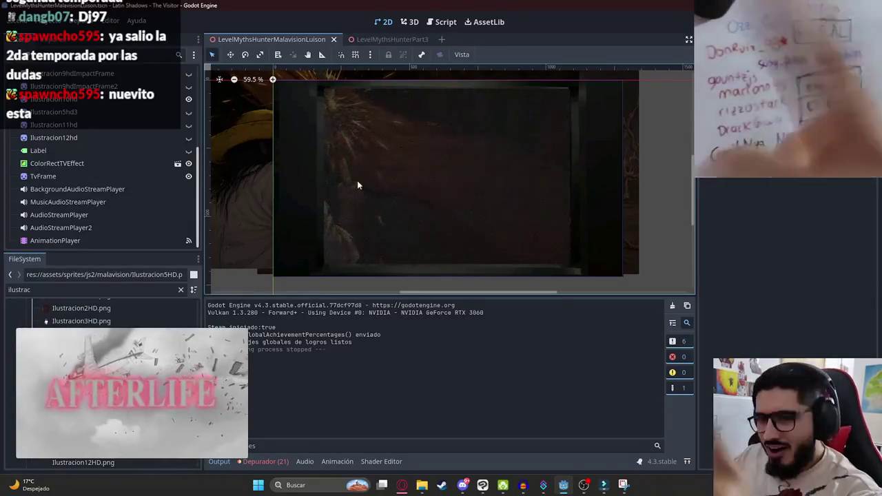
{"action": "left_click_drag", "start_coordinate": [387, 194], "coordinate": [449, 194]}
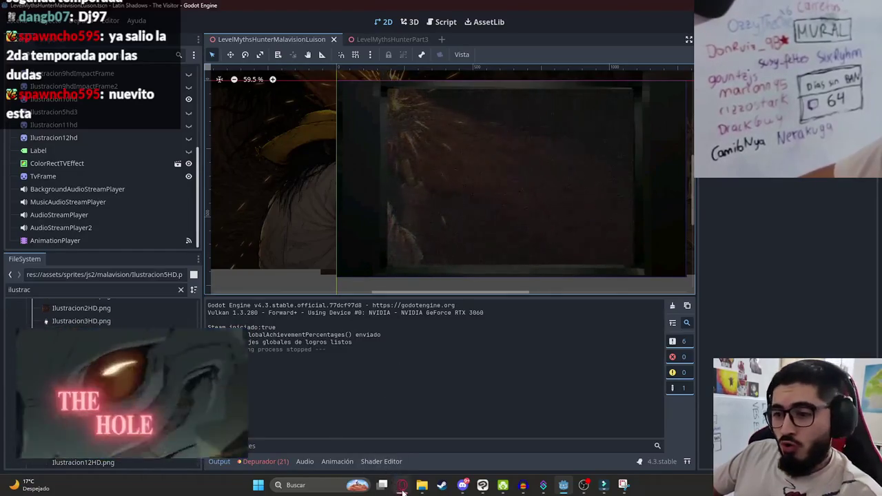
{"action": "key", "text": "alt+Tab"}
{"action": "left_click", "coordinate": [238, 340]}
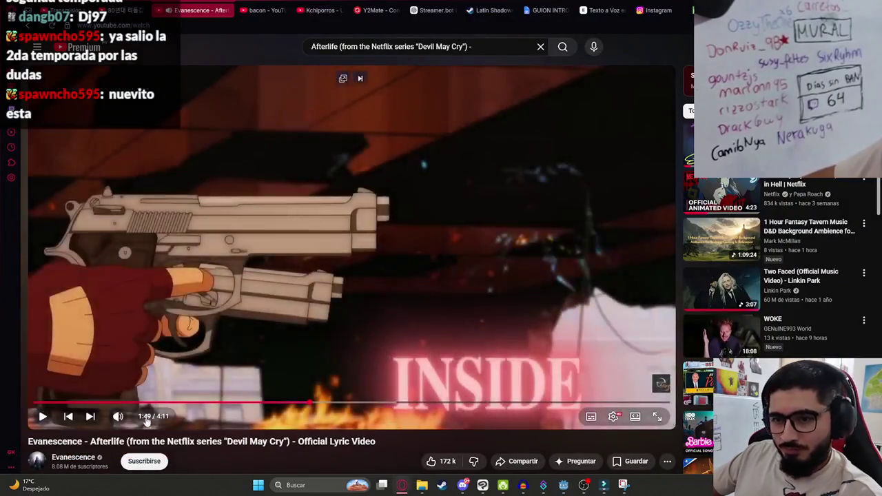
- Resume the Afterlife lyric video, then switch back to the Godot editor
{"action": "left_click", "coordinate": [141, 379]}
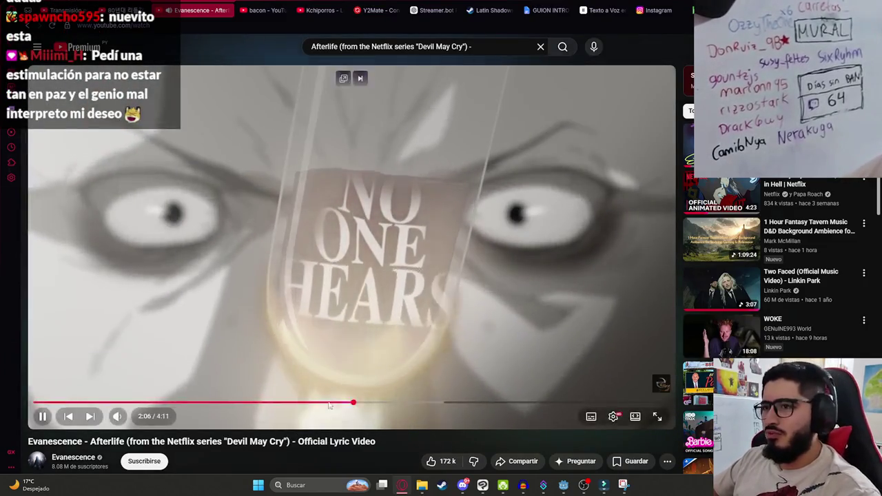
{"action": "key", "text": "alt+Tab"}
{"action": "scroll", "coordinate": [412, 235], "scroll_direction": "down", "scroll_amount": 2}
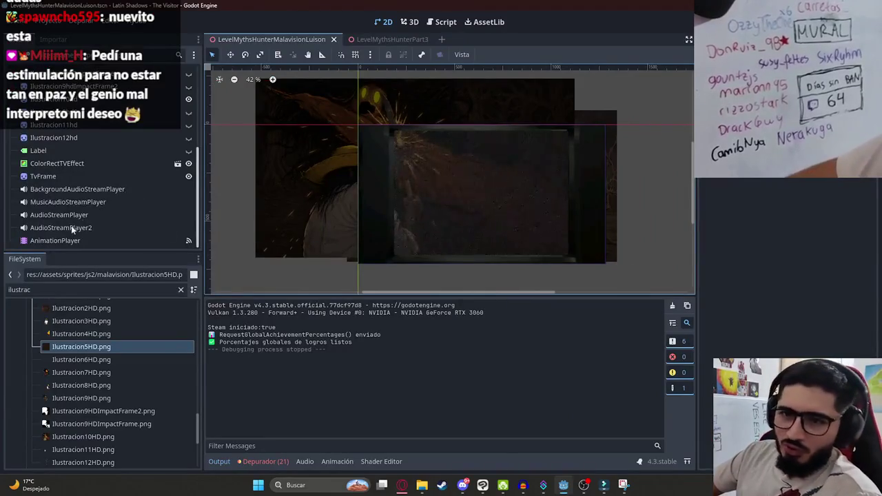
- Select the AnimationPlayer and hide the hunter, scarecrow and ColorRectTVEffect layers
{"action": "left_click", "coordinate": [90, 240]}
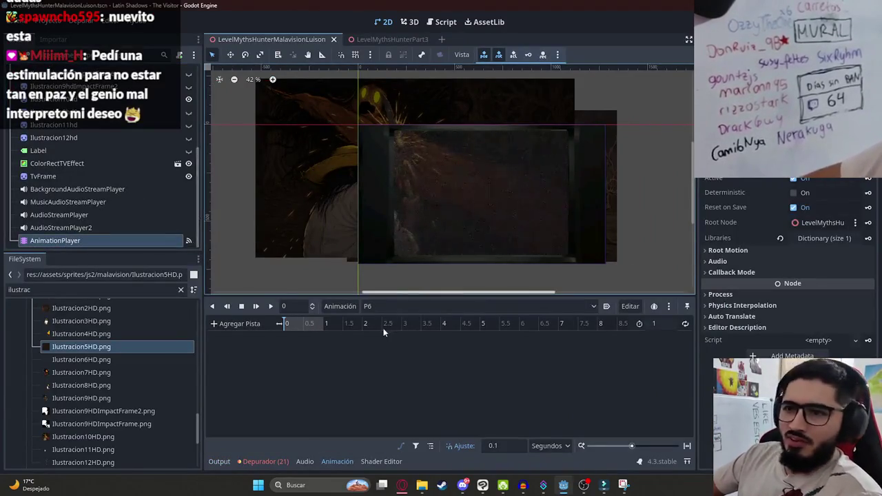
{"action": "left_click", "coordinate": [103, 125]}
{"action": "left_click", "coordinate": [188, 126]}
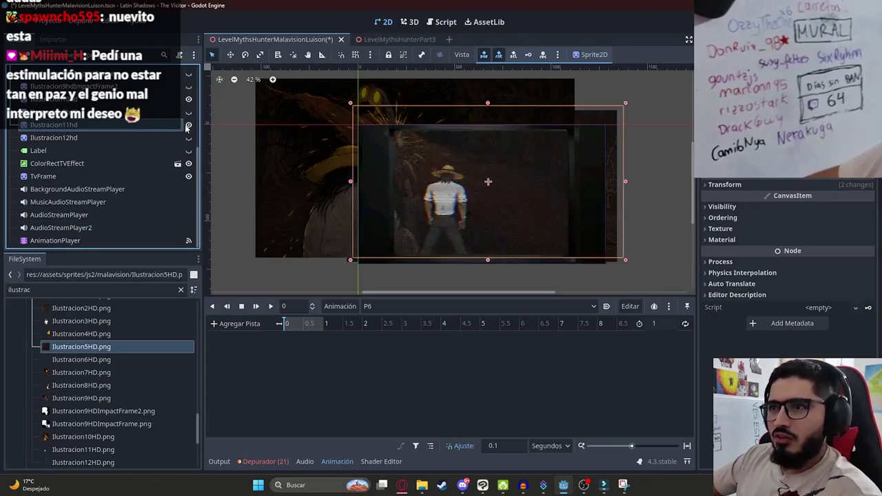
{"action": "left_click", "coordinate": [189, 127]}
{"action": "left_click", "coordinate": [189, 113]}
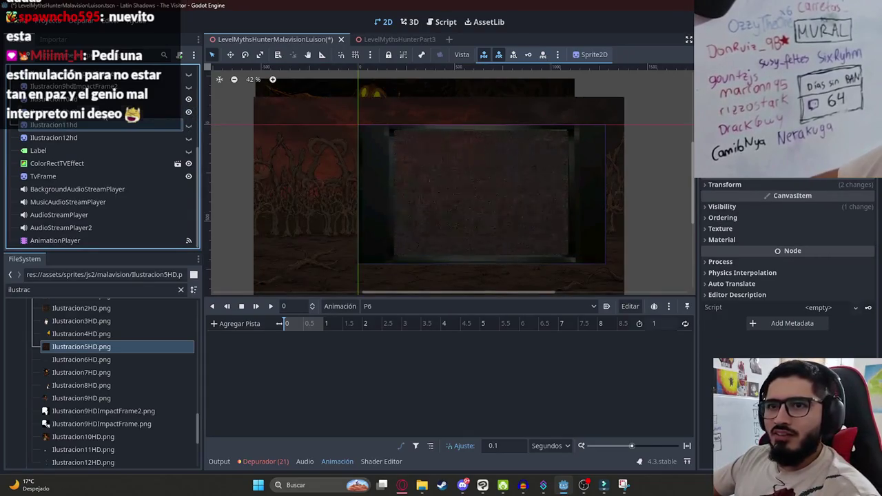
{"action": "scroll", "coordinate": [329, 141], "scroll_direction": "down", "scroll_amount": 1}
{"action": "left_click", "coordinate": [276, 155]}
{"action": "left_click", "coordinate": [189, 164]}
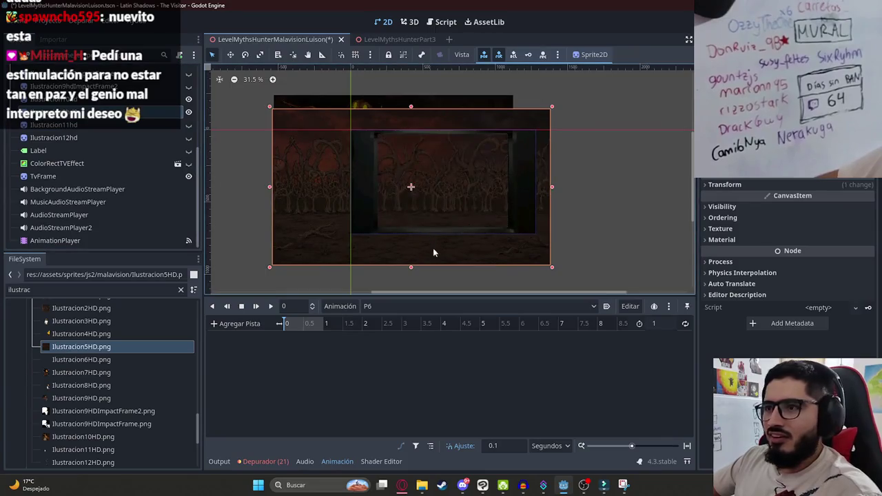
- Scale and move the forest background sprite so it fits the frame
{"action": "left_click_drag", "start_coordinate": [411, 269], "coordinate": [393, 216]}
{"action": "scroll", "coordinate": [355, 206], "scroll_direction": "up", "scroll_amount": 2}
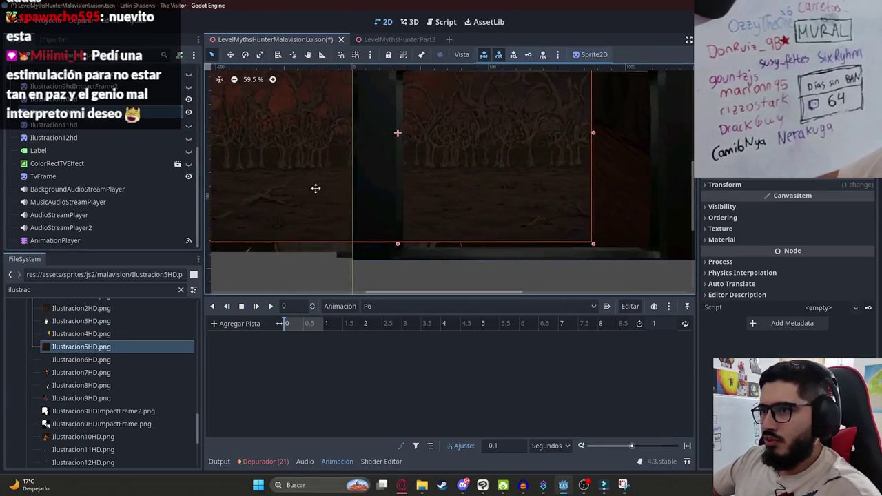
{"action": "scroll", "coordinate": [484, 188], "scroll_direction": "down", "scroll_amount": 1}
{"action": "left_click_drag", "start_coordinate": [485, 188], "coordinate": [384, 217]}
{"action": "left_click_drag", "start_coordinate": [390, 86], "coordinate": [386, 122]}
{"action": "left_click_drag", "start_coordinate": [373, 195], "coordinate": [392, 189]}
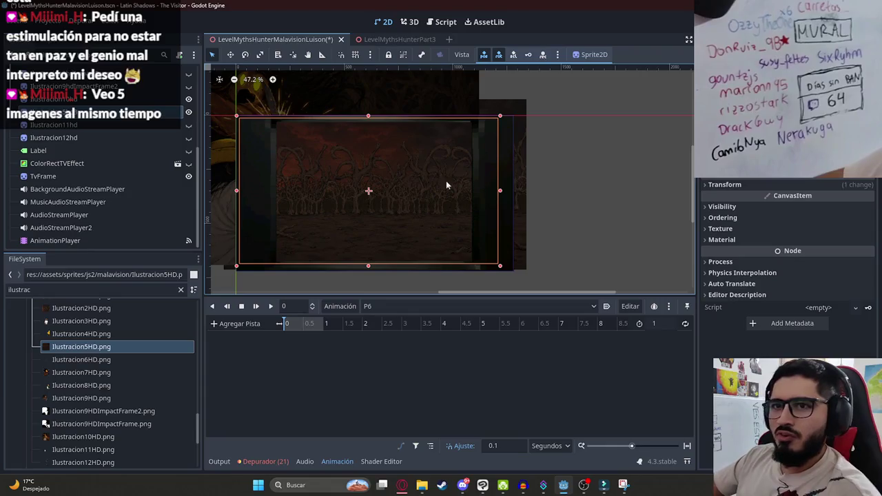
- Key the background's Visible property at 0 seconds in P6, creating the new track
{"action": "left_click", "coordinate": [729, 190]}
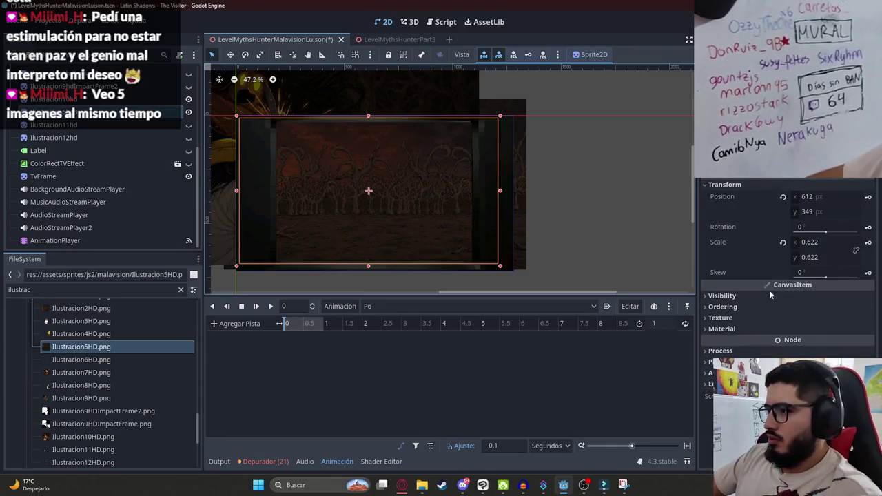
{"action": "left_click", "coordinate": [867, 297]}
{"action": "left_click", "coordinate": [863, 308]}
{"action": "key", "text": "Return"}
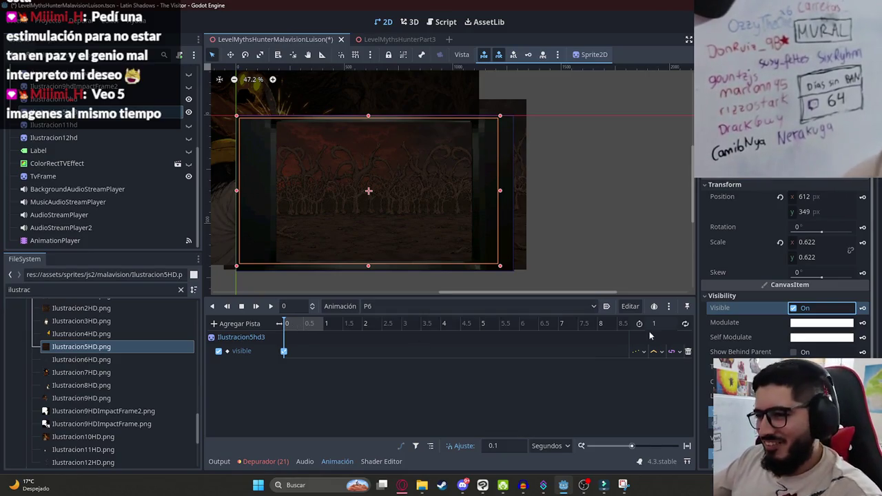
- Set the P6 animation length to 10 seconds and save the scene
{"action": "type", "text": "0"}
{"action": "key", "text": "Return"}
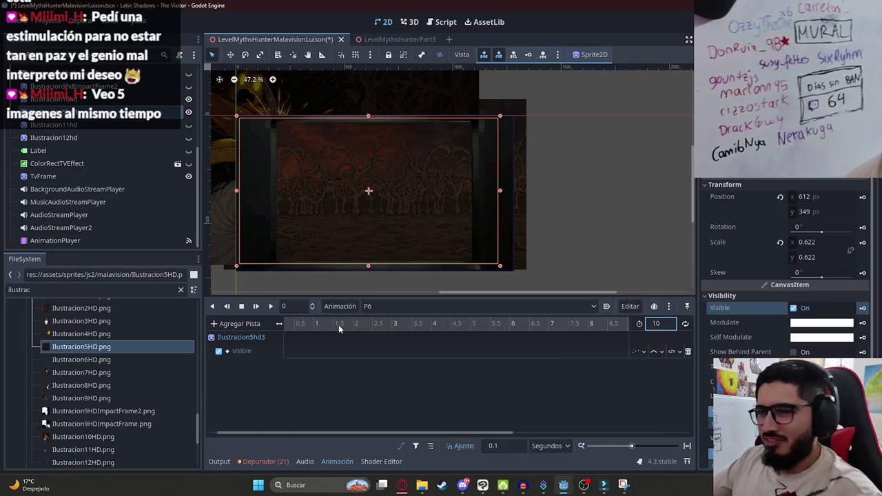
{"action": "scroll", "coordinate": [317, 330], "scroll_direction": "down", "scroll_amount": 2}
{"action": "key", "text": "ctrl+s"}
- Tint the forest background black (000000) and key its Modulate at 0 seconds
{"action": "left_click", "coordinate": [143, 126]}
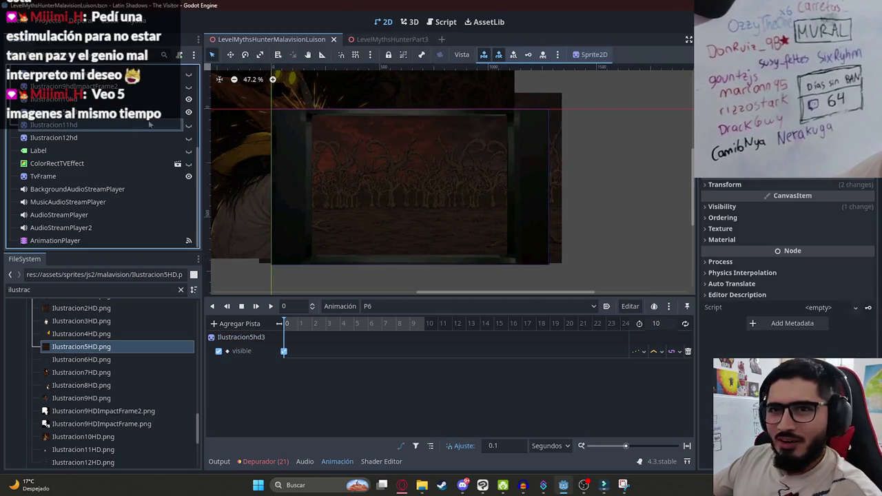
{"action": "left_click", "coordinate": [124, 124]}
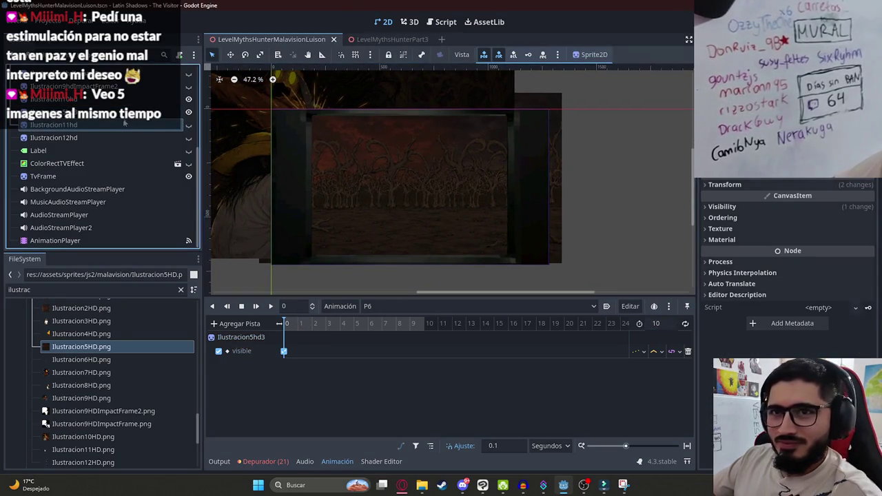
{"action": "left_click", "coordinate": [190, 113]}
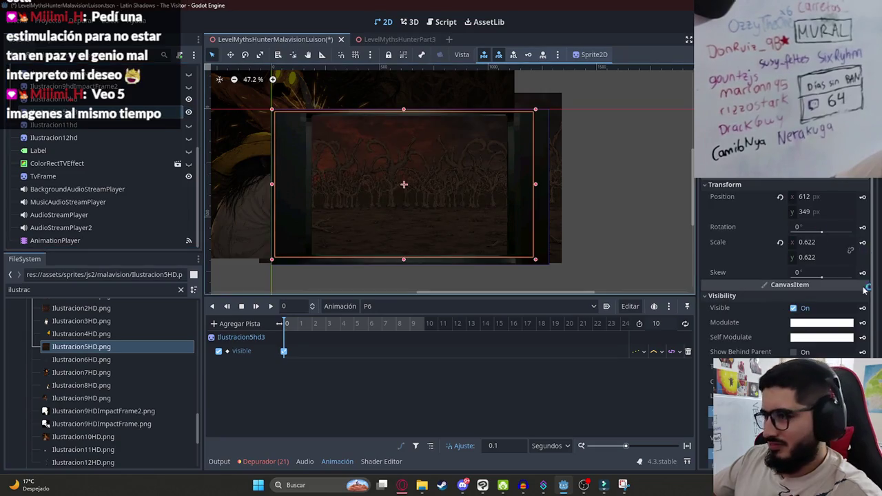
{"action": "left_click", "coordinate": [837, 327]}
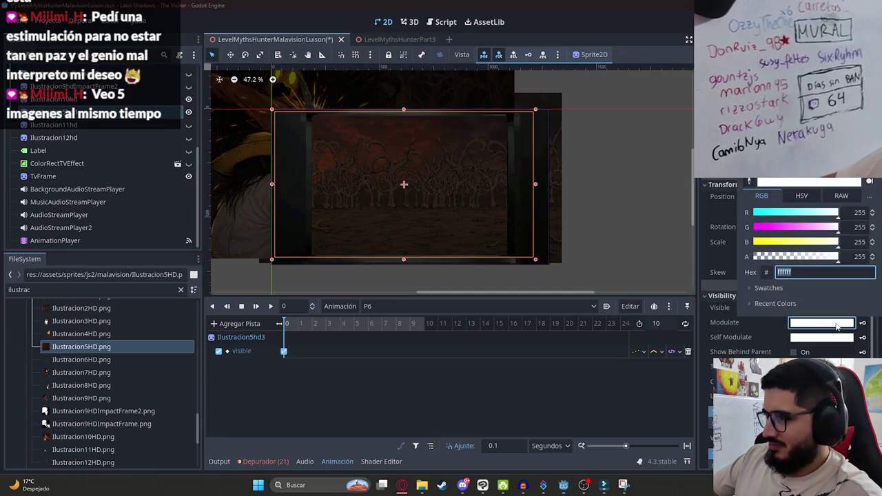
{"action": "type", "text": "000000"}
{"action": "key", "text": "Return"}
{"action": "left_click", "coordinate": [863, 322]}
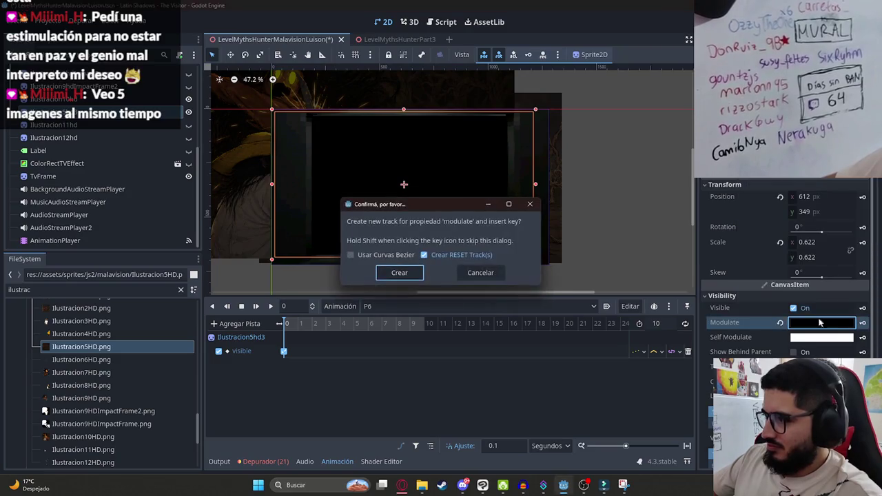
{"action": "key", "text": "Return"}
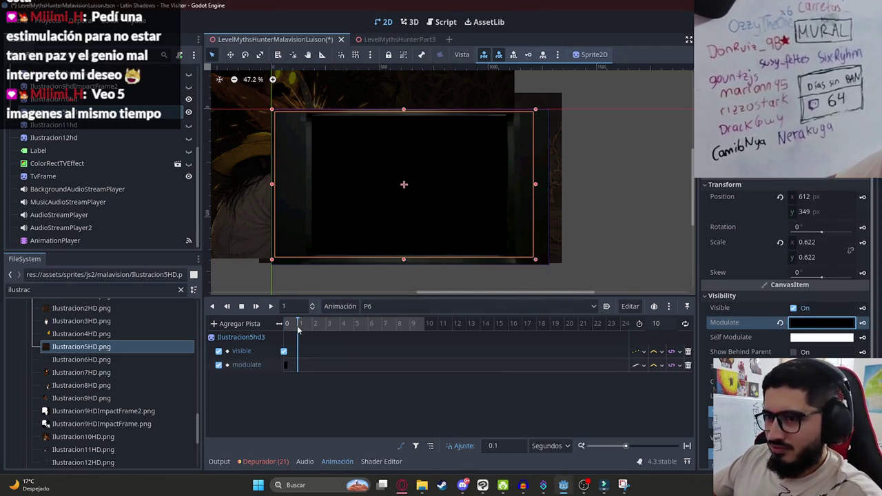
- Key the background tint white near 1 second, save, and show the hunter sprite Ilustracion11hd
{"action": "left_click", "coordinate": [781, 323]}
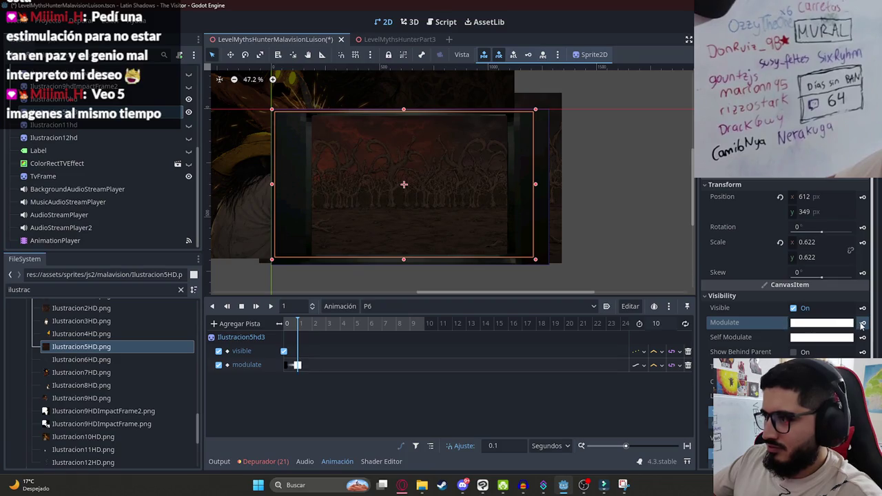
{"action": "mouse_move", "coordinate": [302, 334]}
{"action": "left_mouse_down"}
{"action": "mouse_move", "coordinate": [285, 329]}
{"action": "mouse_move", "coordinate": [320, 329]}
{"action": "left_mouse_up"}
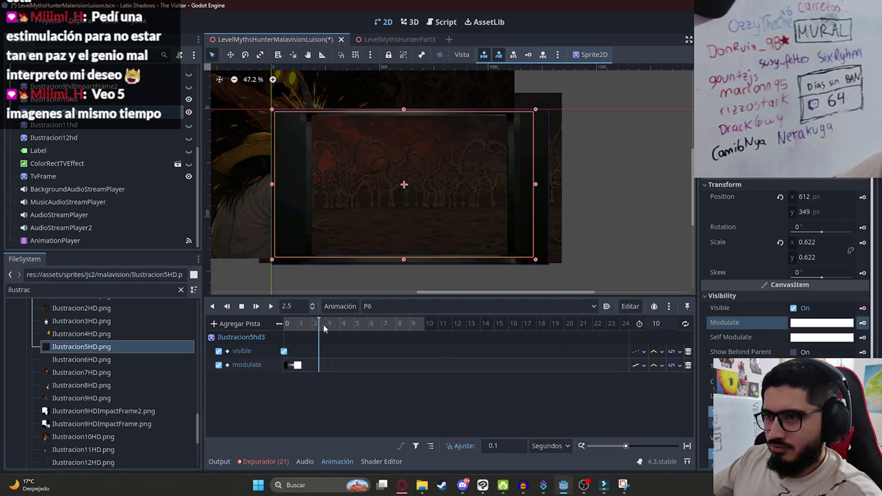
{"action": "key", "text": "ctrl+s"}
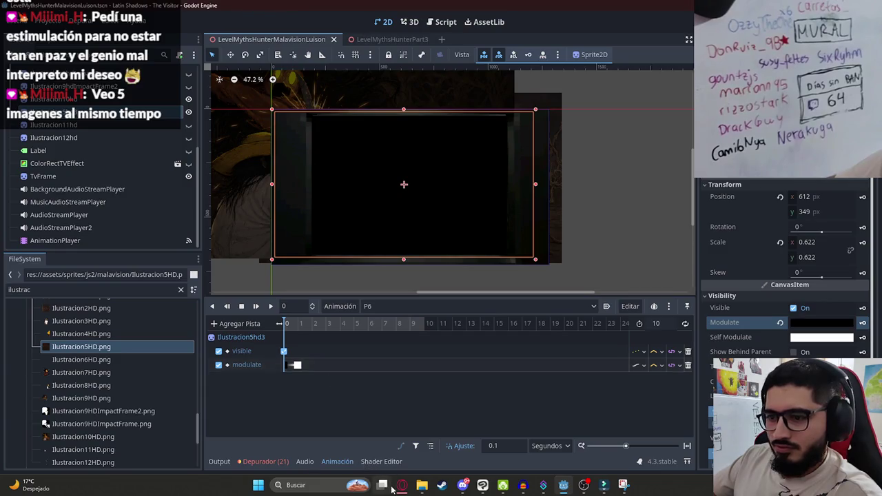
{"action": "left_click", "coordinate": [78, 128]}
{"action": "left_click", "coordinate": [189, 126]}
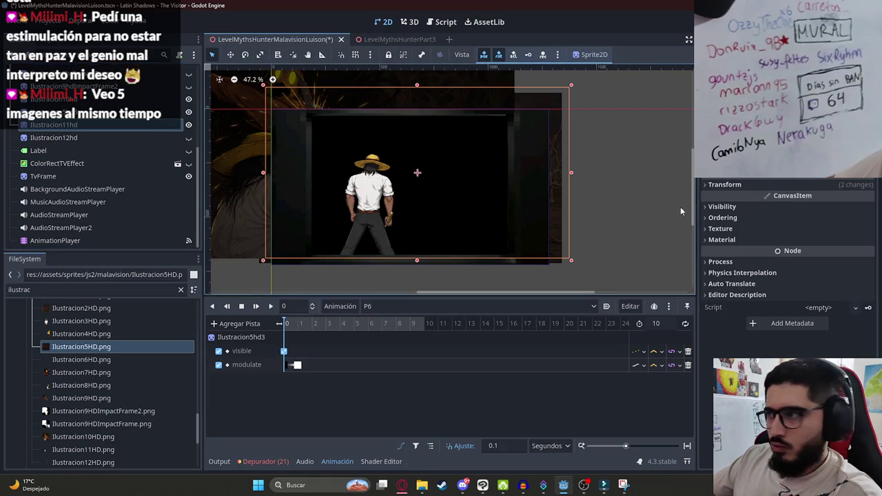
- Add a Visible track and keyframe for the hunter Ilustracion11hd in P6, leaving him visible
{"action": "left_click", "coordinate": [732, 209]}
{"action": "left_click", "coordinate": [794, 219]}
{"action": "left_click", "coordinate": [862, 218]}
{"action": "key", "text": "Return"}
{"action": "left_click", "coordinate": [794, 219]}
- Set the hunter's Modulate to fully transparent black and key it at 0 seconds
{"action": "left_click", "coordinate": [822, 233]}
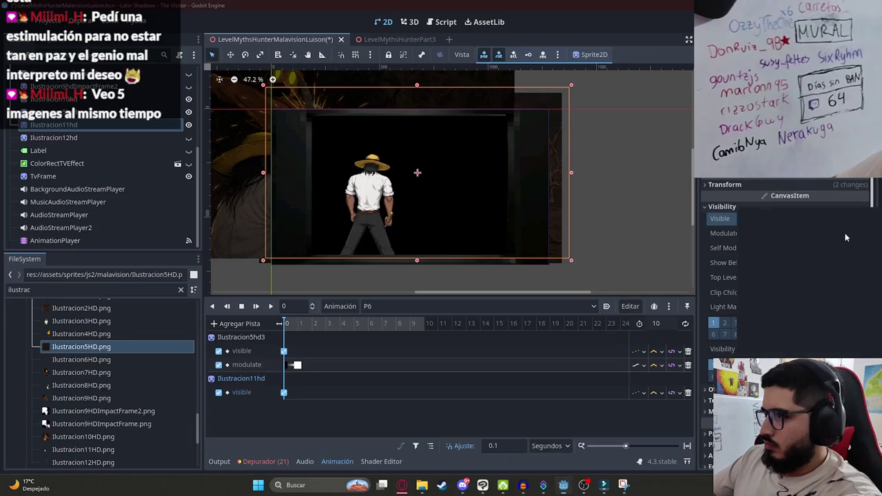
{"action": "mouse_move", "coordinate": [869, 315]}
{"action": "left_mouse_down"}
{"action": "mouse_move", "coordinate": [876, 351]}
{"action": "mouse_move", "coordinate": [859, 183]}
{"action": "left_mouse_up"}
{"action": "left_click", "coordinate": [784, 338]}
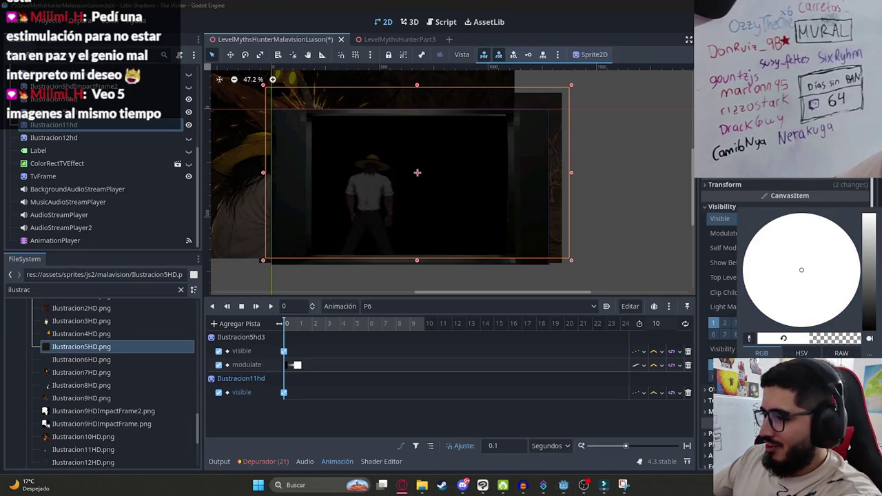
{"action": "left_click", "coordinate": [623, 426]}
{"action": "left_click", "coordinate": [862, 234]}
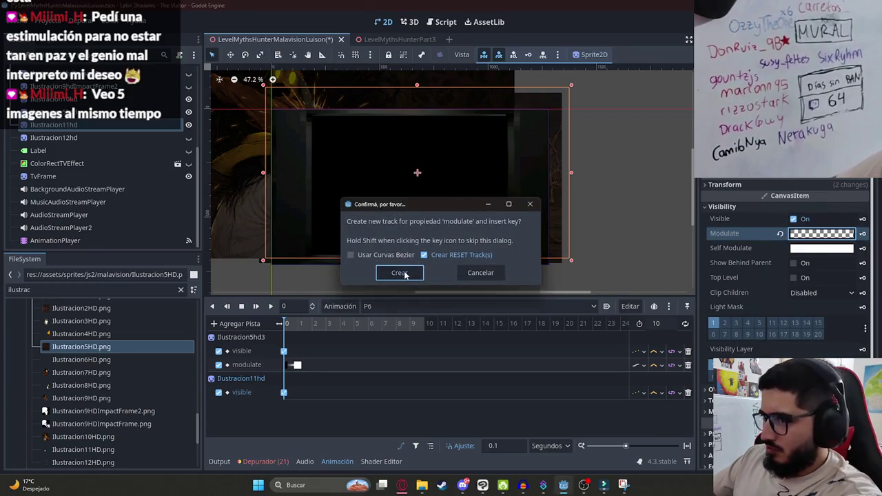
{"action": "left_click", "coordinate": [399, 273]}
- At 1 second, restore the hunter's Modulate to opaque white and scrub the fade-in
{"action": "left_click", "coordinate": [297, 325]}
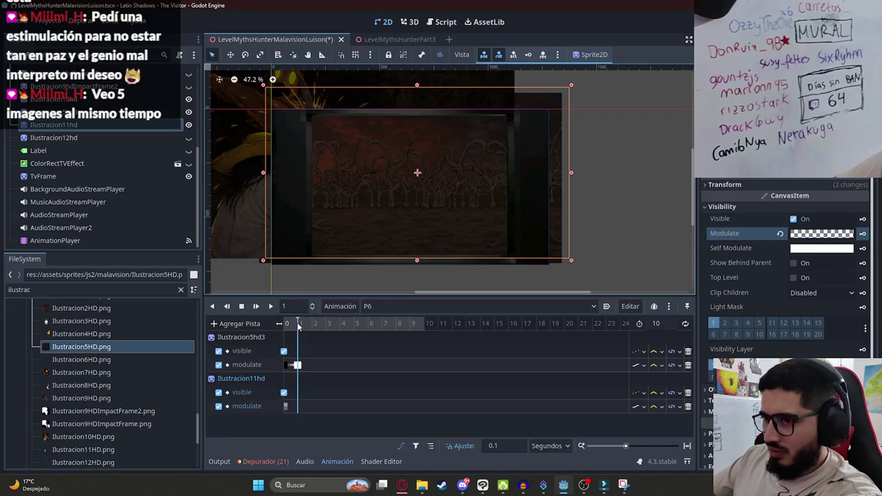
{"action": "left_click", "coordinate": [780, 234]}
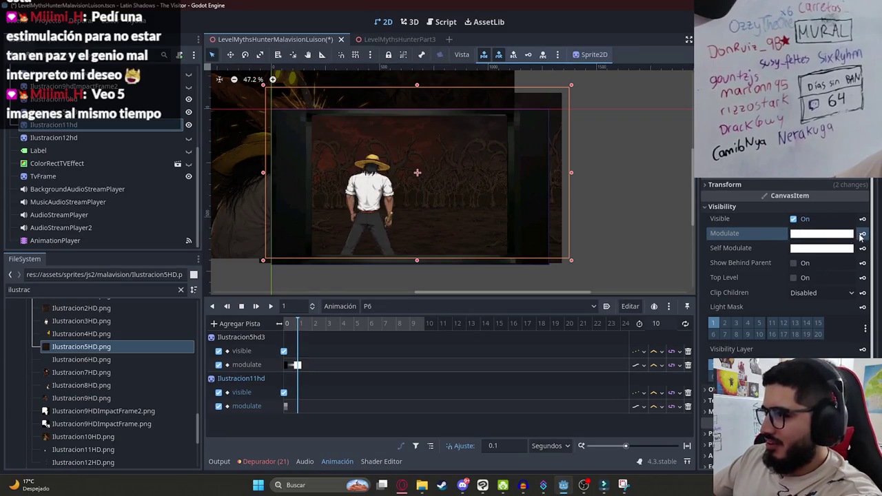
{"action": "mouse_move", "coordinate": [287, 323]}
{"action": "left_mouse_down"}
{"action": "mouse_move", "coordinate": [303, 327]}
{"action": "mouse_move", "coordinate": [274, 331]}
{"action": "left_mouse_up"}
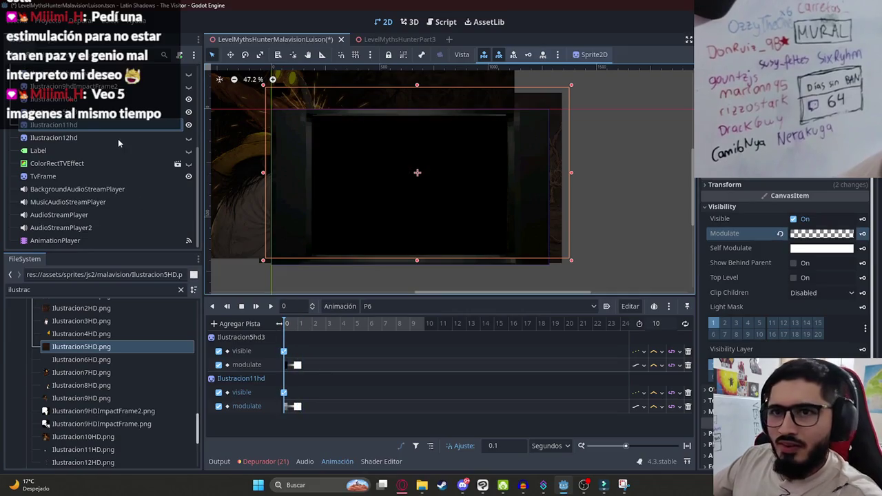
- Select the tree-woman Ilustracion12hd and key her Visible property
{"action": "left_click", "coordinate": [54, 137]}
{"action": "left_click", "coordinate": [723, 206]}
{"action": "left_click", "coordinate": [862, 218]}
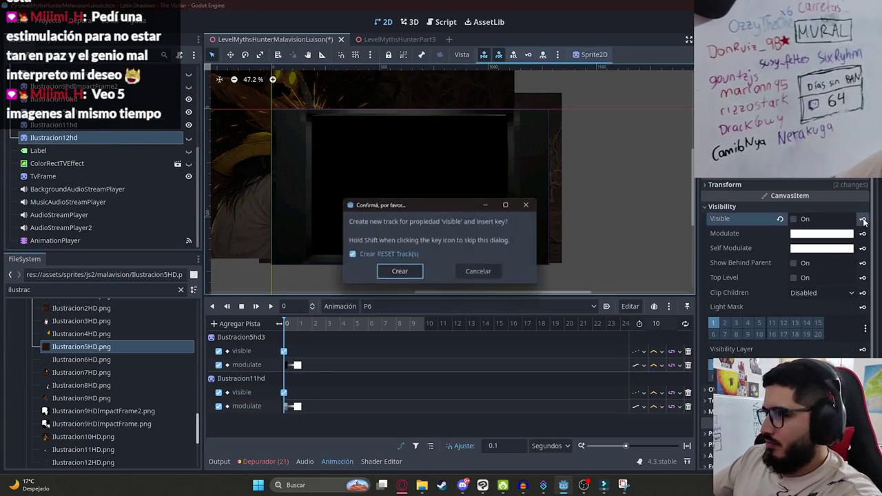
- Fade the tree-woman from transparent Modulate at 0 to opaque white at 1 second
{"action": "key", "text": "Return"}
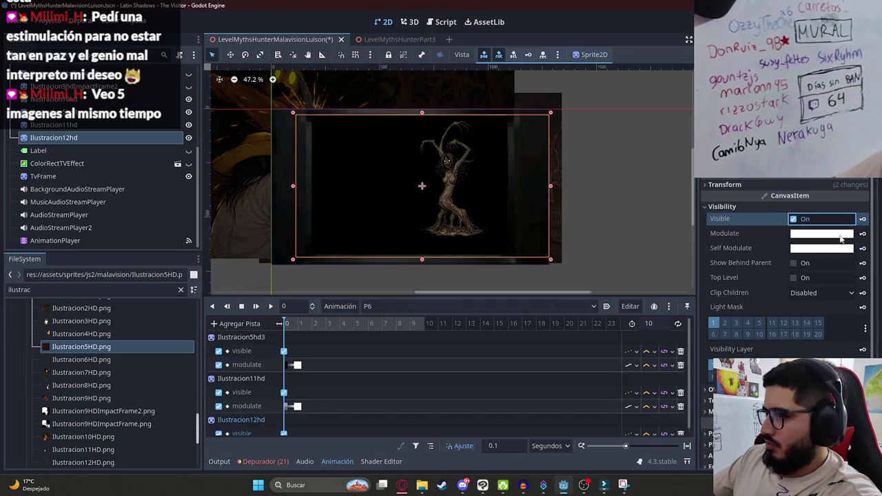
{"action": "left_click", "coordinate": [841, 235]}
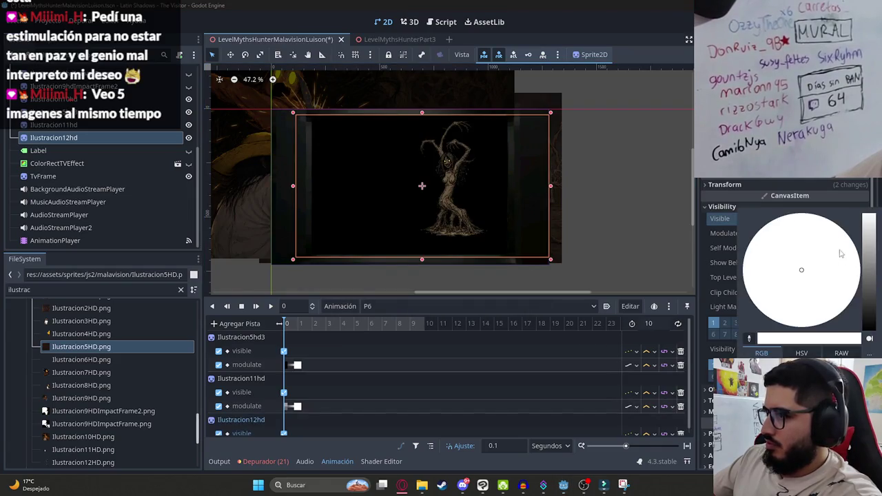
{"action": "left_click", "coordinate": [556, 407]}
{"action": "left_click", "coordinate": [862, 233]}
{"action": "key", "text": "Return"}
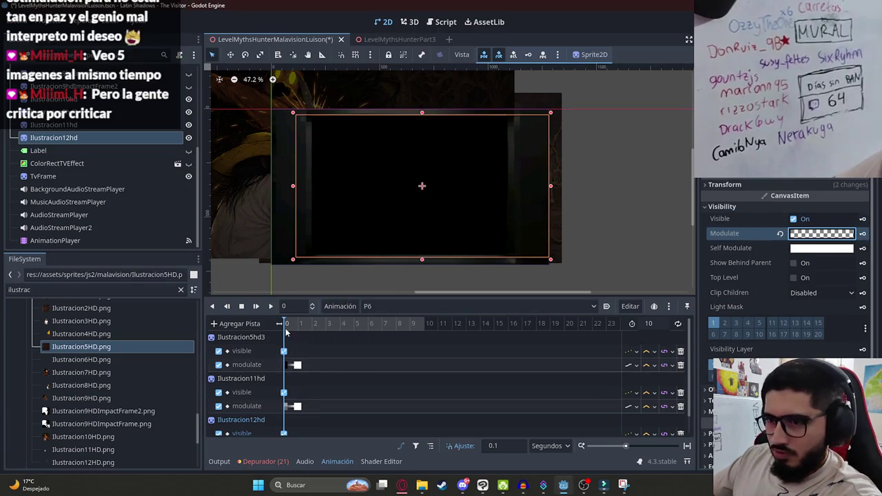
{"action": "left_click_drag", "start_coordinate": [286, 332], "coordinate": [298, 329]}
{"action": "left_click", "coordinate": [781, 234]}
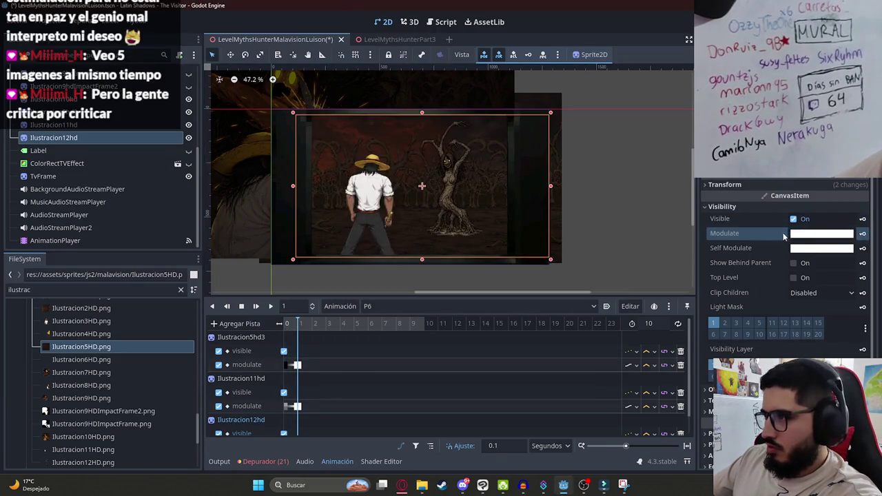
- Play and scrub the P6 fade-in, then switch to the GUION INTRO CAZADOR DE MITOS script
{"action": "scroll", "coordinate": [349, 177], "scroll_direction": "up", "scroll_amount": 4}
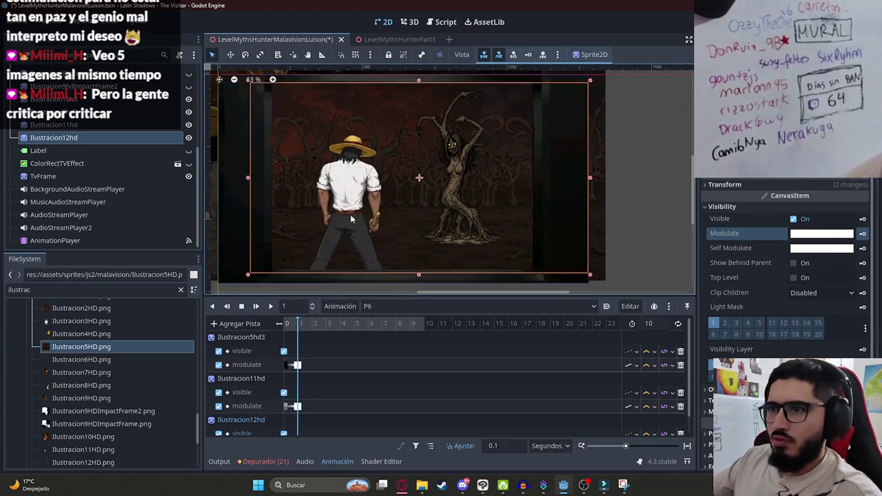
{"action": "left_click_drag", "start_coordinate": [298, 324], "coordinate": [270, 323]}
{"action": "left_click", "coordinate": [270, 306]}
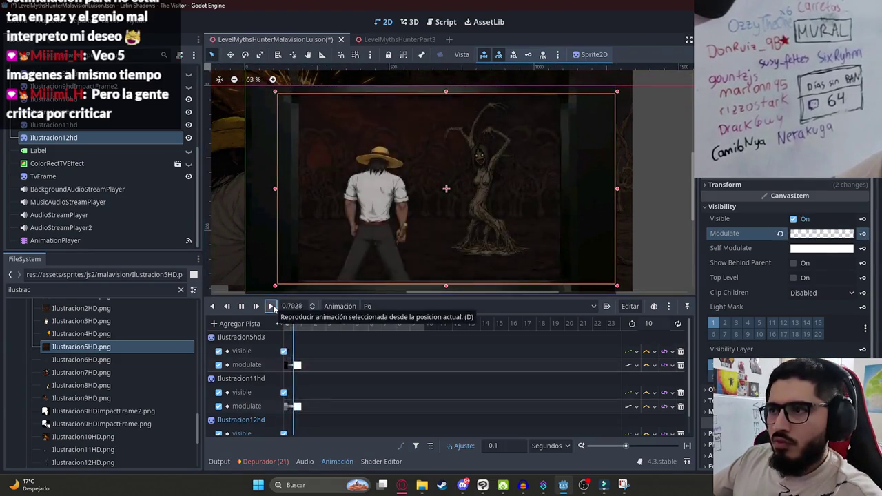
{"action": "mouse_move", "coordinate": [291, 323]}
{"action": "left_mouse_down"}
{"action": "mouse_move", "coordinate": [453, 329]}
{"action": "mouse_move", "coordinate": [236, 333]}
{"action": "left_mouse_up"}
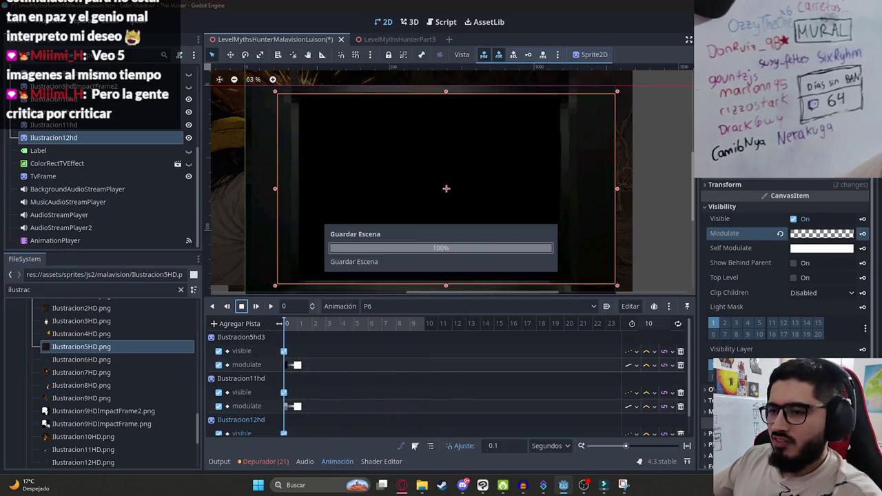
{"action": "left_click", "coordinate": [402, 485]}
{"action": "left_click", "coordinate": [530, 10]}
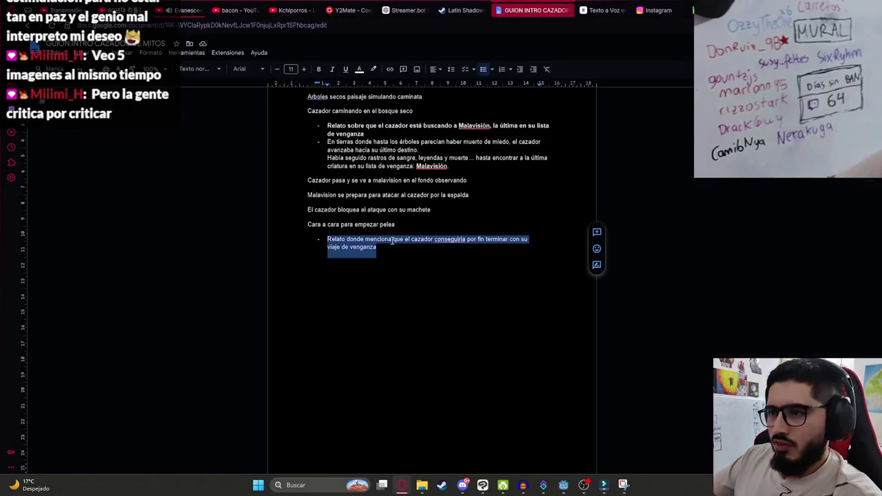
{"action": "scroll", "coordinate": [394, 259], "scroll_direction": "down", "scroll_amount": 2}
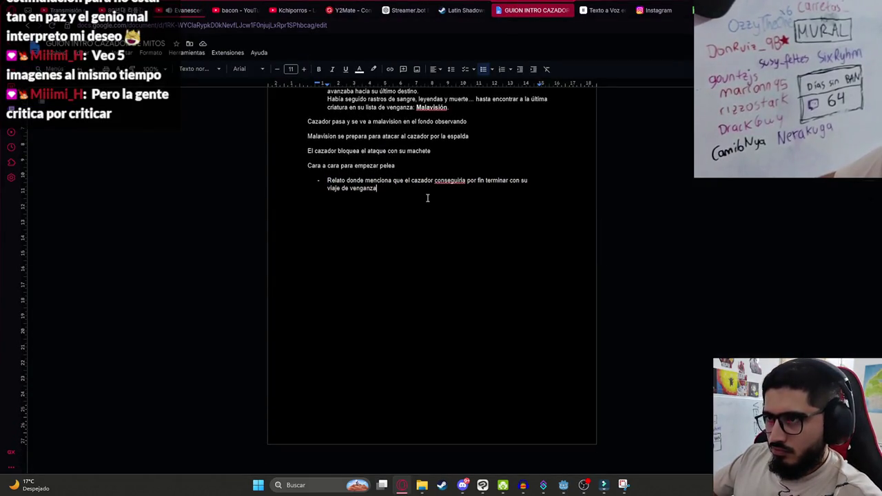
{"action": "left_click_drag", "start_coordinate": [319, 173], "coordinate": [407, 190]}
{"action": "left_click", "coordinate": [394, 191]}
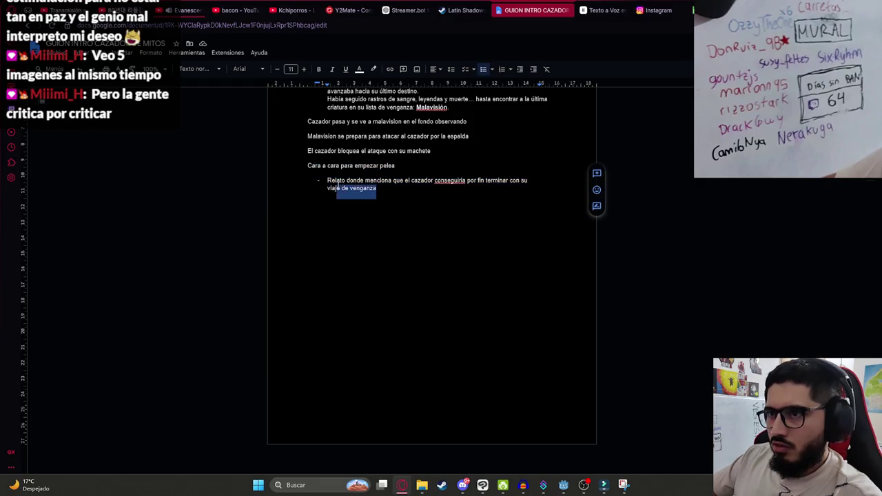
{"action": "left_click_drag", "start_coordinate": [338, 187], "coordinate": [326, 180]}
{"action": "scroll", "coordinate": [442, 238], "scroll_direction": "up", "scroll_amount": 3}
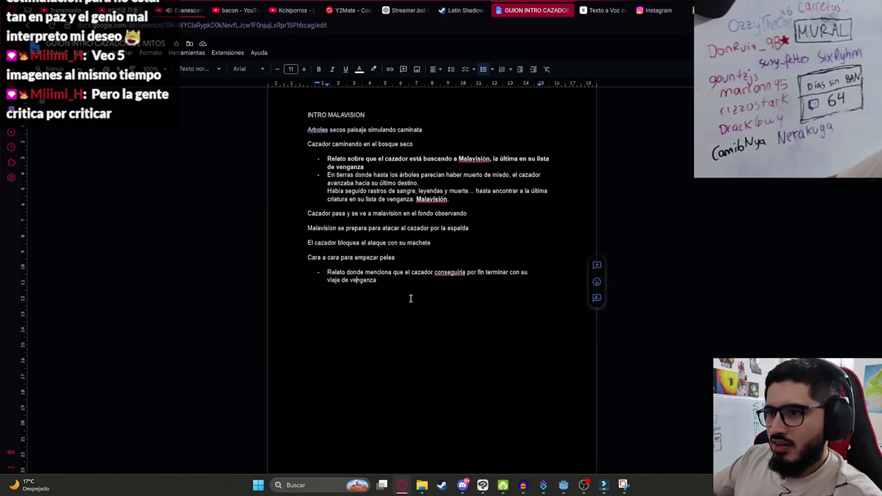
{"action": "left_click_drag", "start_coordinate": [399, 299], "coordinate": [364, 248]}
{"action": "left_click", "coordinate": [470, 282]}
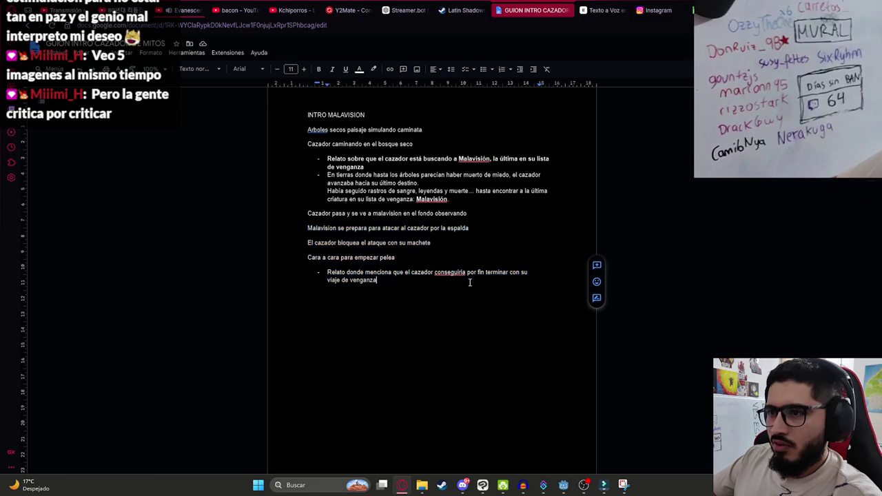